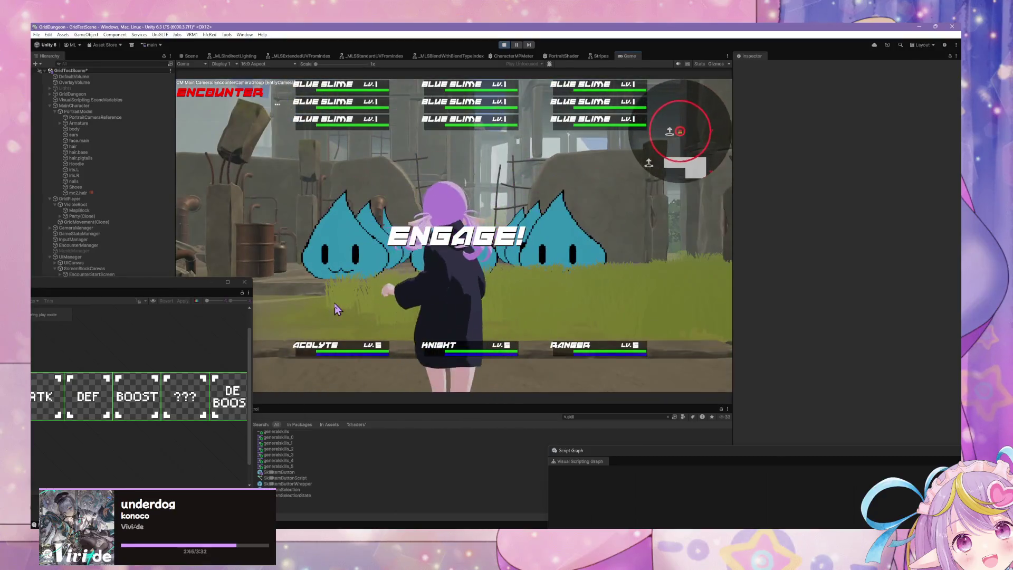
- In the first battle, cast an Acolyte skill on the Acolyte, then escape on the Ranger's turn
left_click(252, 251)
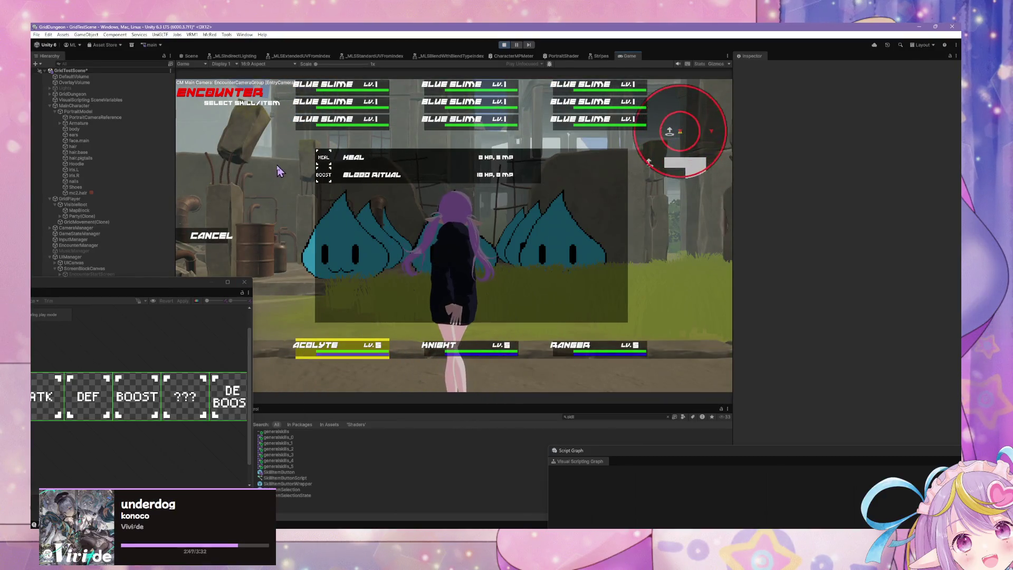
left_click(416, 157)
left_click(308, 348)
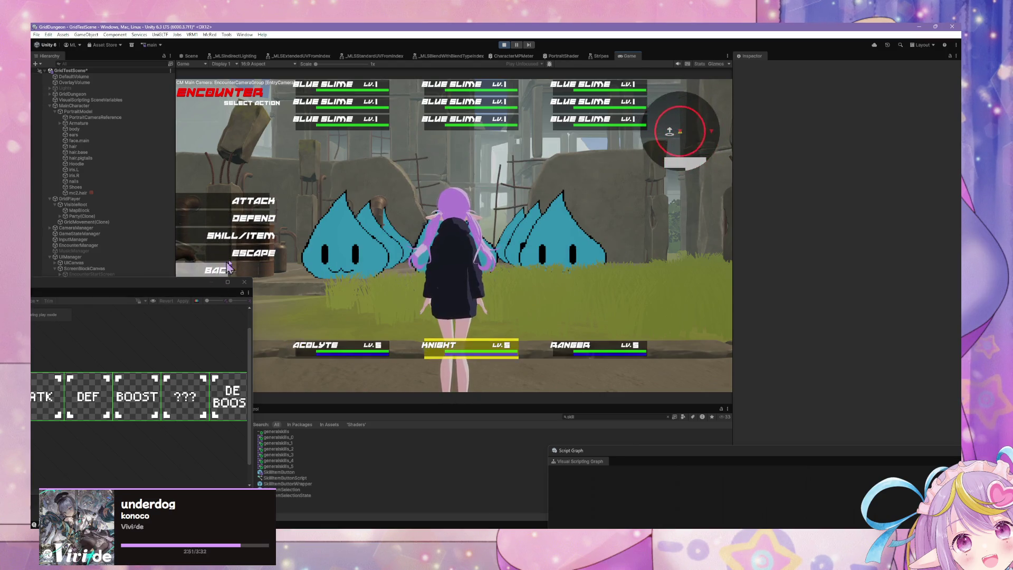
left_click(248, 253)
left_click(248, 253)
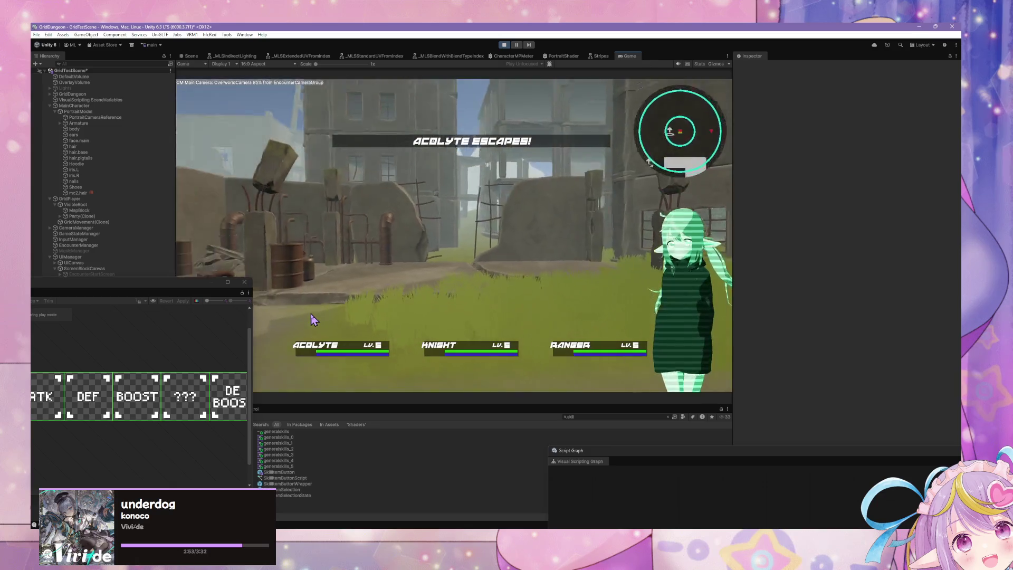
- Walk into a new encounter and assign skills and targets for the Acolyte and Knight
key("w")
key("w")
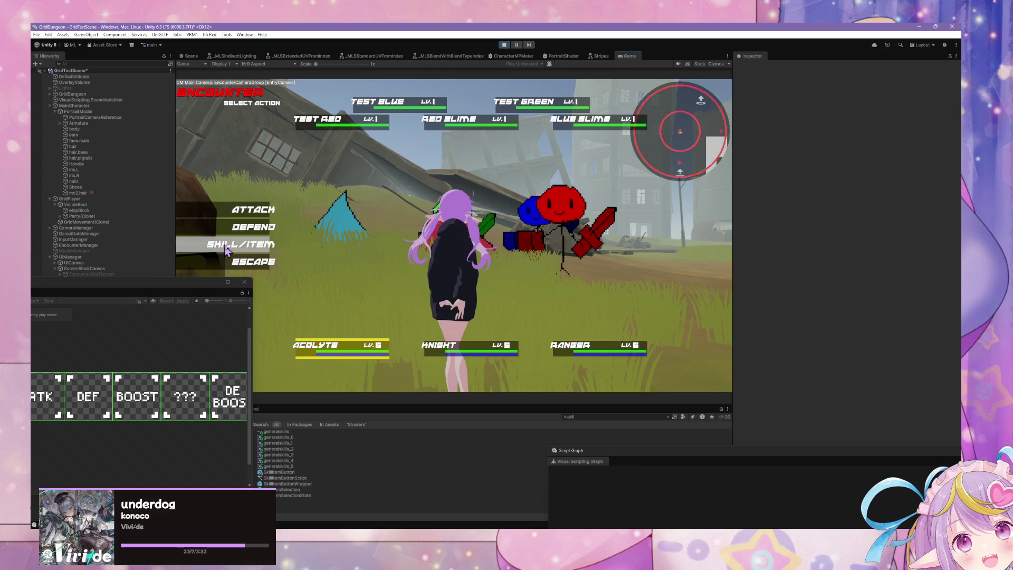
left_click(226, 248)
left_click(354, 170)
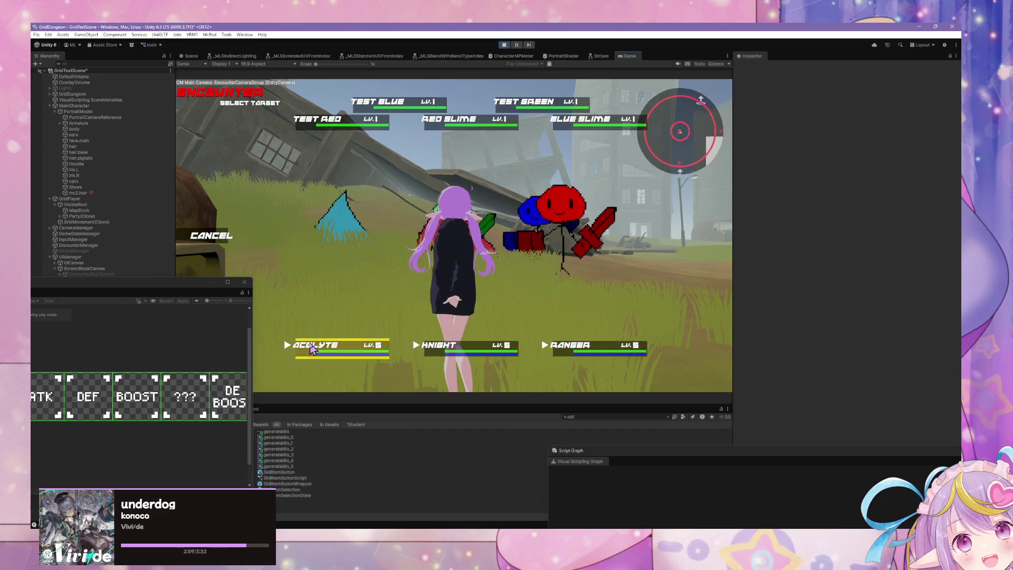
left_click(340, 348)
left_click(226, 248)
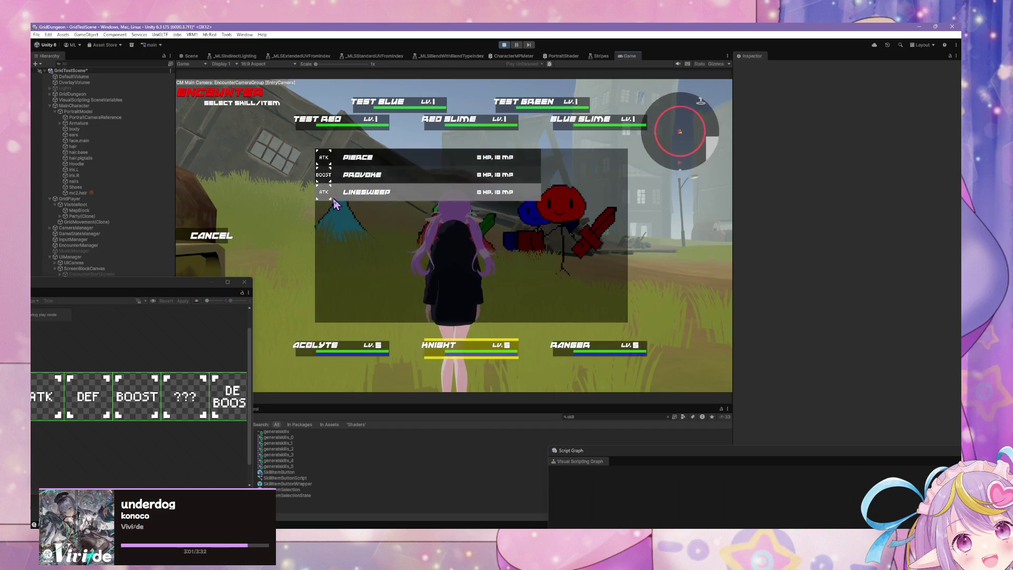
left_click(349, 192)
left_click(327, 121)
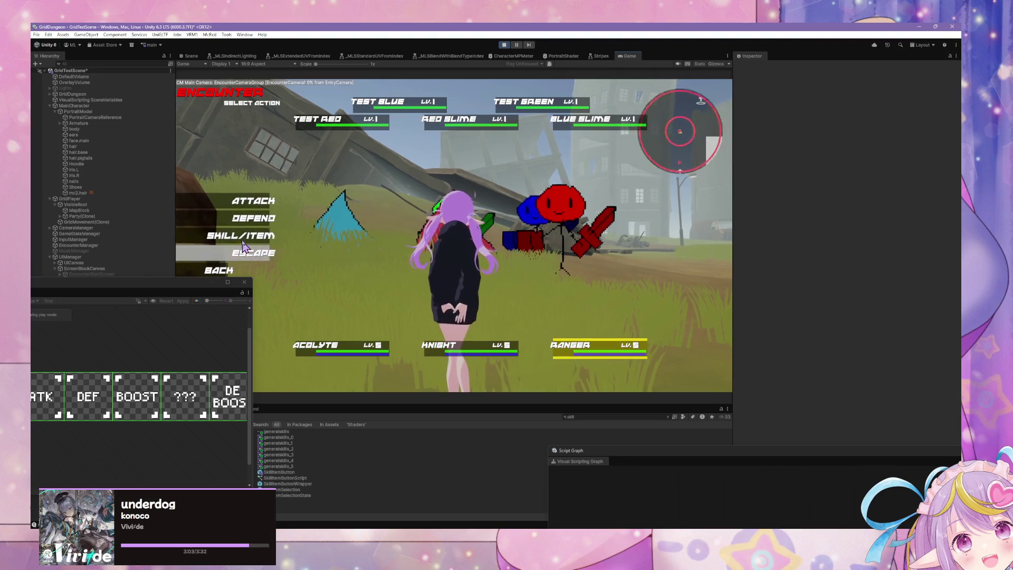
- Aim the Ranger's Lineshot at an enemy, then escape the battle on the next turn
left_click(244, 249)
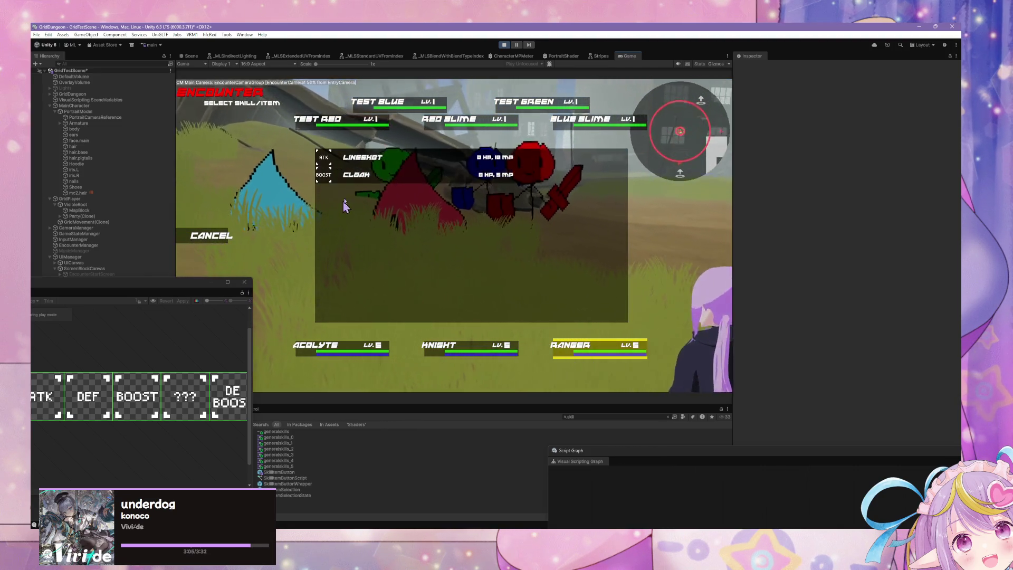
left_click(353, 159)
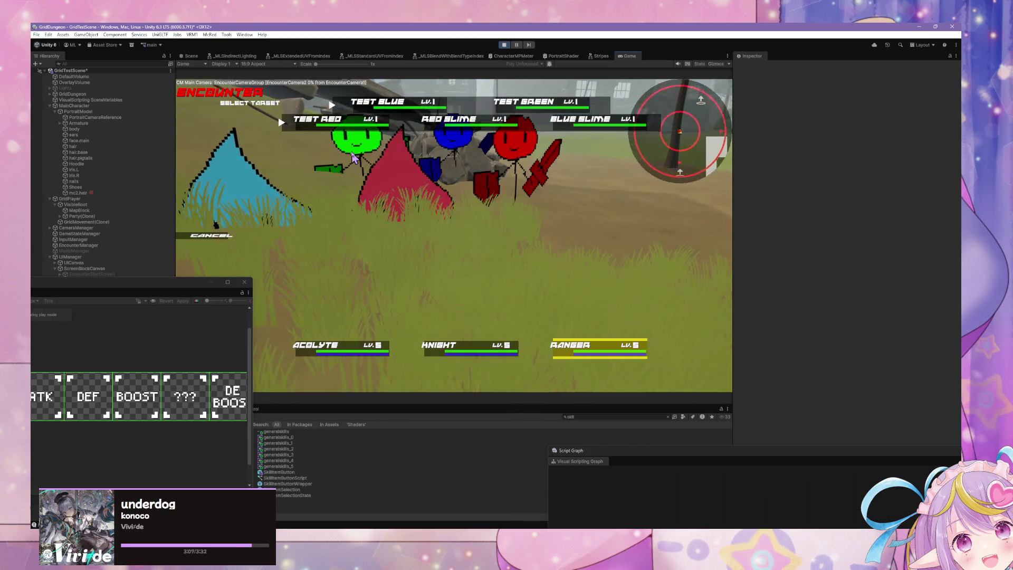
left_click(353, 160)
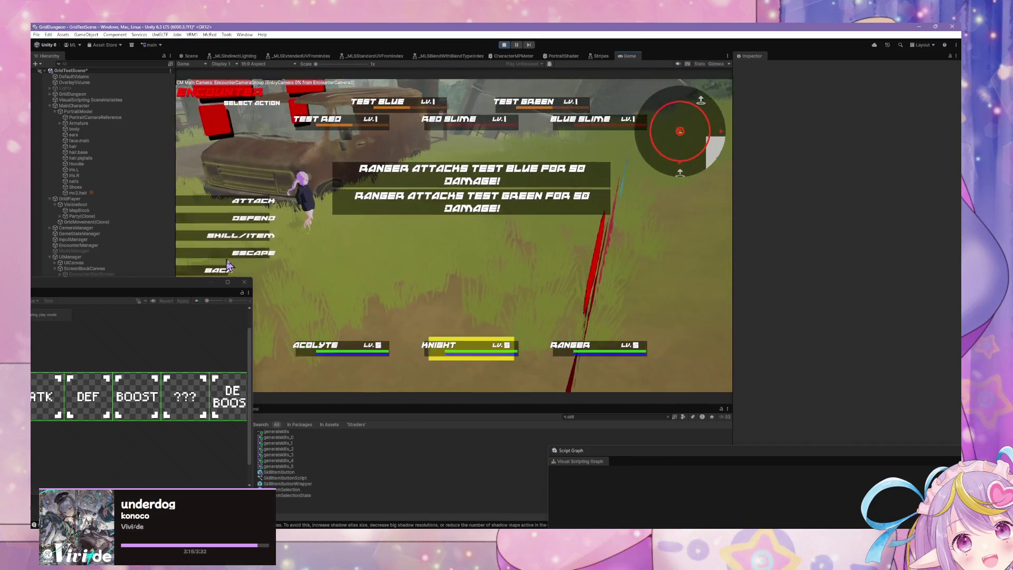
left_click(228, 263)
left_click(253, 267)
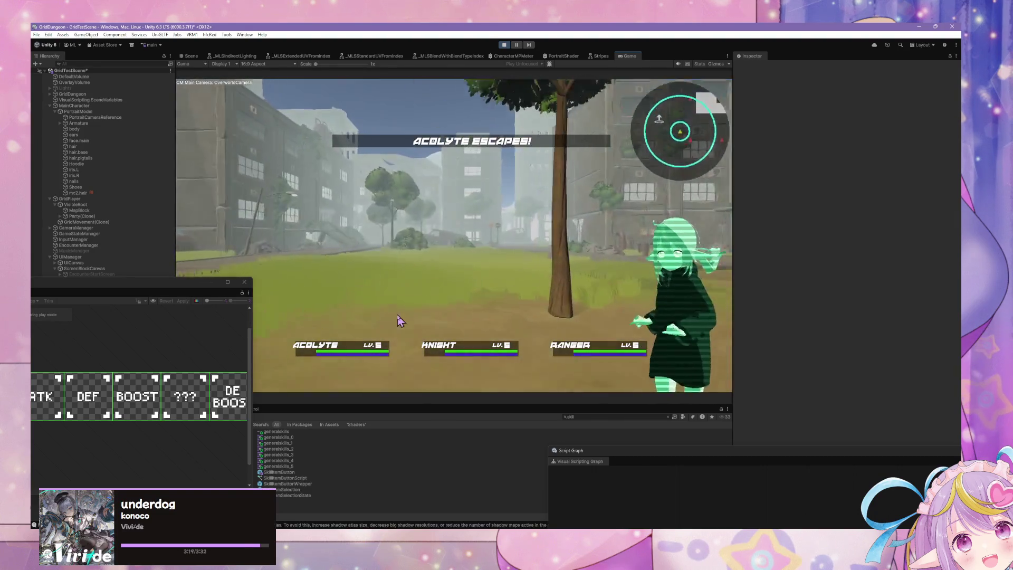
- Walk into another encounter, escape on the Acolyte's turn, and move the Sprite Editor aside
key("w")
key("w")
key("w")
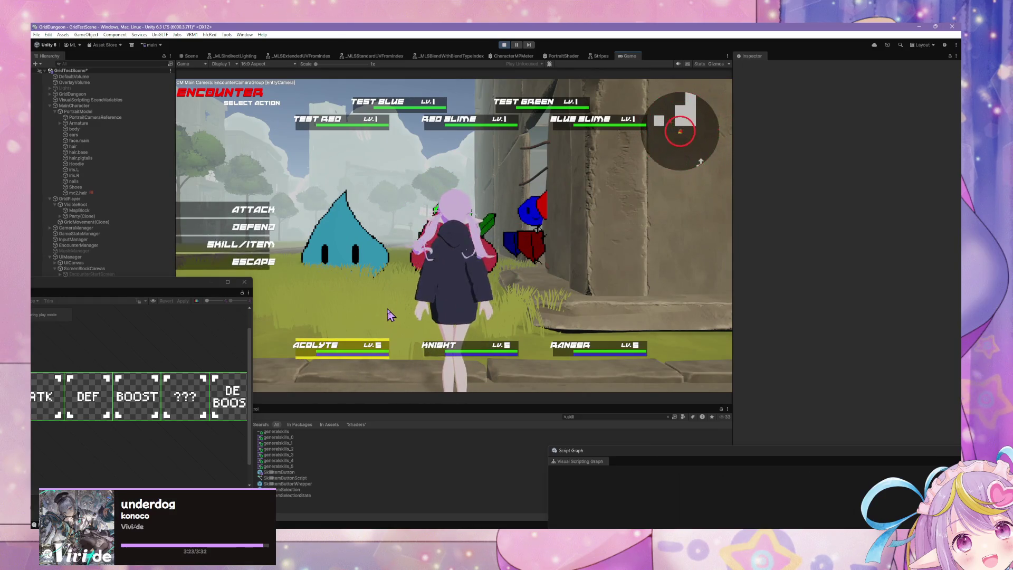
left_click(253, 266)
left_click(252, 254)
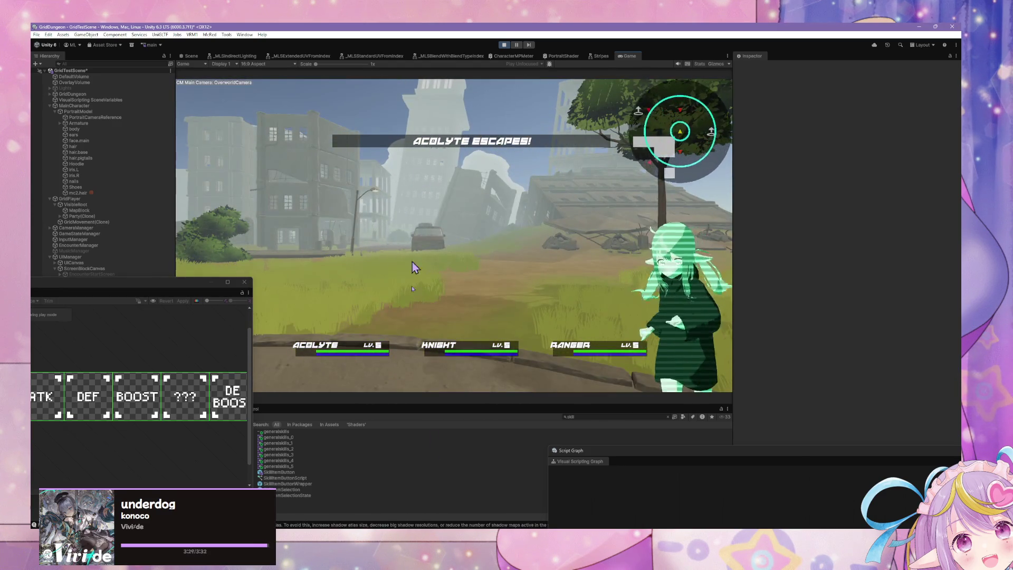
mouse_move(149, 282)
left_mouse_down()
mouse_move(460, 342)
mouse_move(740, 375)
left_mouse_up()
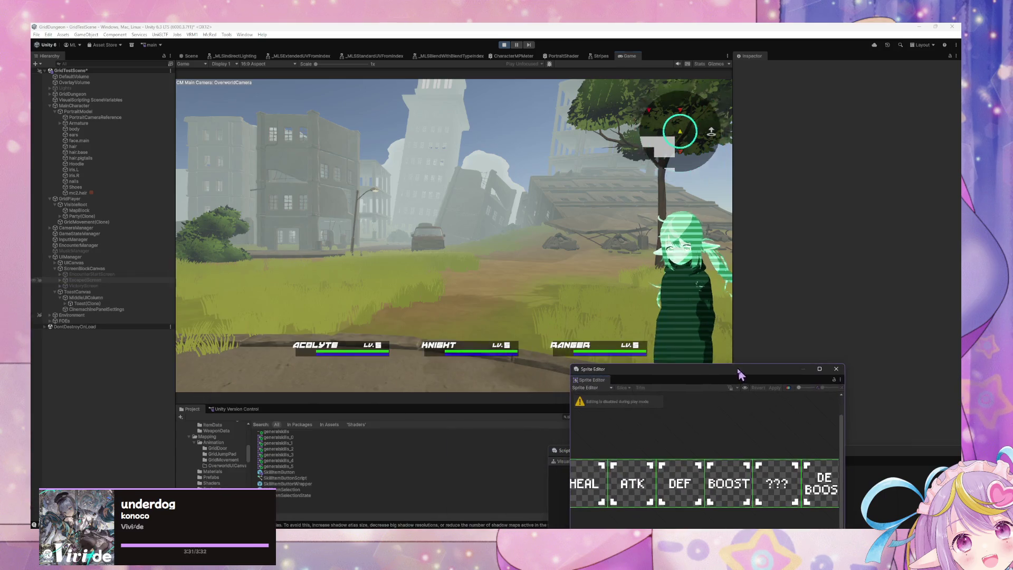
- Stop play mode and open the Toast prefab, leaving its root anchor presets unchanged
left_click(504, 44)
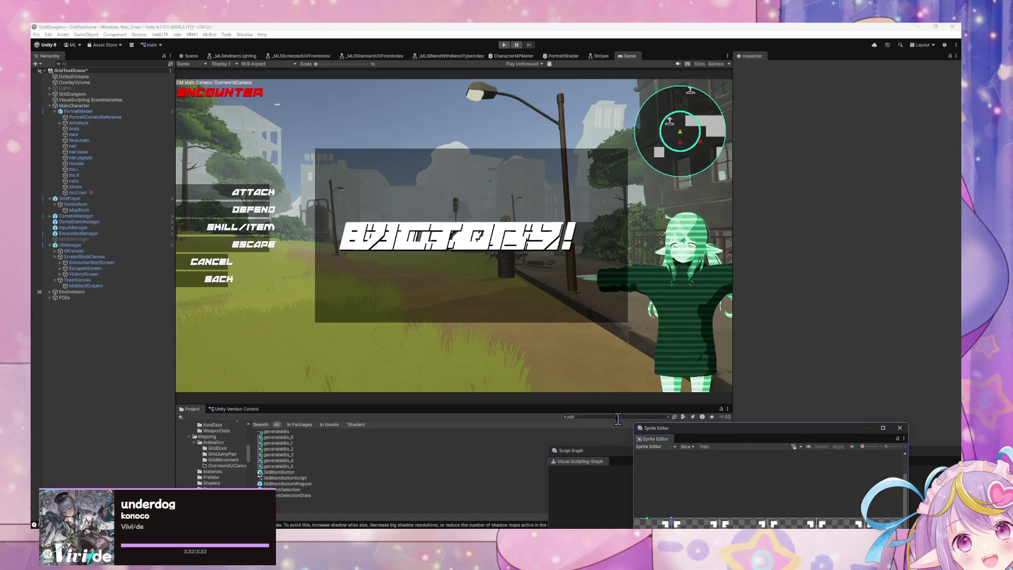
type("toast")
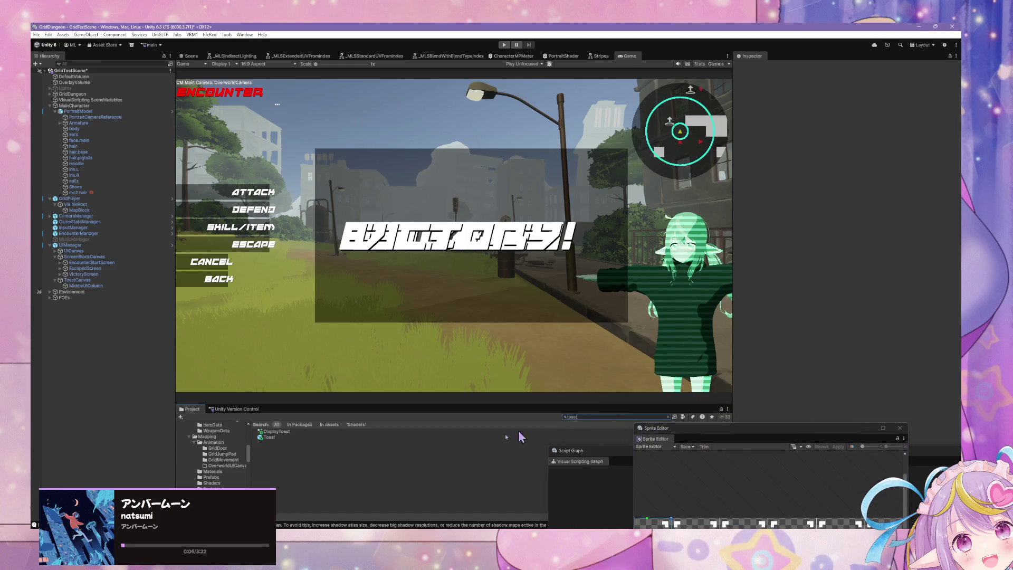
left_click(279, 437)
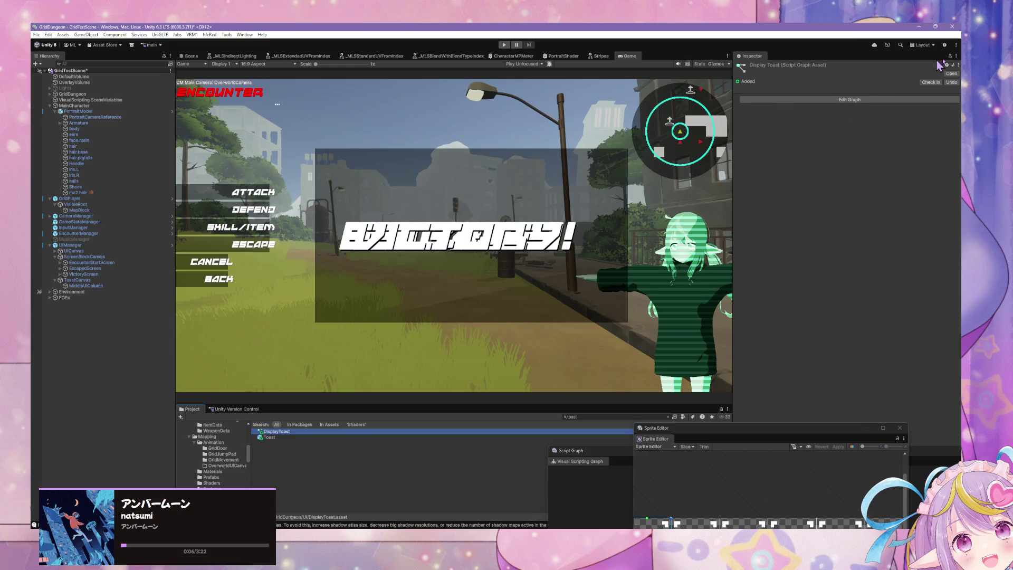
left_click(945, 74)
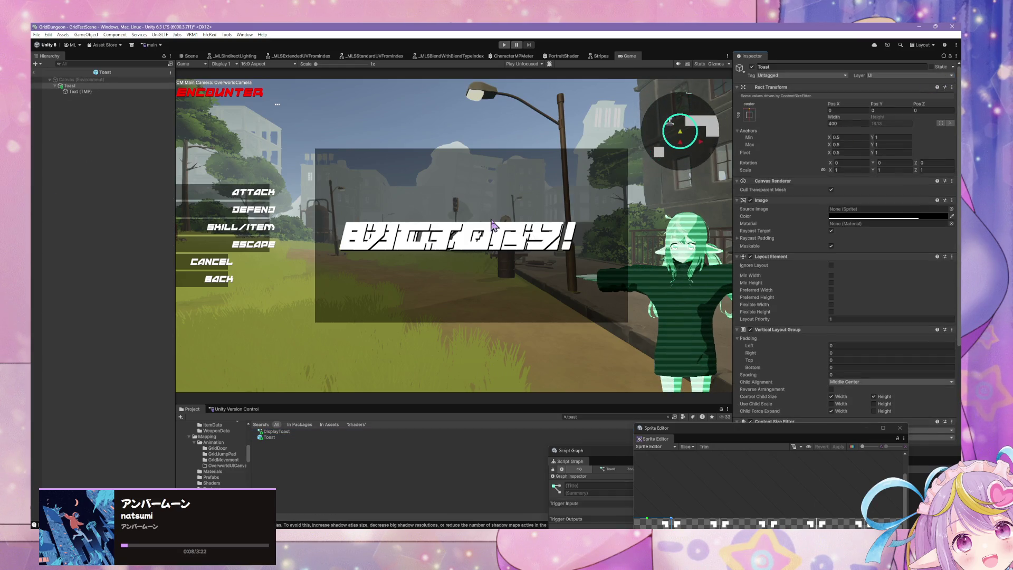
left_click(93, 86)
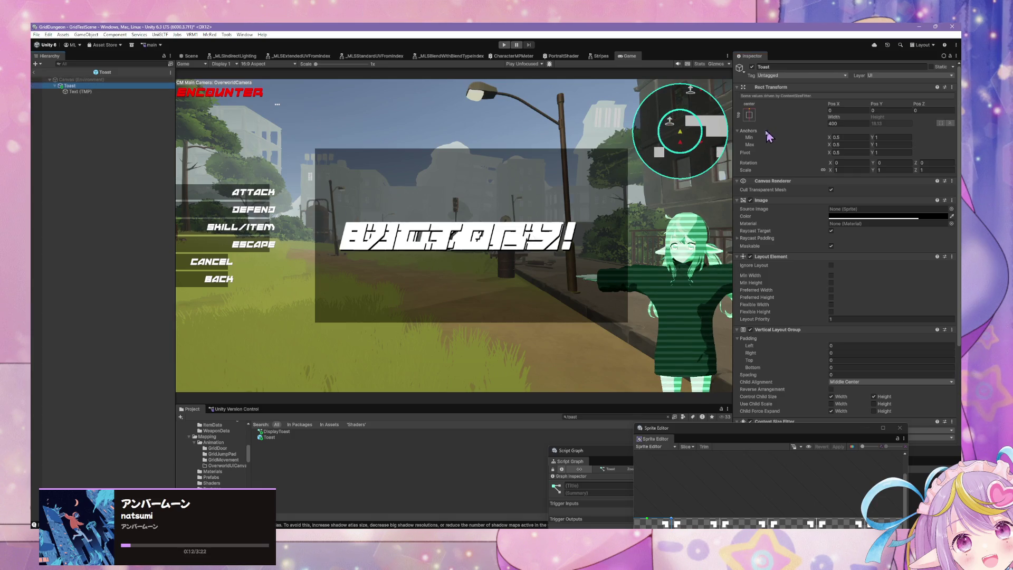
left_click(750, 115)
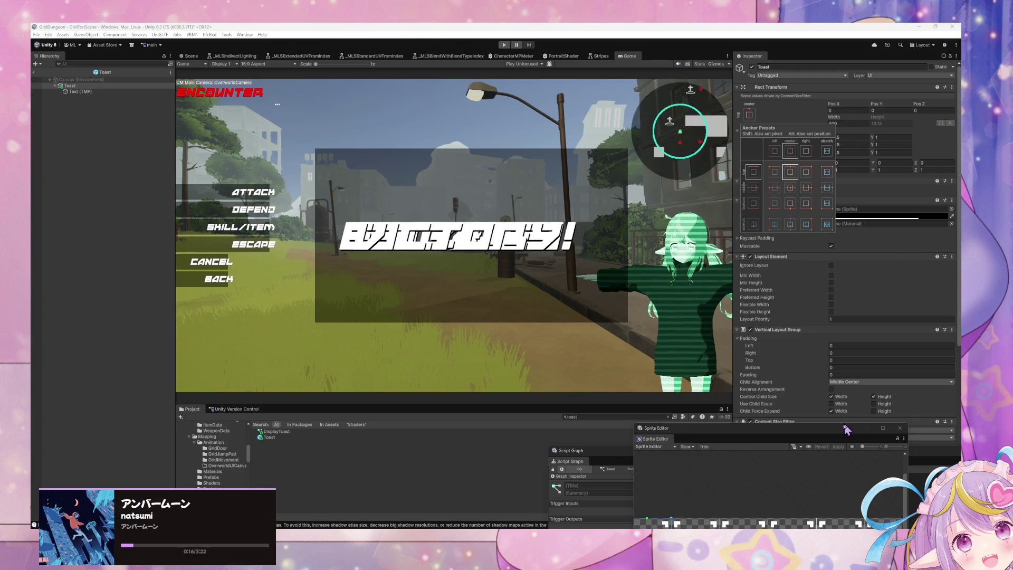
left_click(873, 343)
- Set the Toast's Text (TMP) font size to 10 and start play mode to test it
scroll(873, 343, "down", 5)
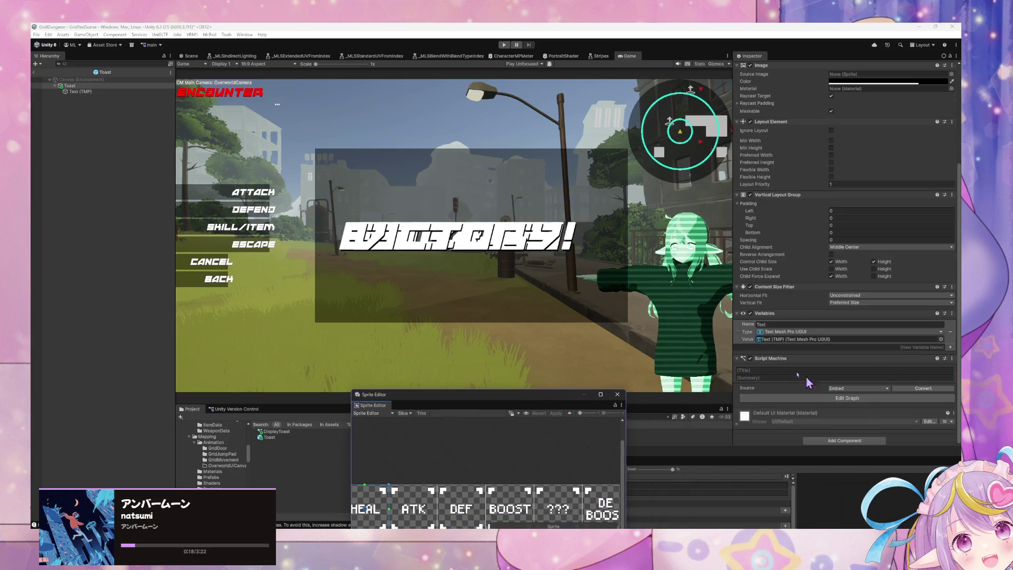
left_click(80, 91)
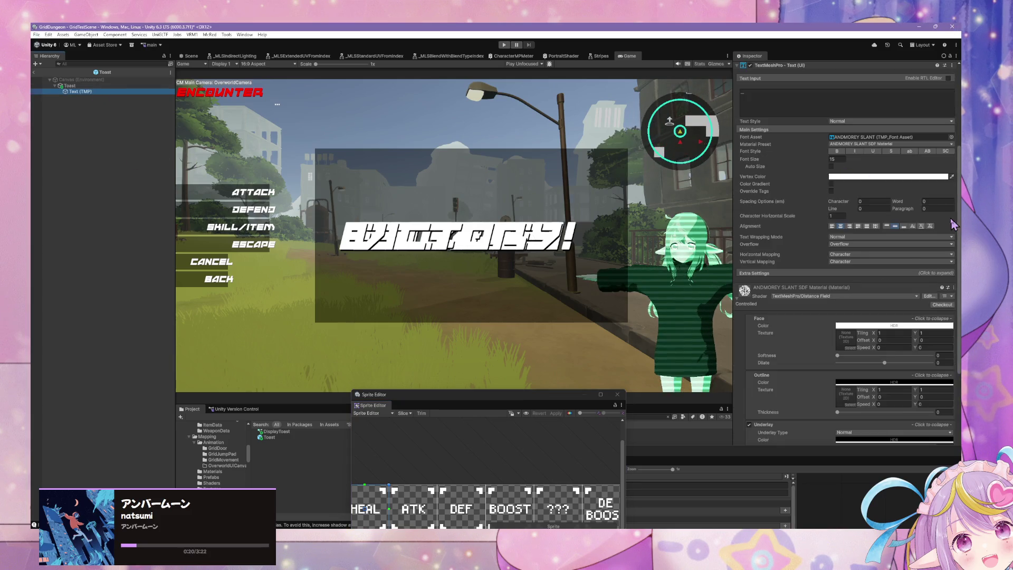
scroll(938, 199, "up", 3)
left_click(836, 257)
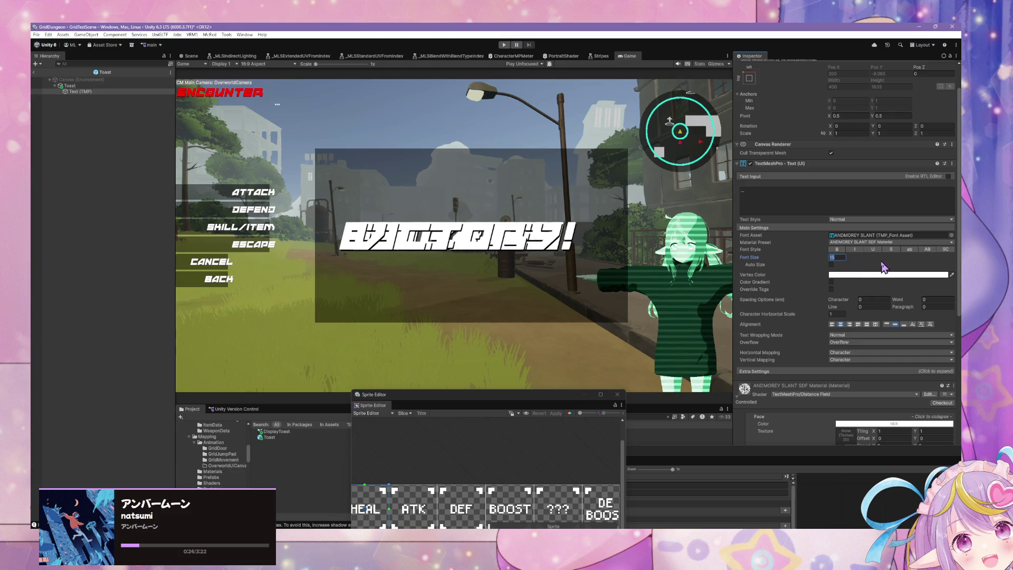
type("2")
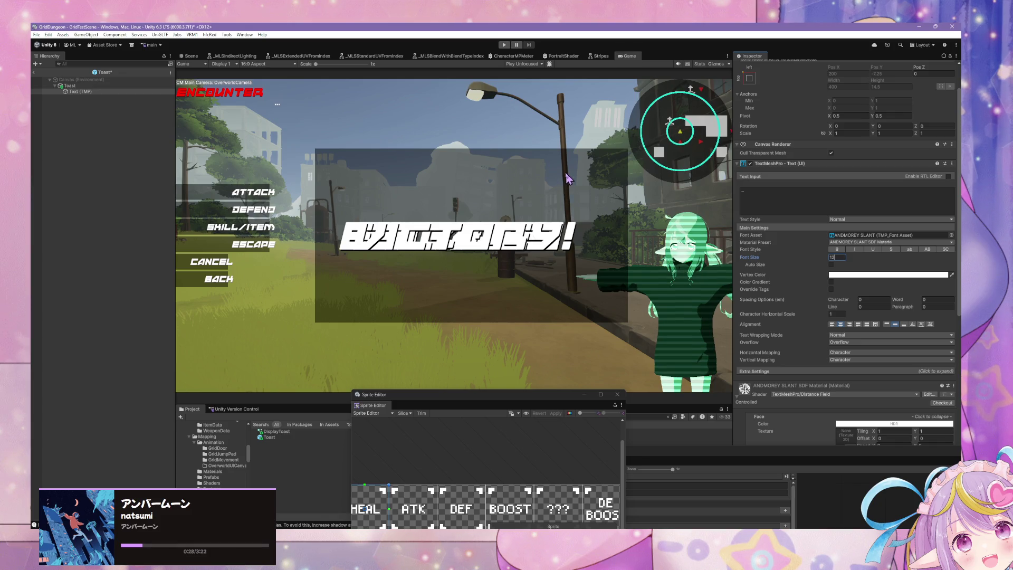
key("BackSpace")
type("0")
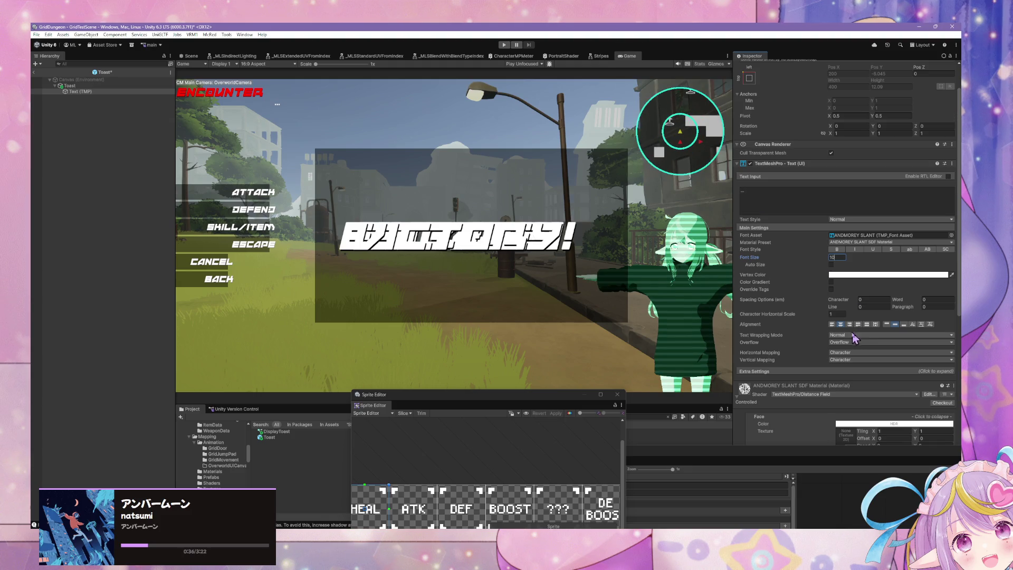
left_click(505, 45)
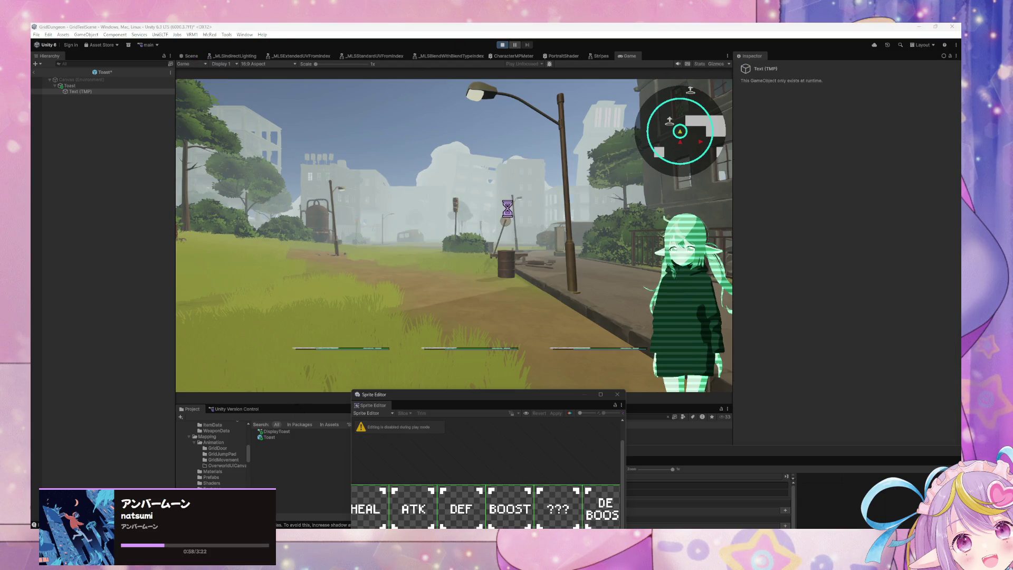
- Walk into an encounter and have the Acolyte cast Heal on itself
left_click(505, 216)
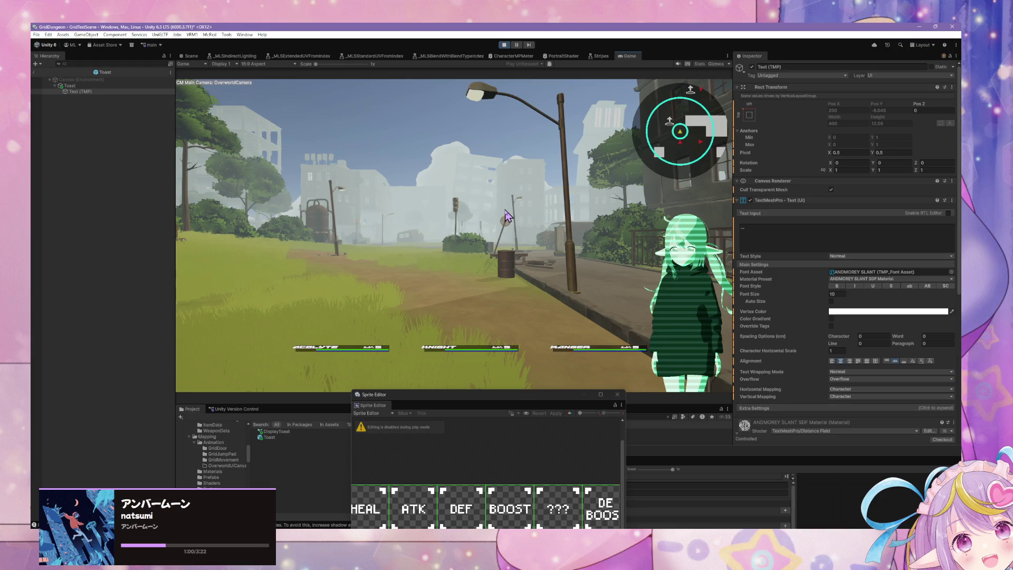
key("w")
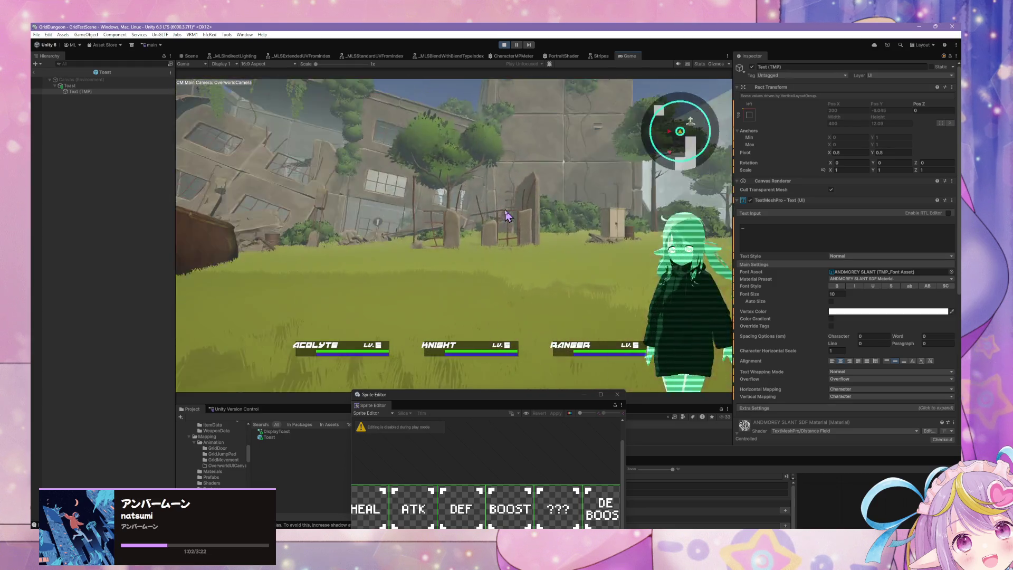
key("Down")
key("Down")
key("Return")
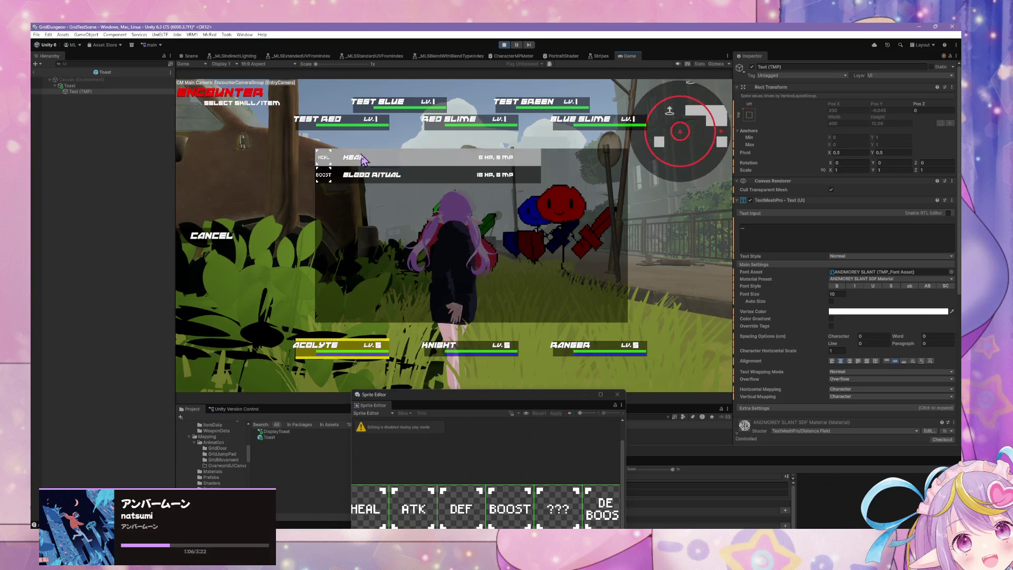
left_click(349, 166)
key("Return")
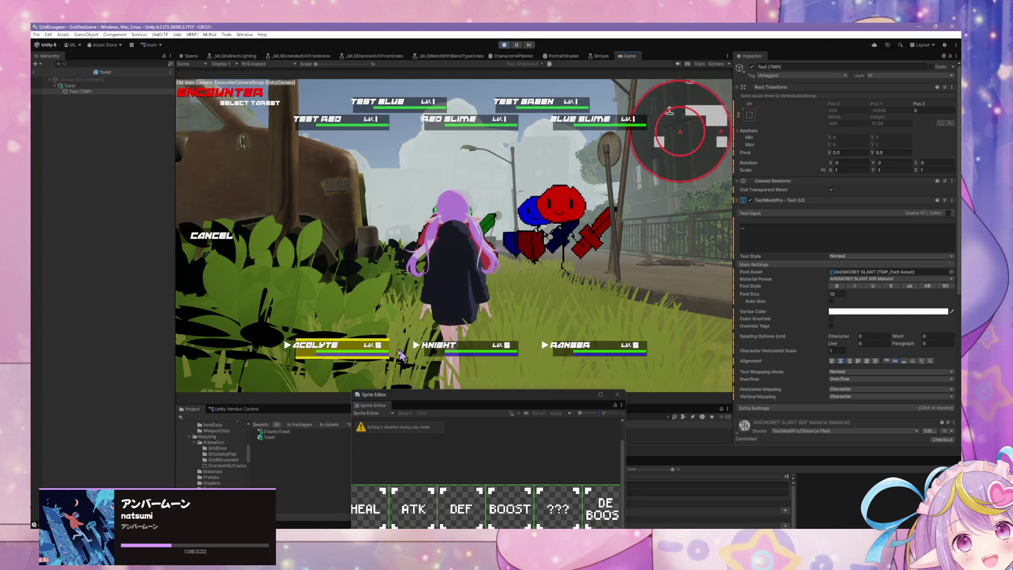
- Have the Knight Linesweep Test Red, pick a Ranger skill, turn the camera, then stop the game
left_click(226, 243)
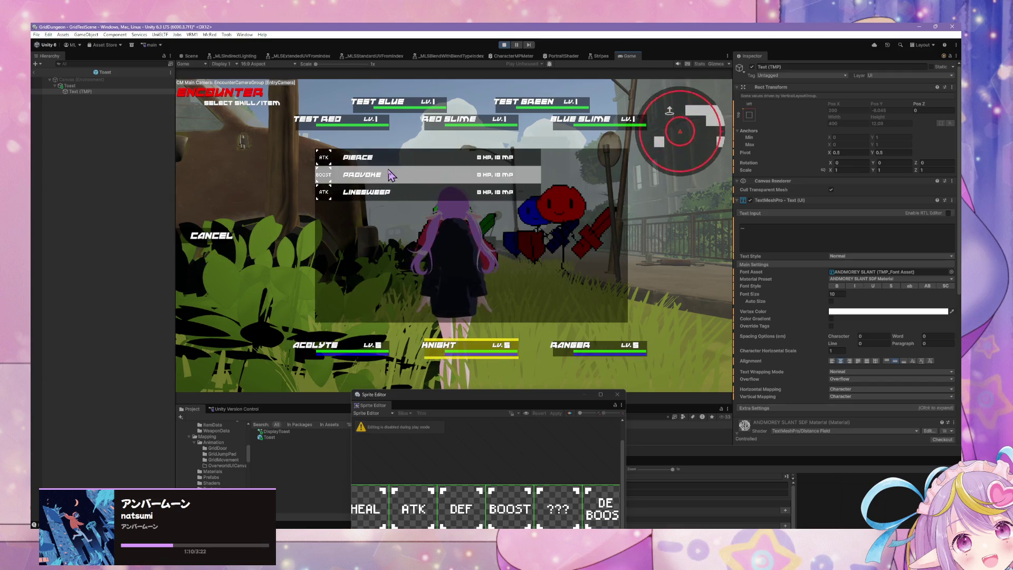
left_click(378, 196)
left_click(307, 129)
key("Down")
key("Down")
key("Return")
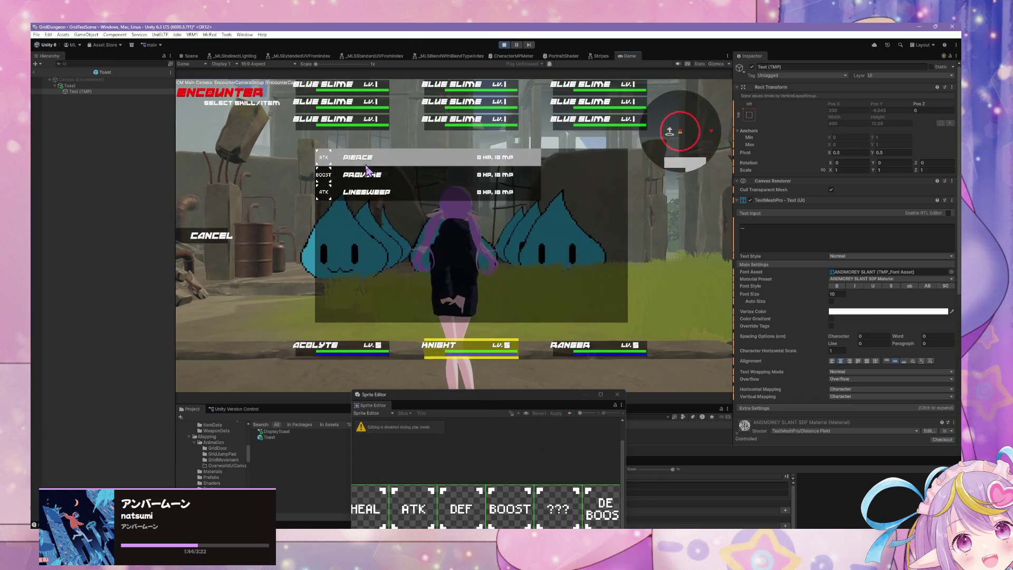
left_click(368, 170)
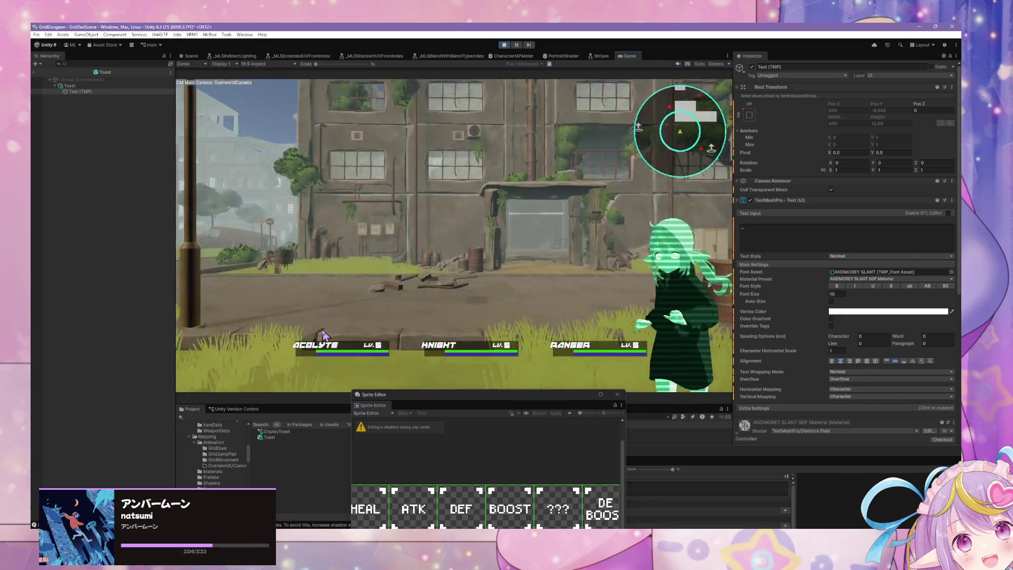
key("Left")
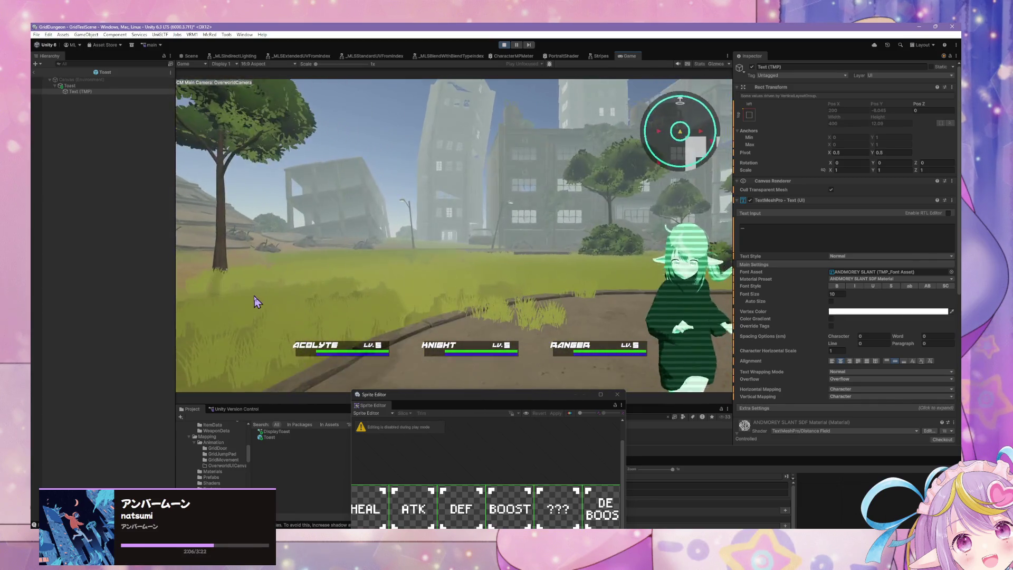
left_click(504, 45)
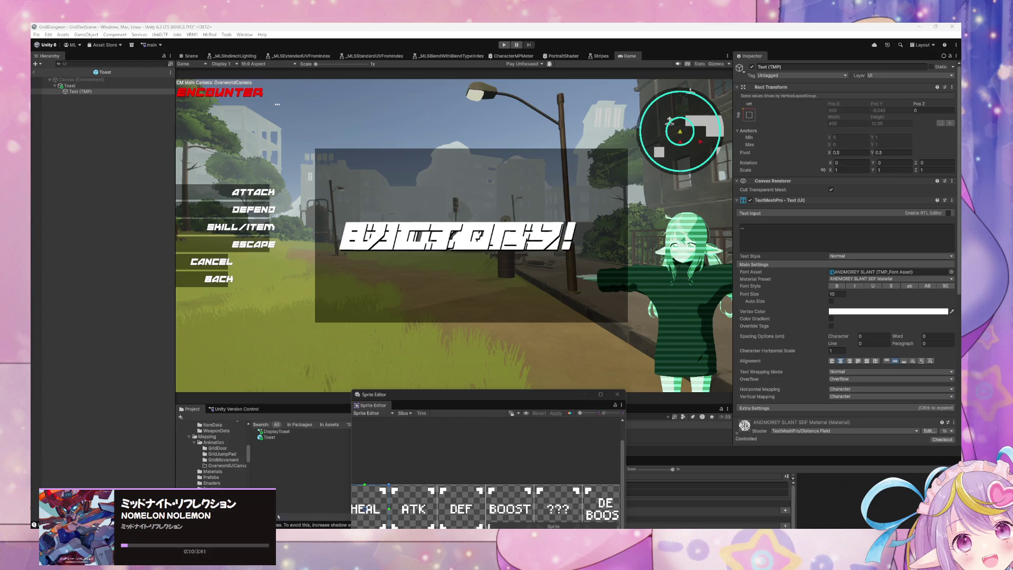
- Enlarge the Sprite Editor to inspect the DEF and ATK slices, then close it discarding changes
mouse_move(469, 396)
left_mouse_down()
mouse_move(419, 277)
mouse_move(349, 209)
left_mouse_up()
mouse_move(505, 420)
left_mouse_down()
mouse_move(691, 467)
mouse_move(731, 489)
left_mouse_up()
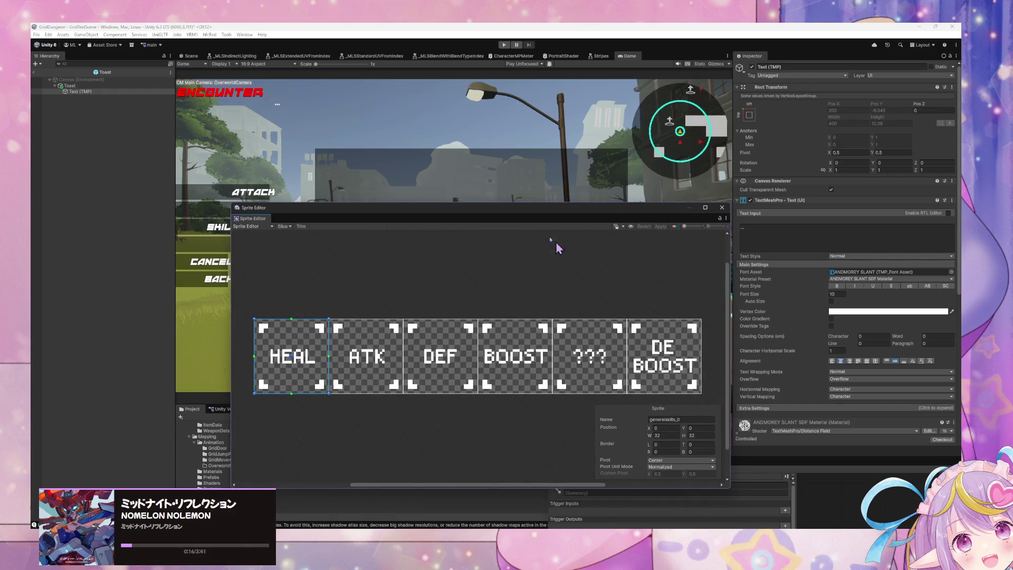
left_click_drag(439, 358, 443, 357)
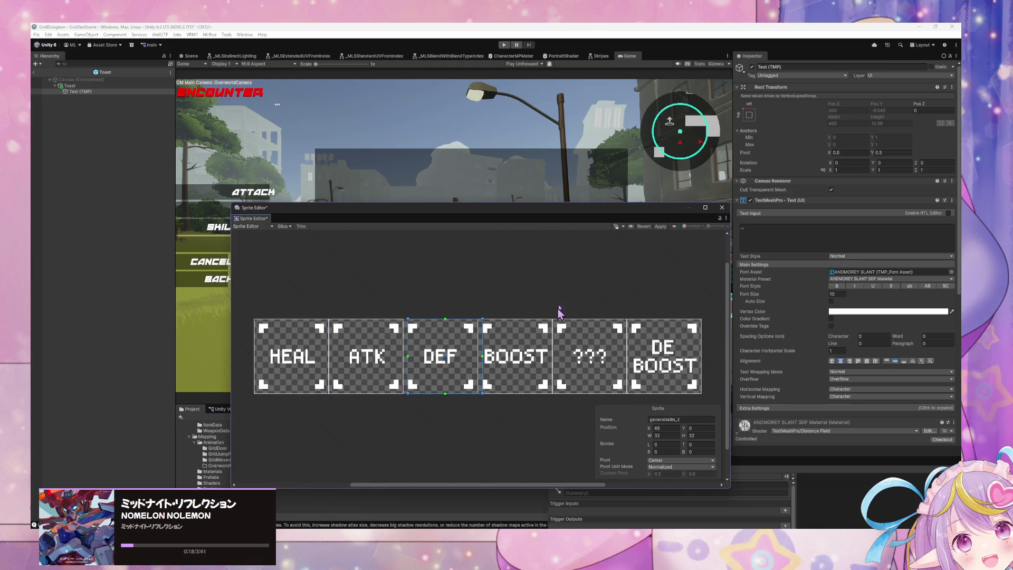
left_click(365, 356)
left_click(722, 208)
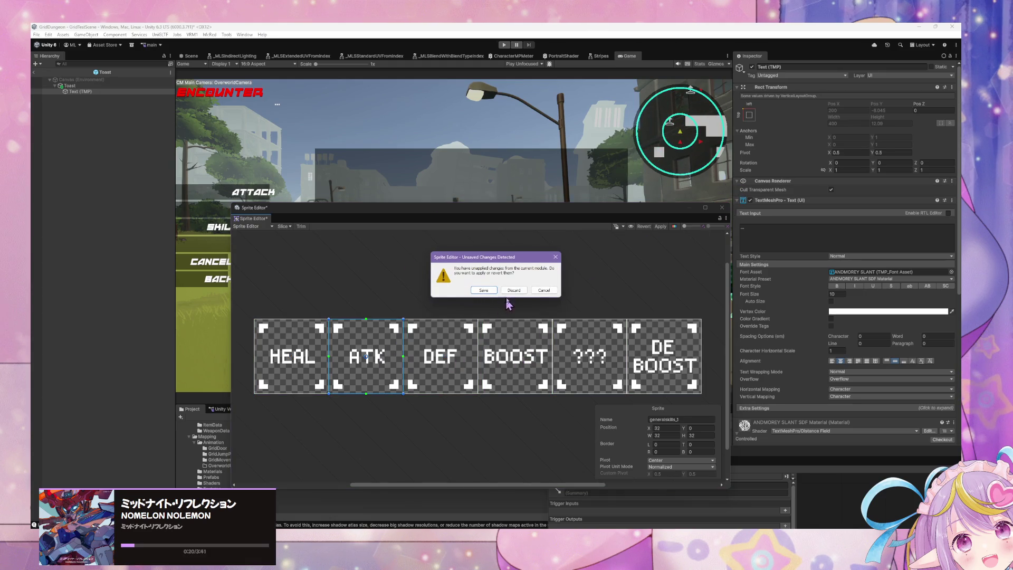
left_click(515, 291)
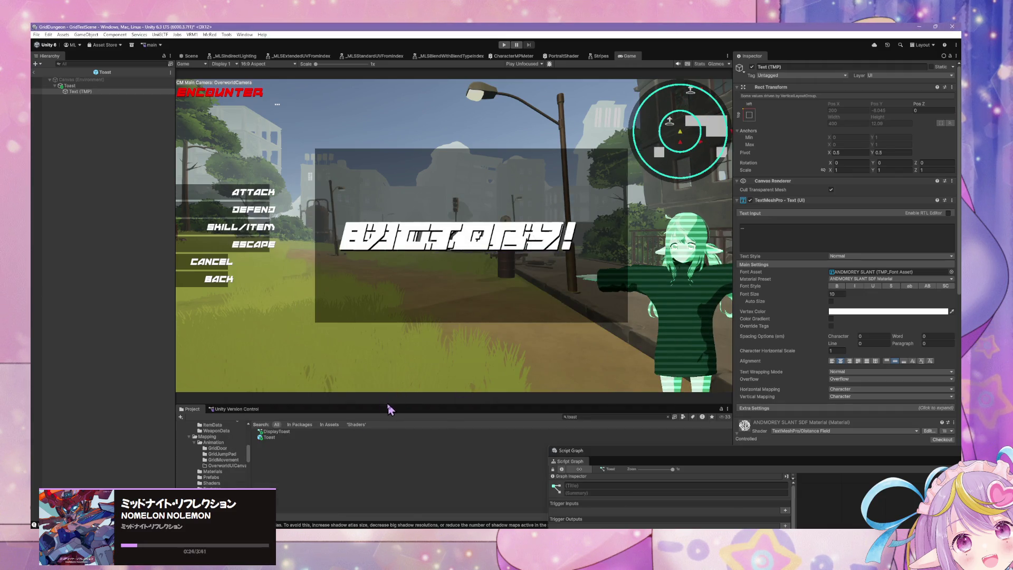
left_click(278, 450)
- Search the Project for 'skill' and open the SkillItemButton prefab
left_click(651, 417)
type("skill")
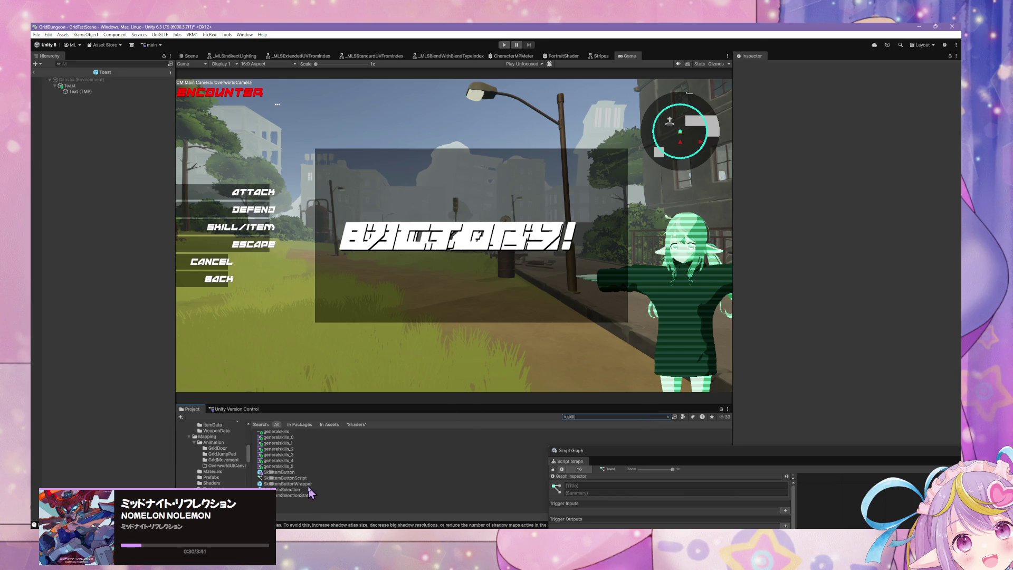
left_click(293, 483)
left_click(280, 472)
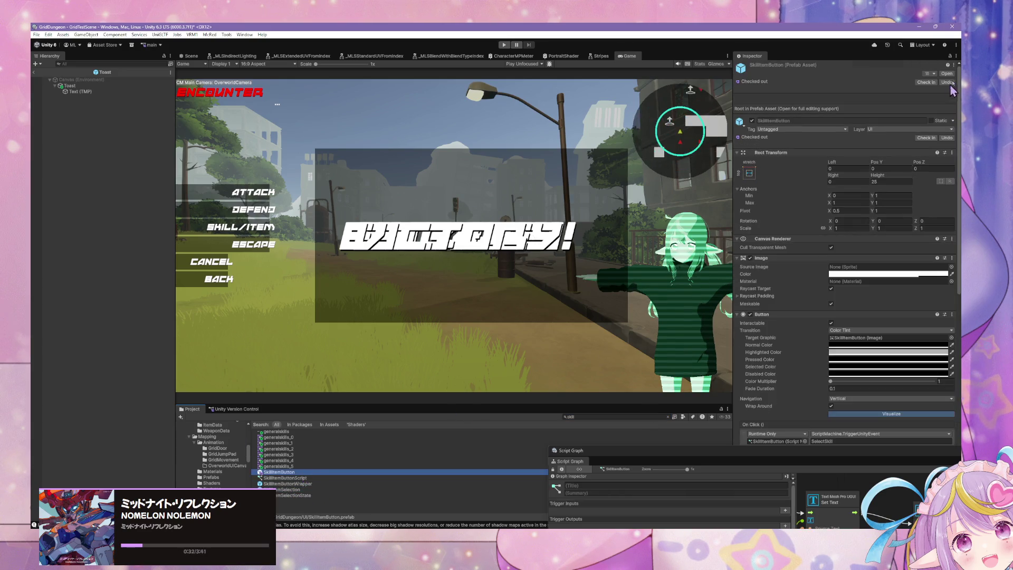
left_click(947, 74)
scroll(806, 289, "down", 5)
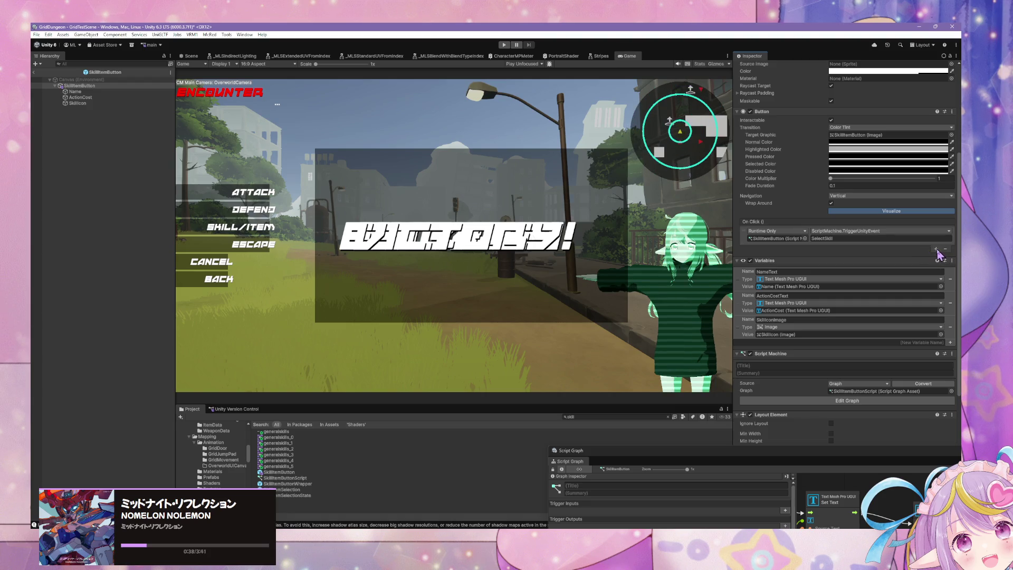
- Add a second Runtime Only response to the button's On Click event
left_click(937, 249)
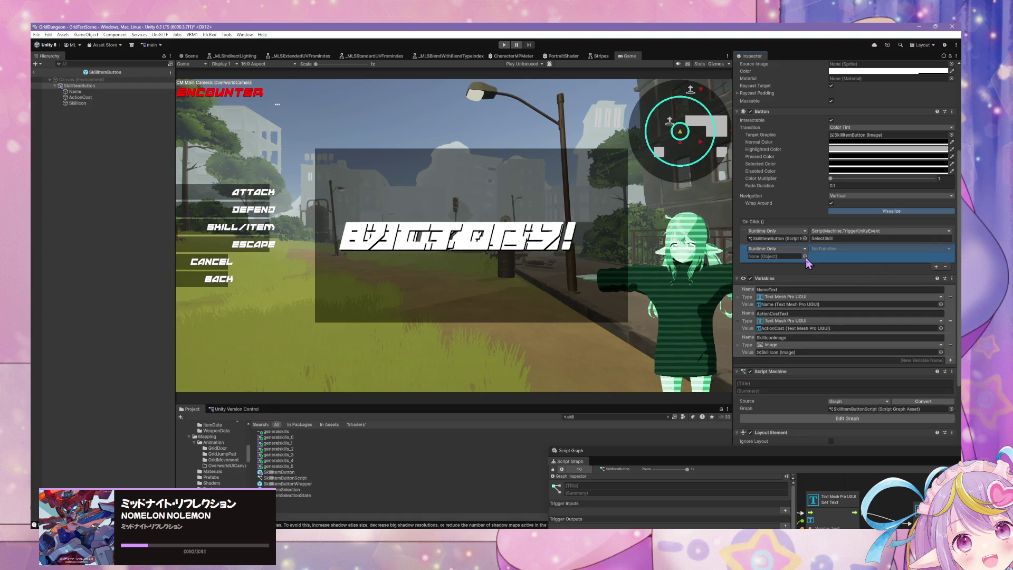
left_click(803, 249)
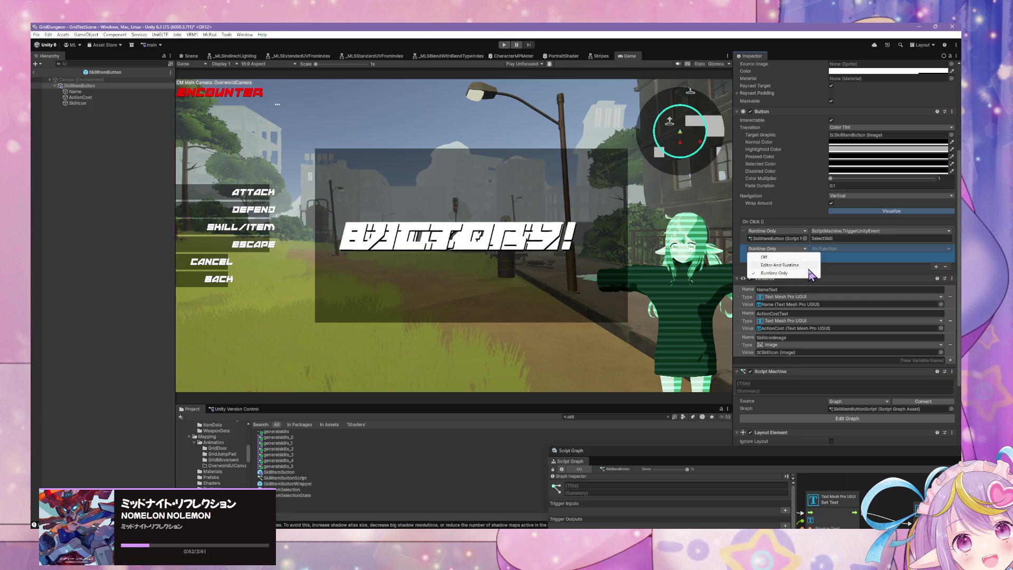
left_click(803, 273)
left_click(804, 257)
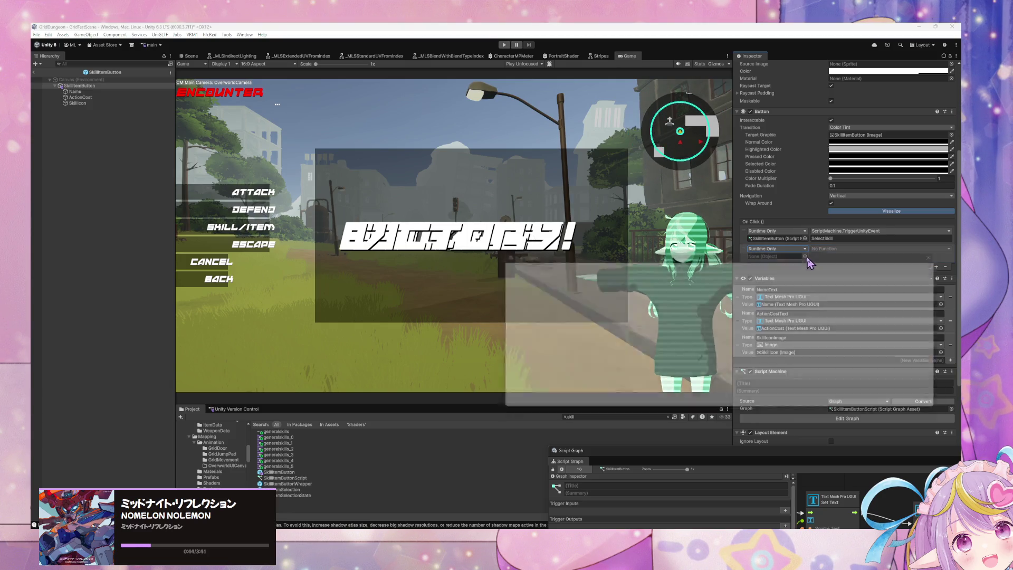
left_click(186, 56)
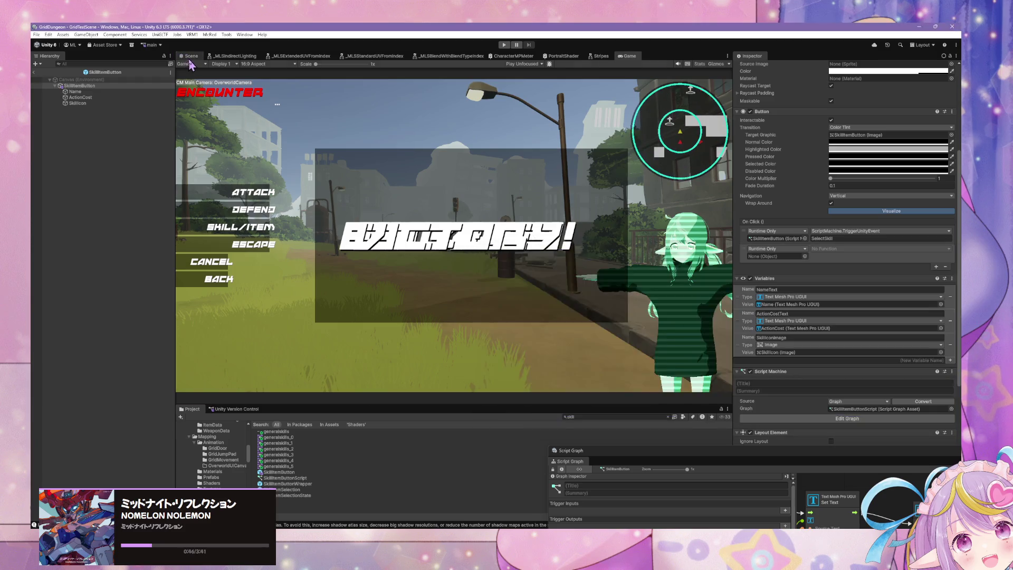
- Try a SkillItemButton ScriptMachine.TriggerUnityEvent callback with 'PreviewSkill', then remove that entry
mouse_move(107, 99)
left_mouse_down()
mouse_move(132, 93)
mouse_move(734, 246)
mouse_move(813, 430)
mouse_move(774, 192)
left_mouse_up()
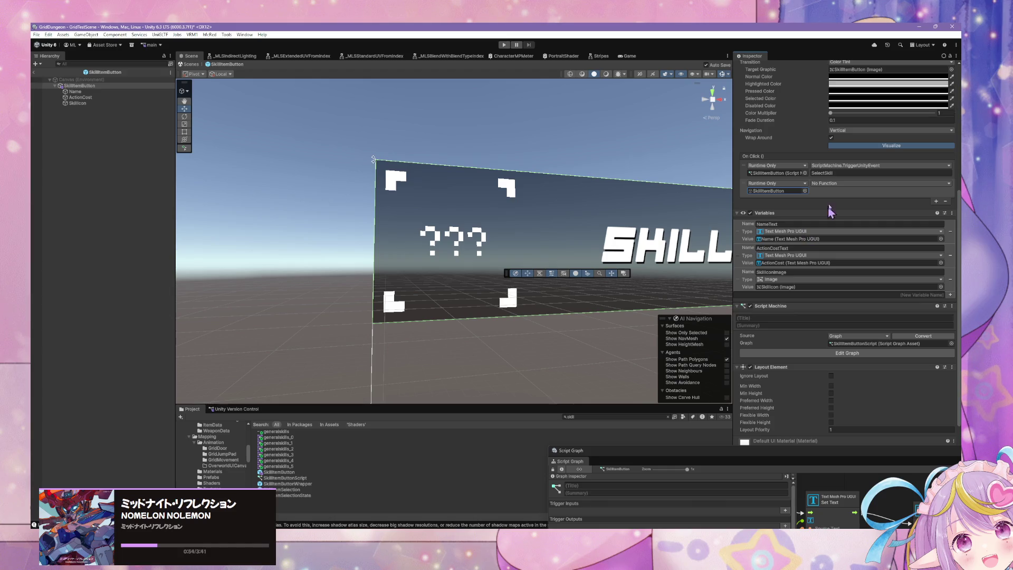
left_click(833, 183)
mouse_move(849, 252)
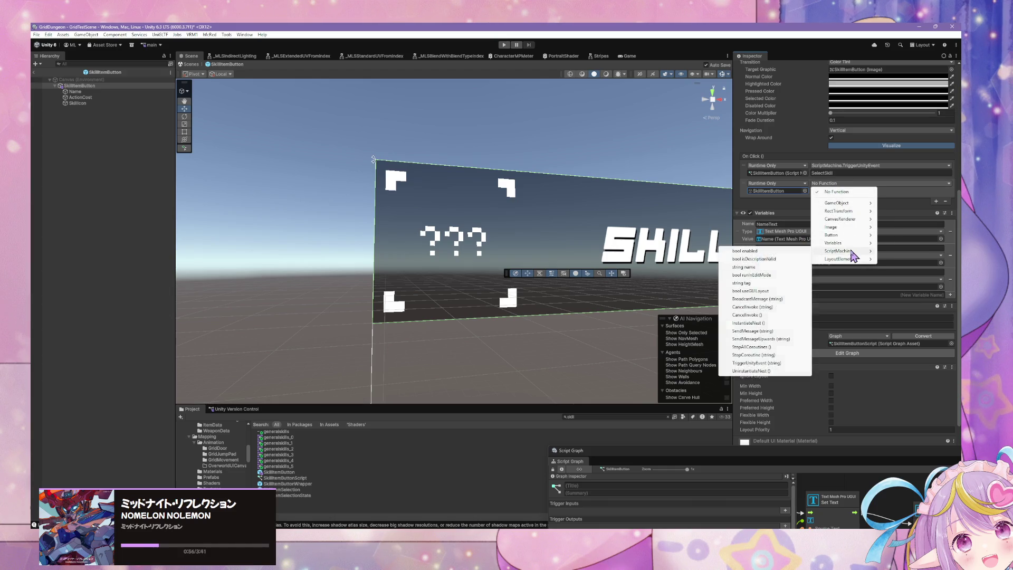
left_click(772, 364)
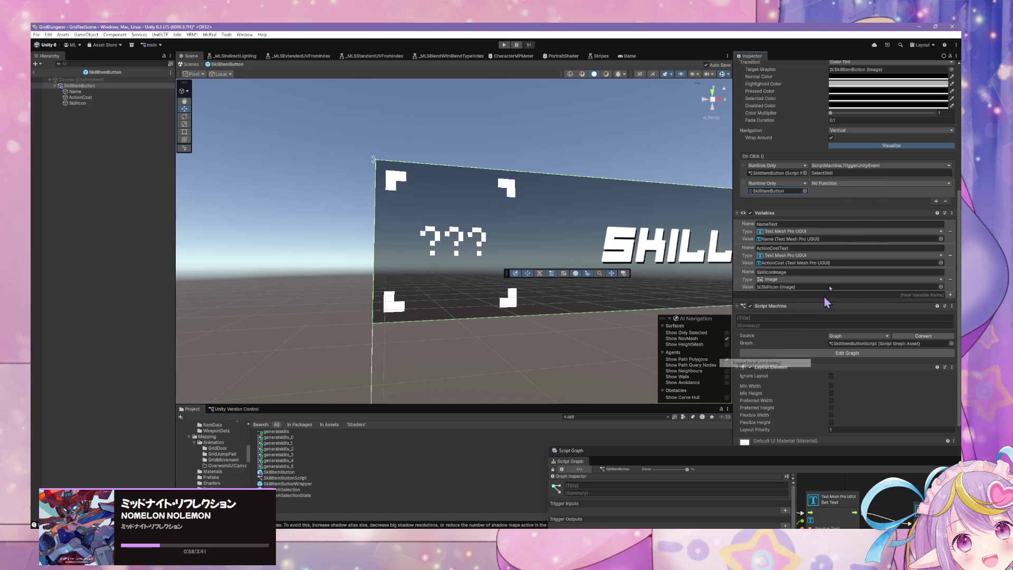
type("P")
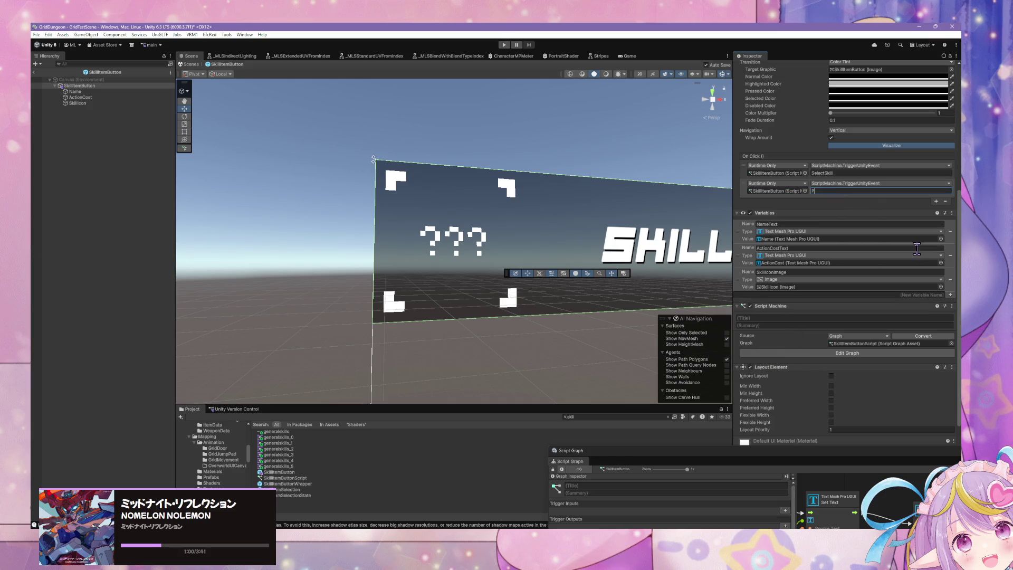
type("reviewSkill")
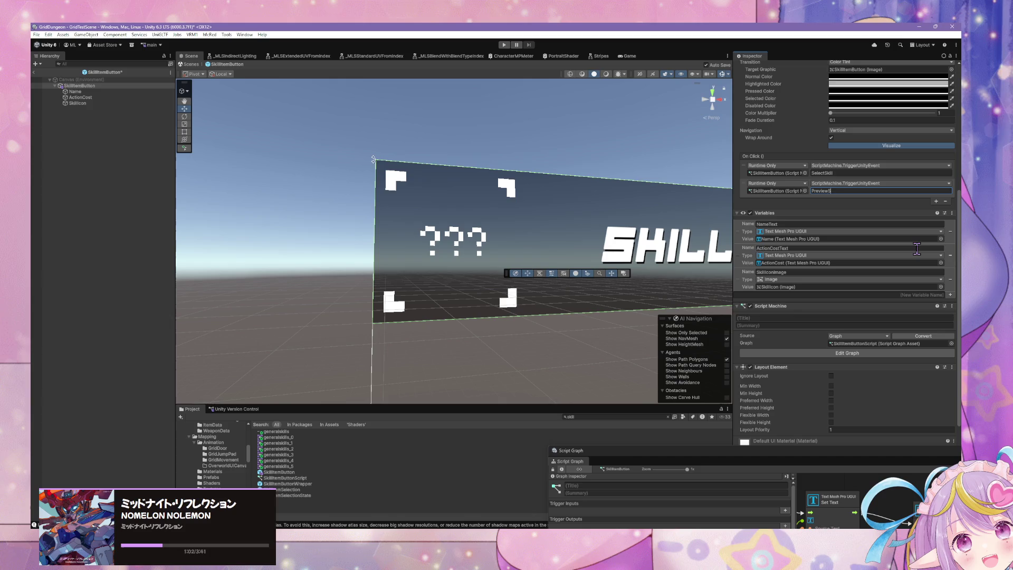
left_click(945, 201)
- Add and remove a spare empty callback, leaving On Click with only the SelectSkill trigger
scroll(844, 196, "up", 5)
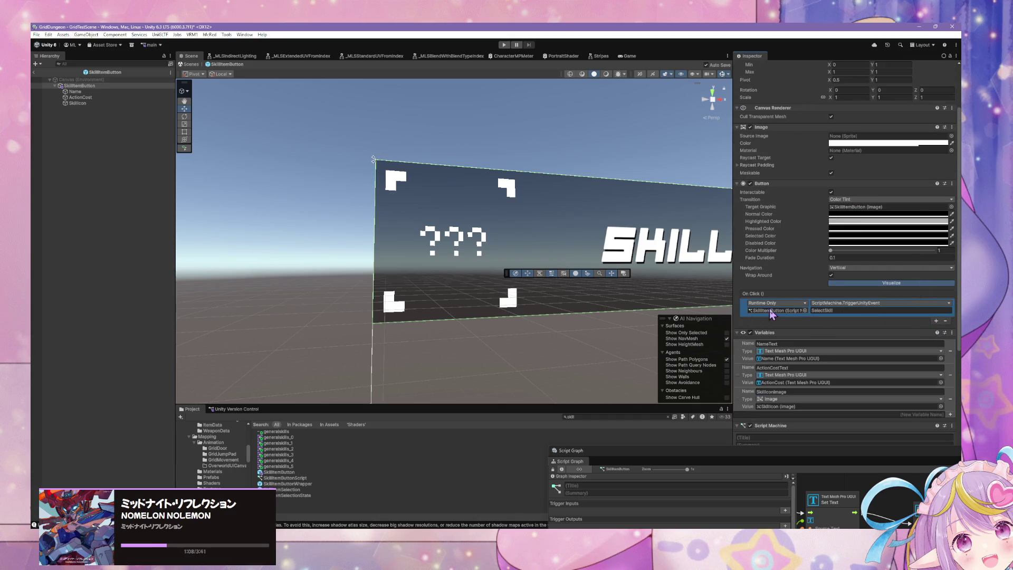
scroll(816, 206, "up", 1)
scroll(815, 205, "up", 2)
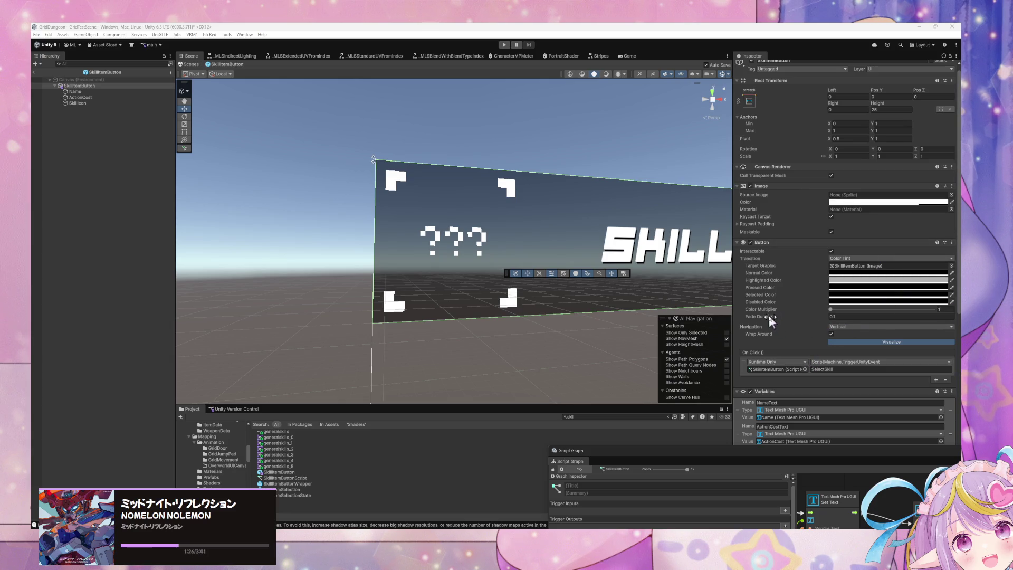
left_click(936, 380)
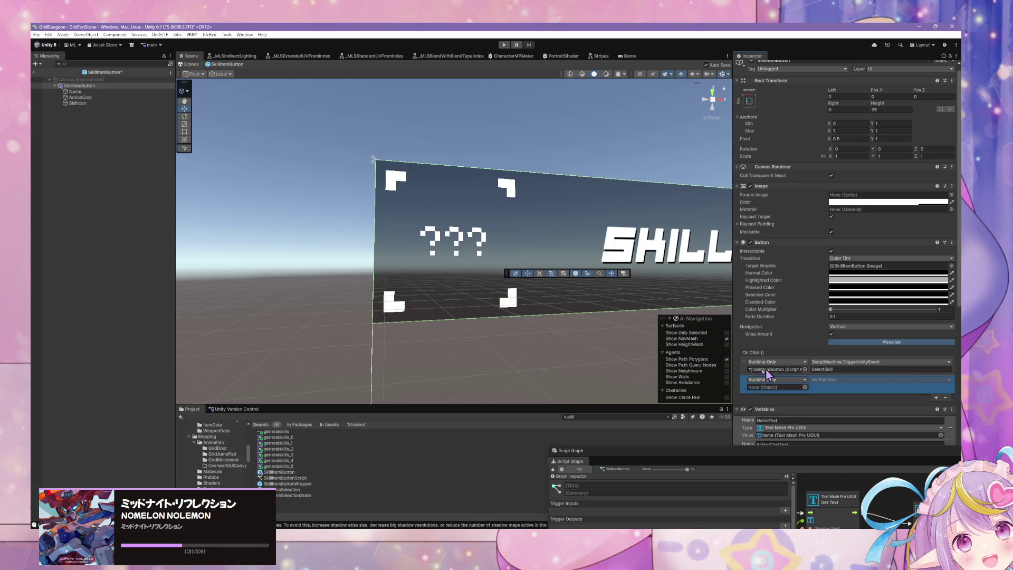
left_click(945, 397)
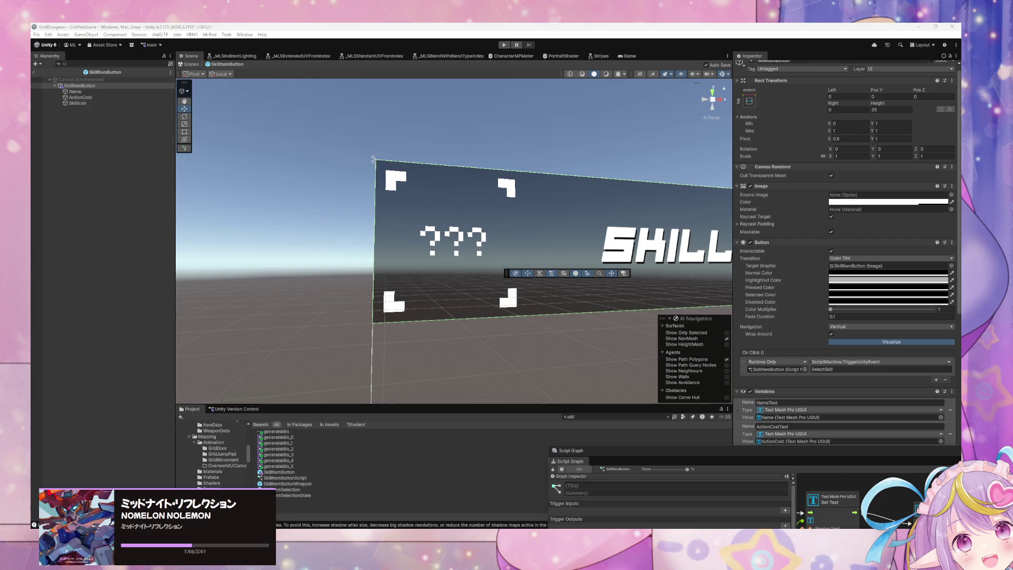
scroll(886, 246, "down", 5)
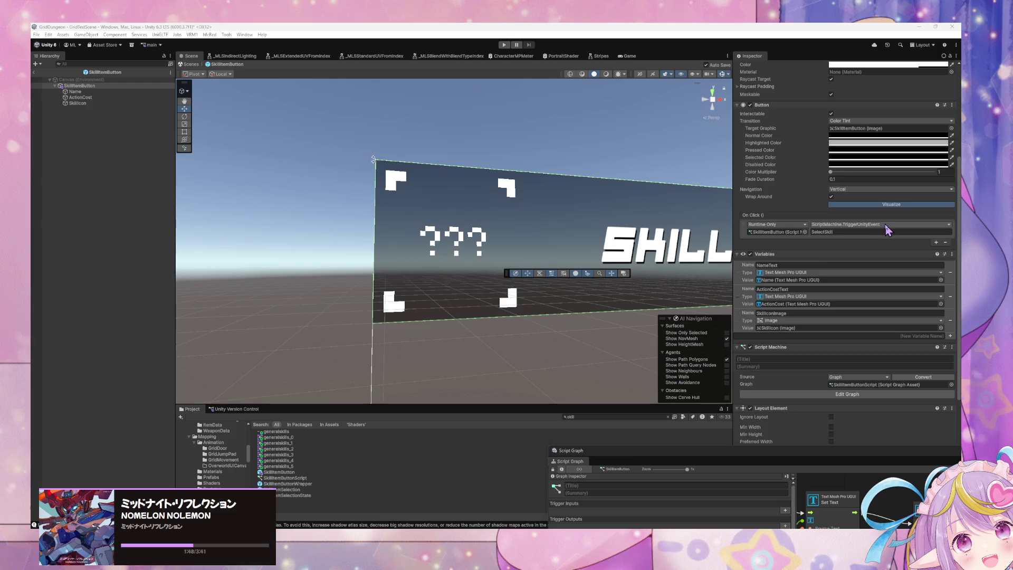
scroll(886, 246, "down", 1)
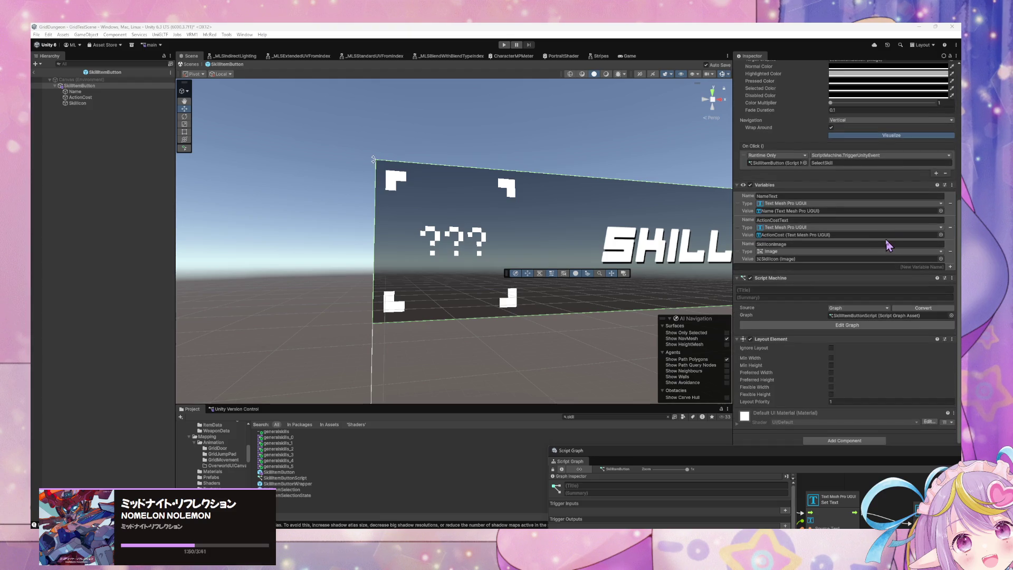
scroll(888, 245, "up", 5)
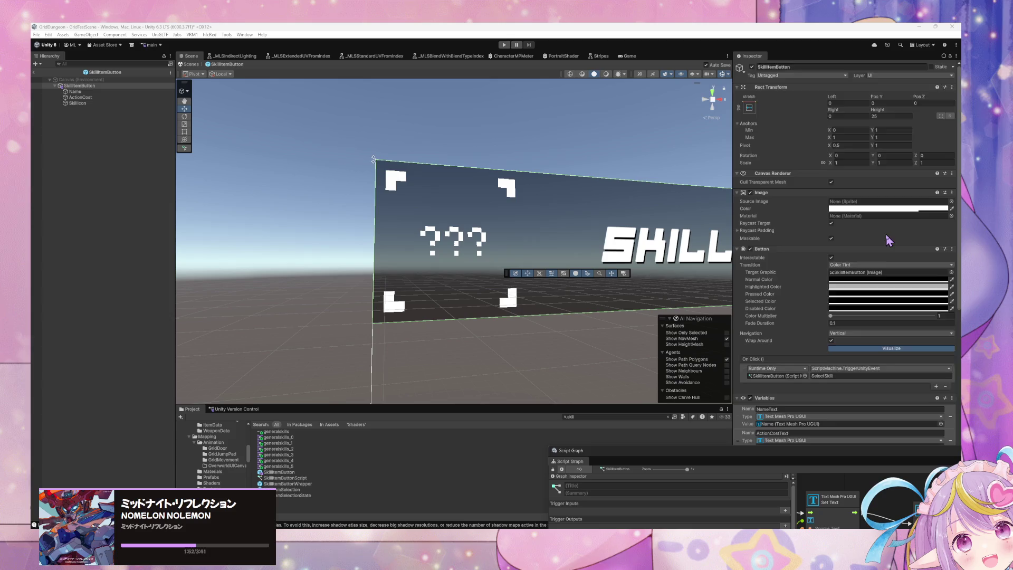
scroll(889, 241, "down", 5)
left_click(834, 444)
- Add an Event Trigger component to the button with a PointerEnter event entry
type("event")
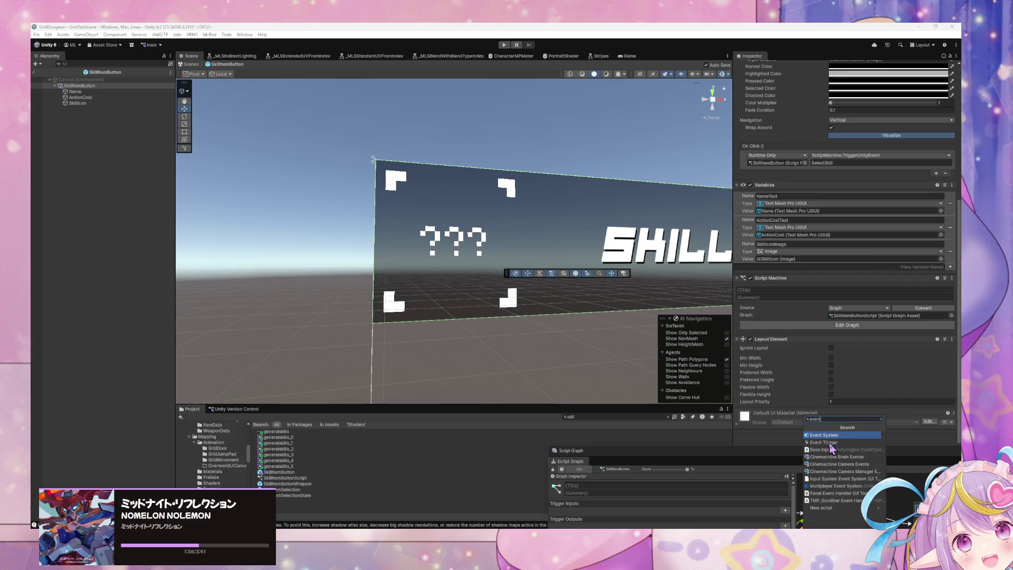
left_click(828, 443)
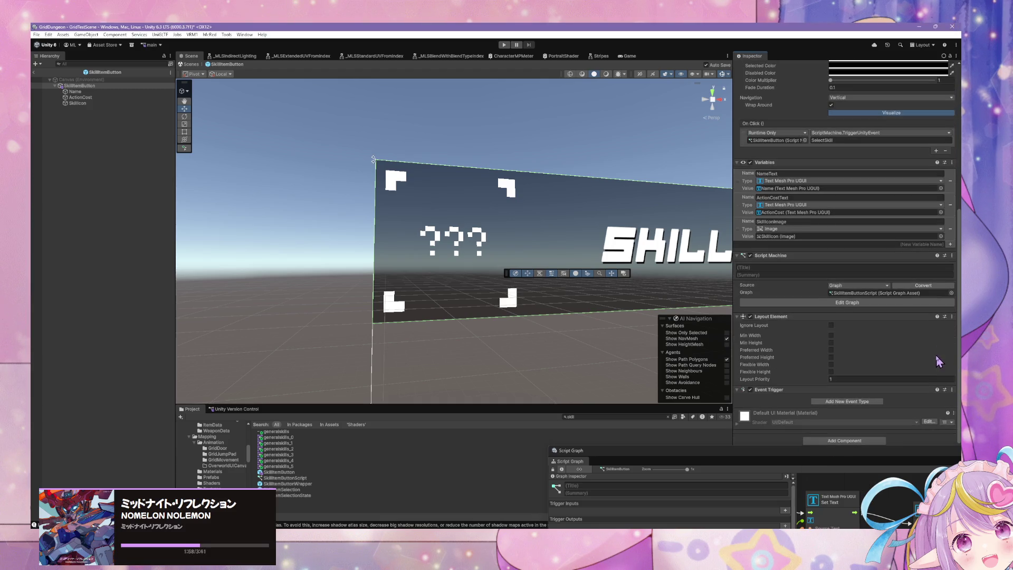
left_click(833, 402)
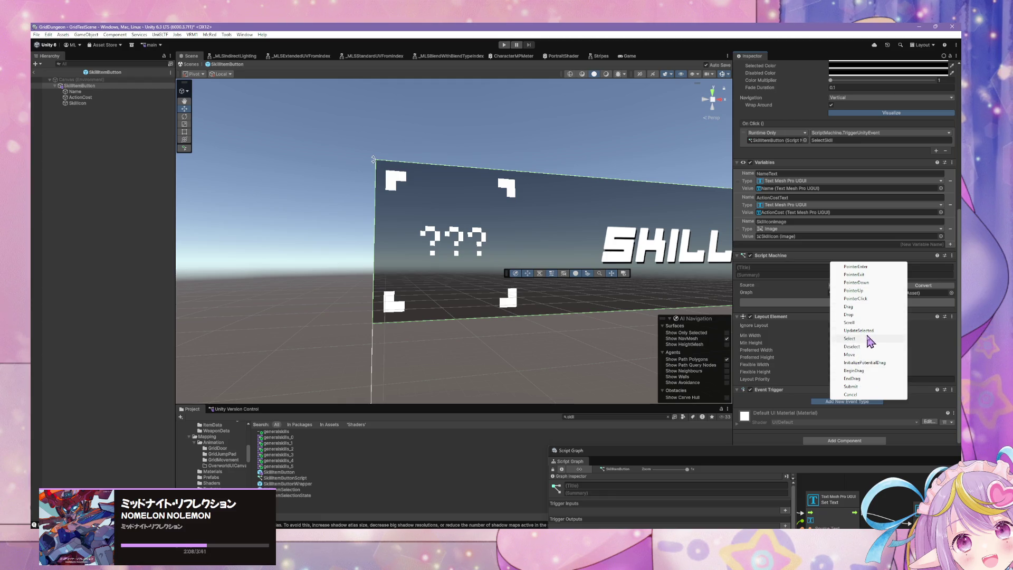
left_click(870, 268)
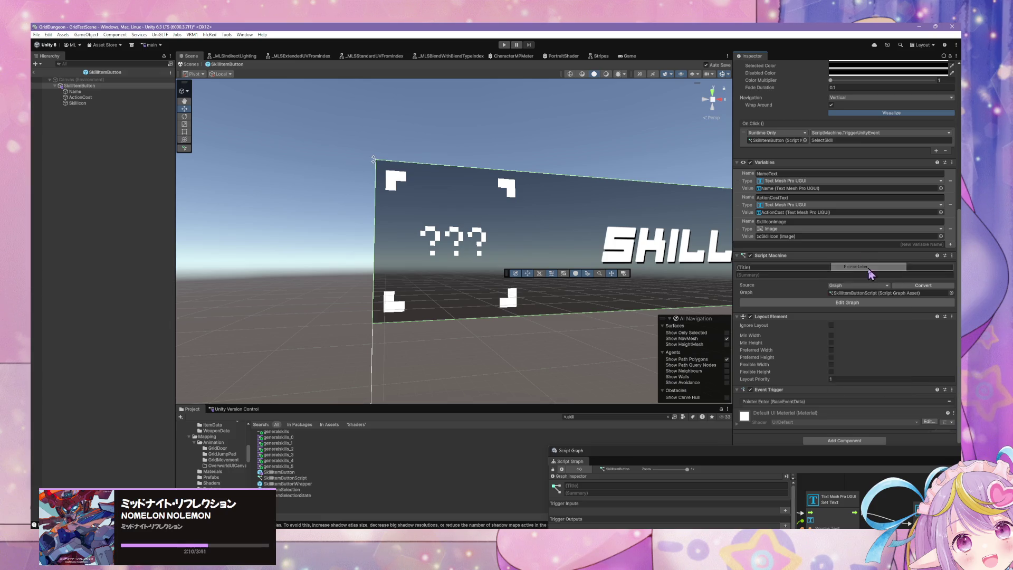
scroll(944, 385, "down", 2)
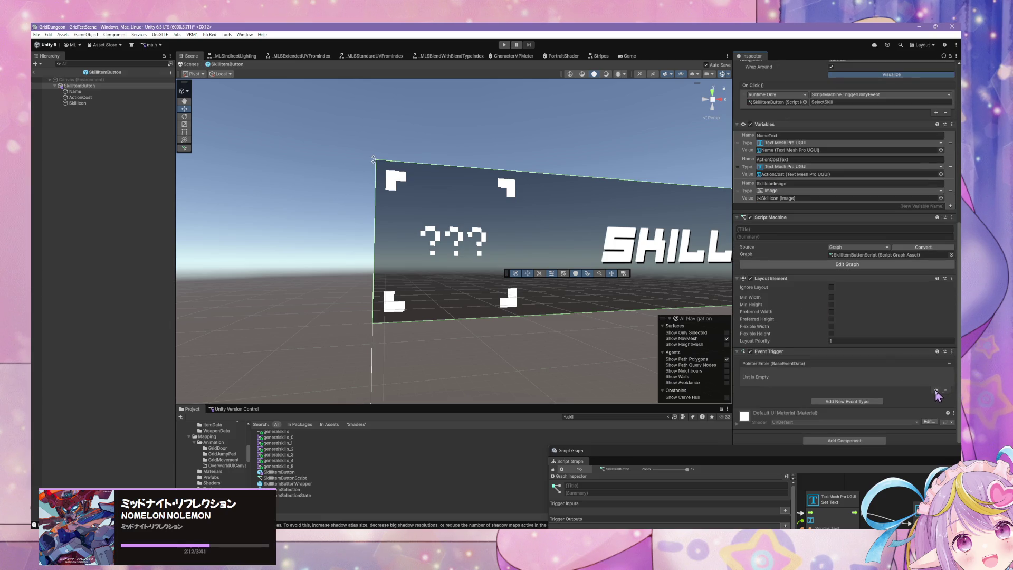
- Make the Pointer Enter listener call SkillItemButton's ScriptMachine.TriggerUnityEvent with 'PreviewSkill', then add another listener
left_click(935, 391)
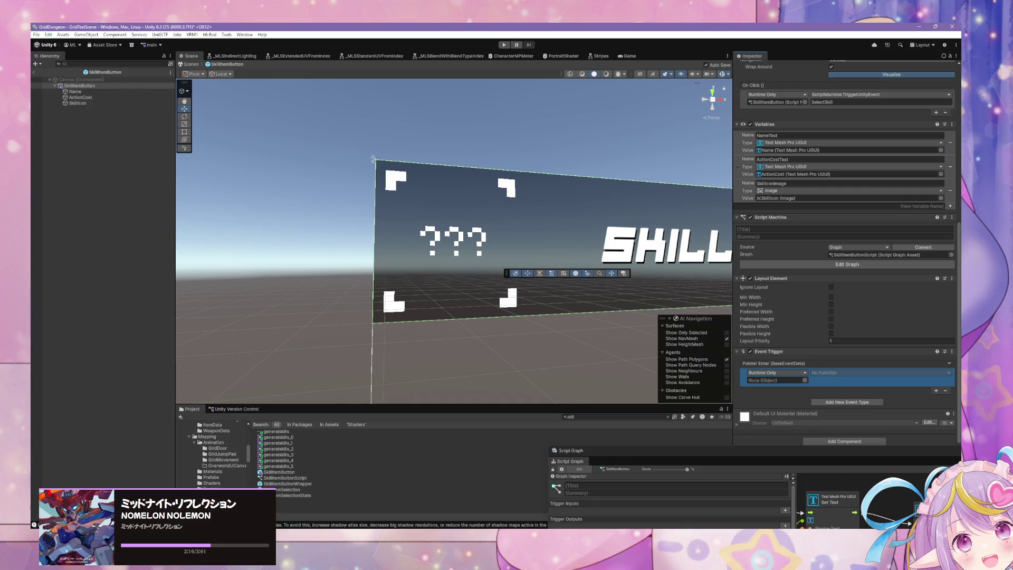
left_click_drag(94, 86, 782, 388)
left_click(841, 373)
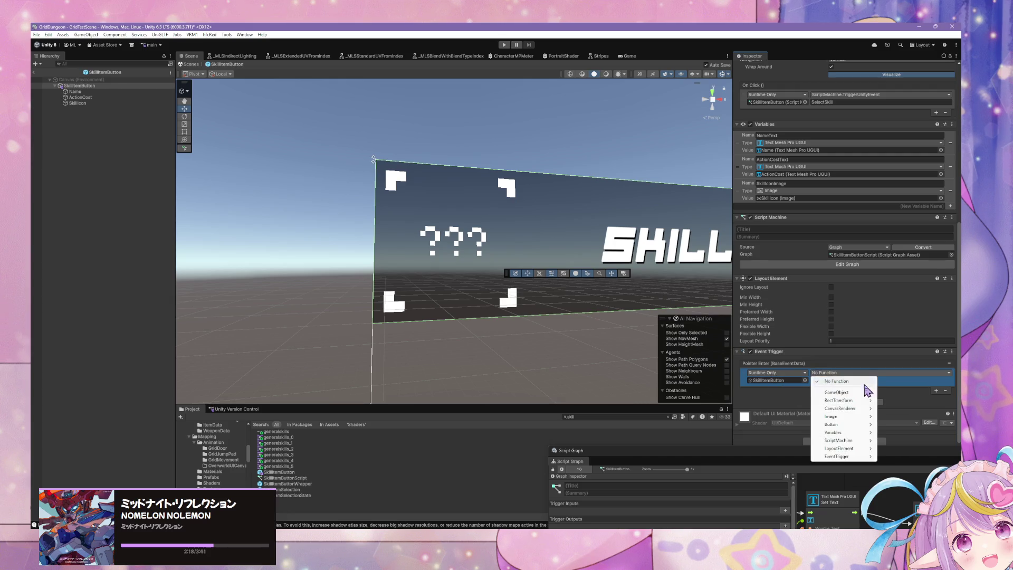
mouse_move(855, 441)
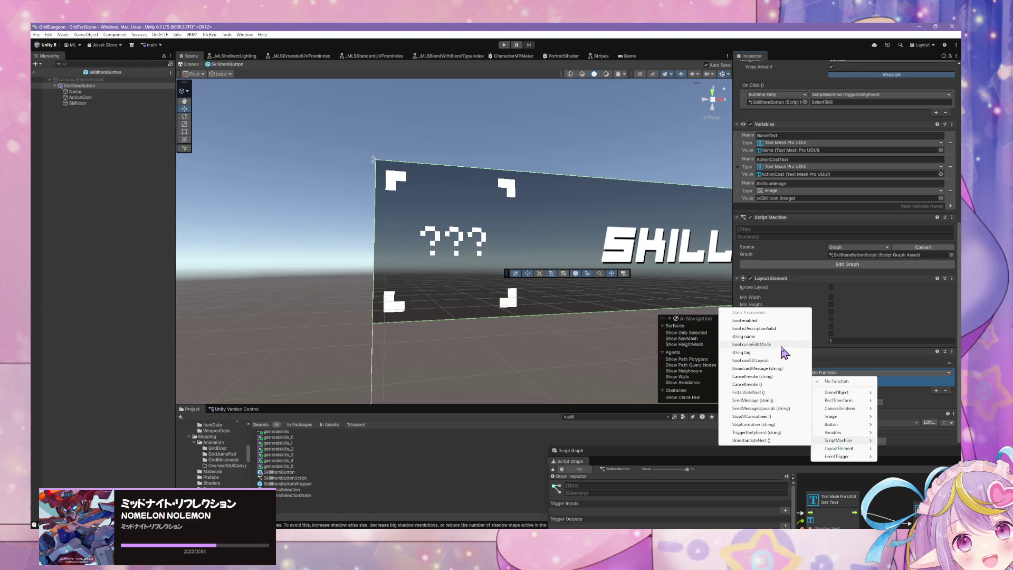
left_click(759, 432)
left_click(839, 380)
type("PreviewSkill")
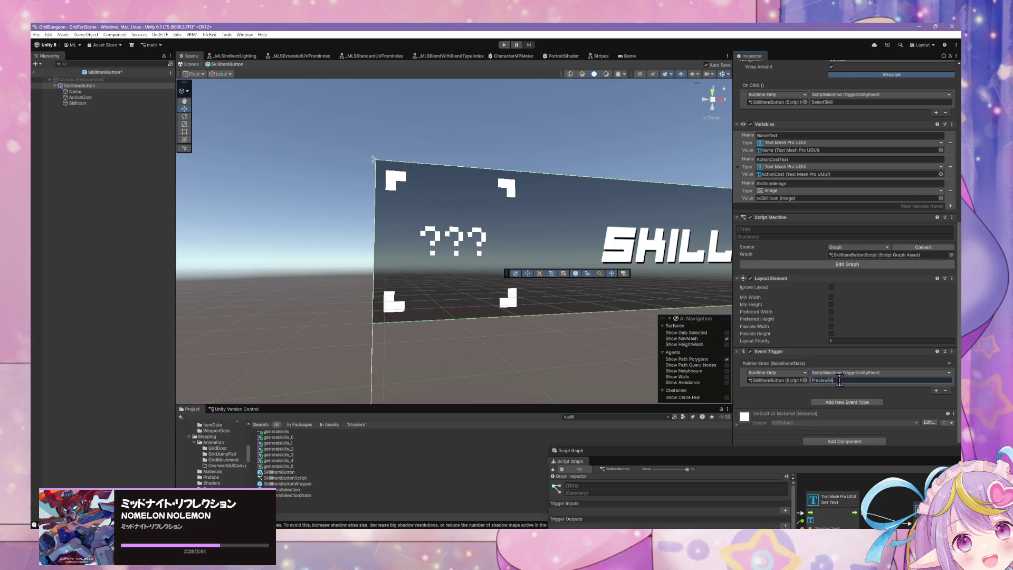
left_click(936, 391)
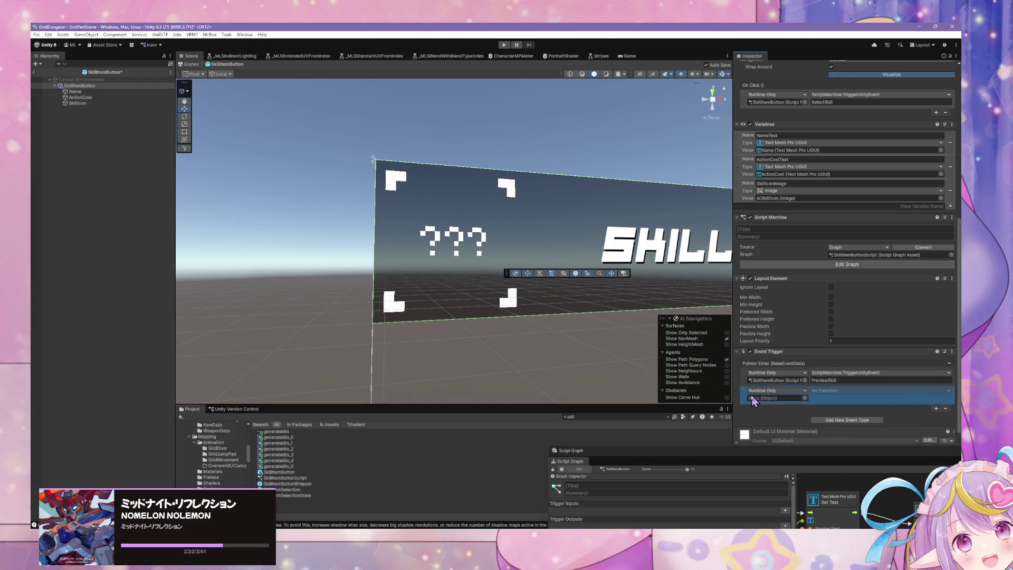
- Make the second listener call SkillItemButton's ScriptMachine.TriggerUnityEvent with 'EndPreviewSkill'
left_click(805, 403)
double_click(687, 392)
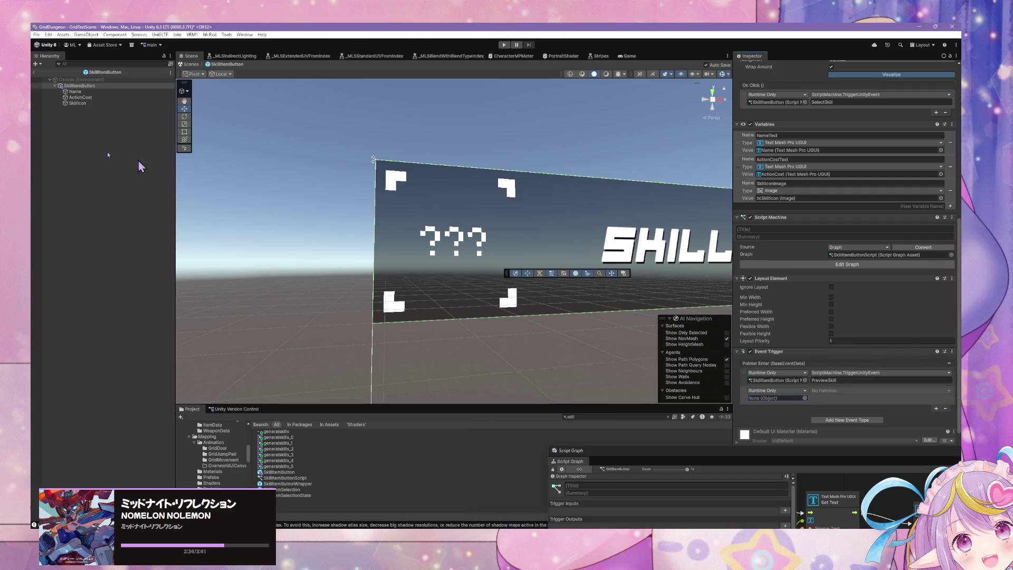
mouse_move(80, 86)
left_mouse_down()
mouse_move(878, 410)
mouse_move(780, 398)
left_mouse_up()
left_click(844, 390)
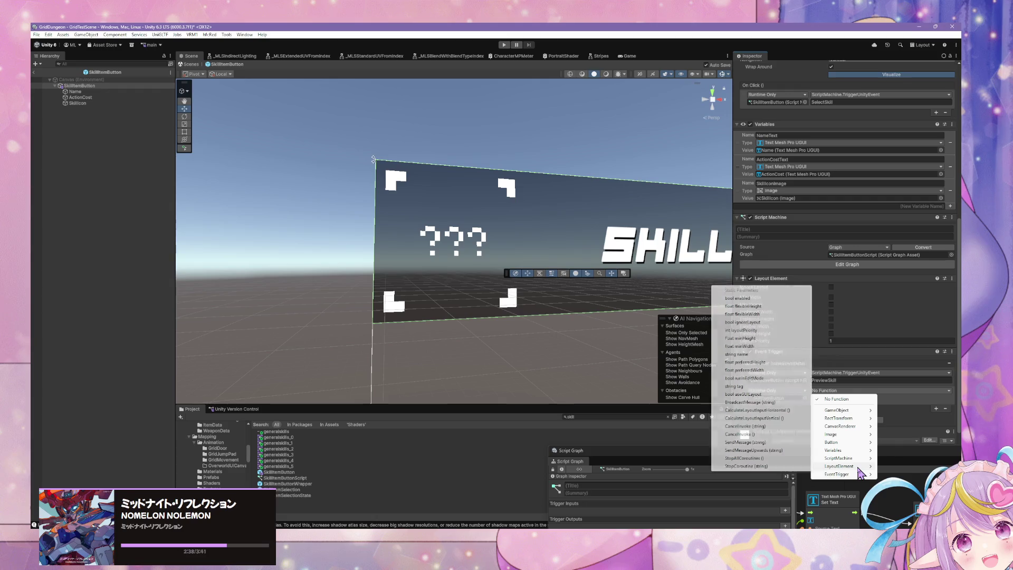
mouse_move(855, 467)
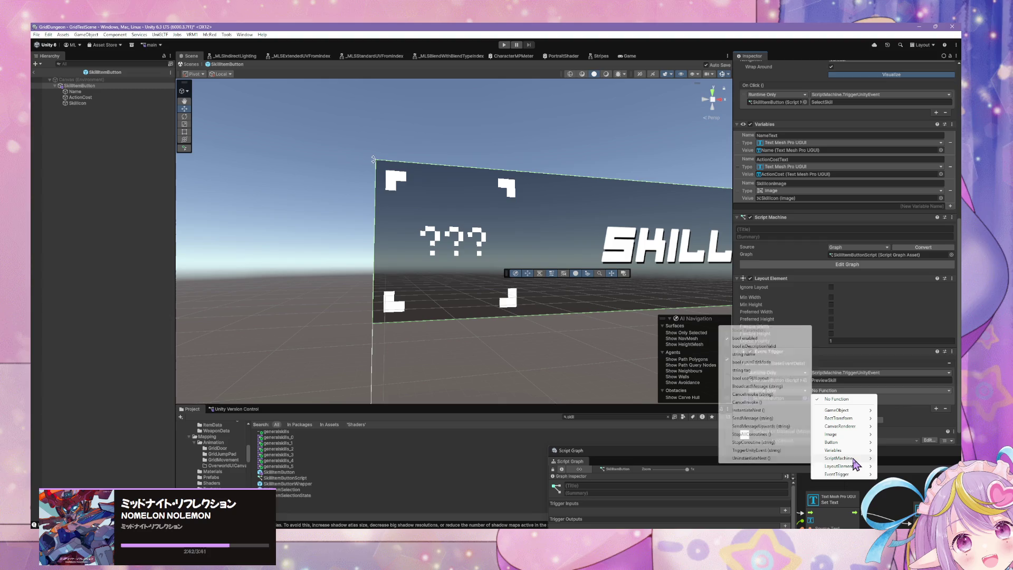
left_click(759, 450)
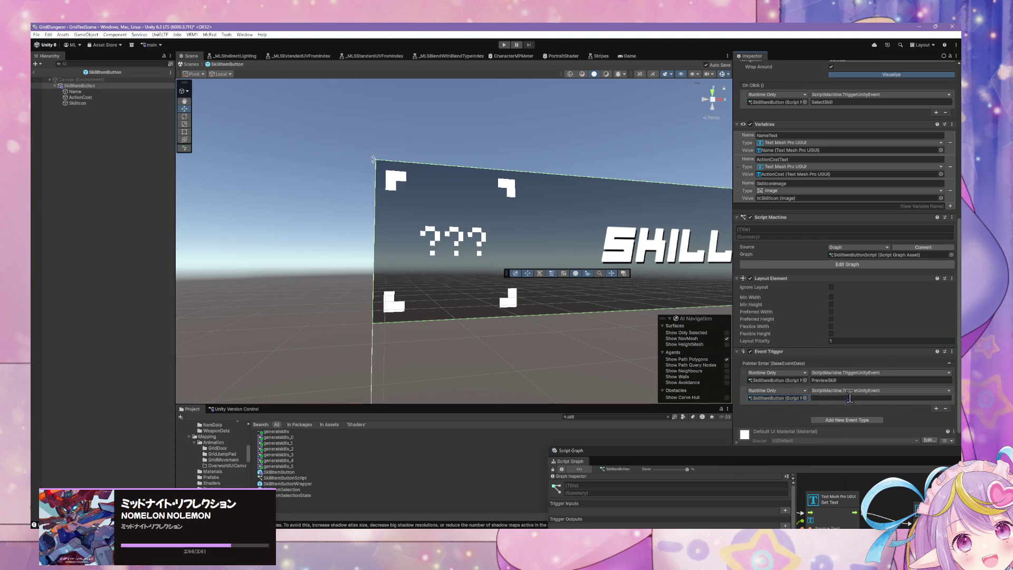
left_click(846, 399)
- Open the SkillItemButtonScript graph from the Project panel
scroll(507, 111, "down", 3)
scroll(897, 388, "down", 1)
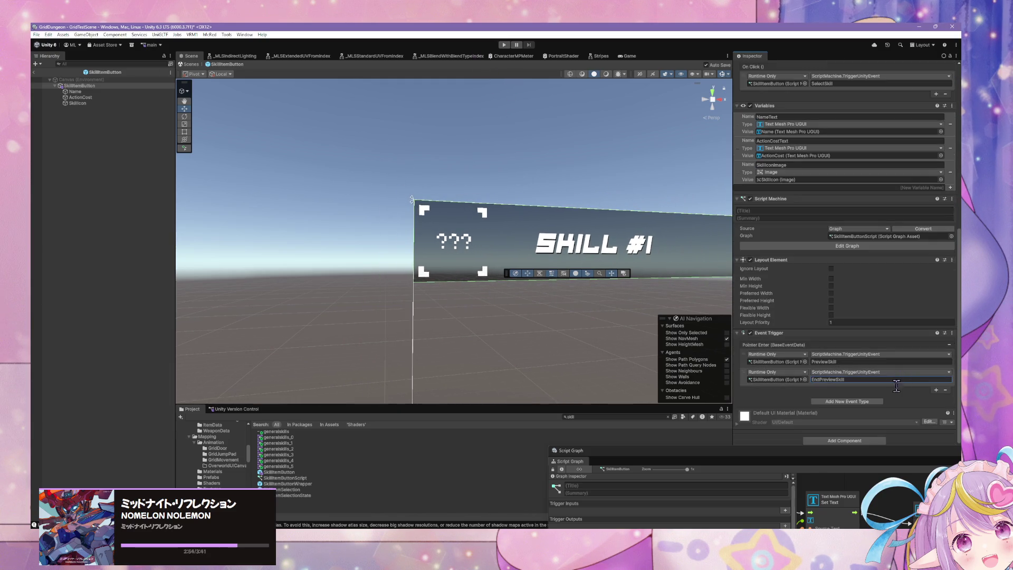
double_click(855, 237)
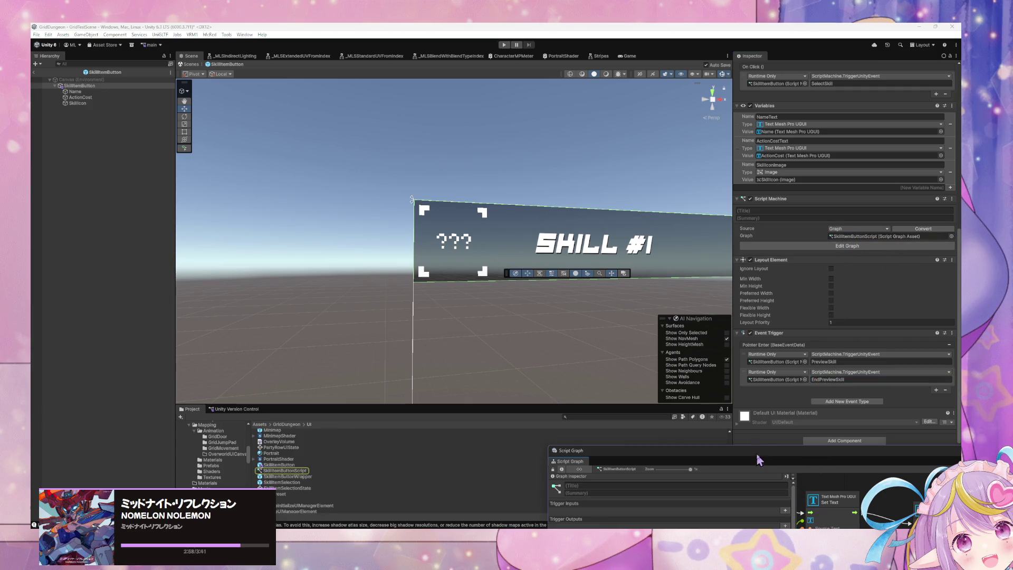
- Duplicate the SelectSkill UnityEvent node and rename the copy to PreviewSkill
mouse_move(765, 455)
left_mouse_down()
mouse_move(380, 152)
mouse_move(446, 149)
left_mouse_up()
scroll(607, 327, "up", 5)
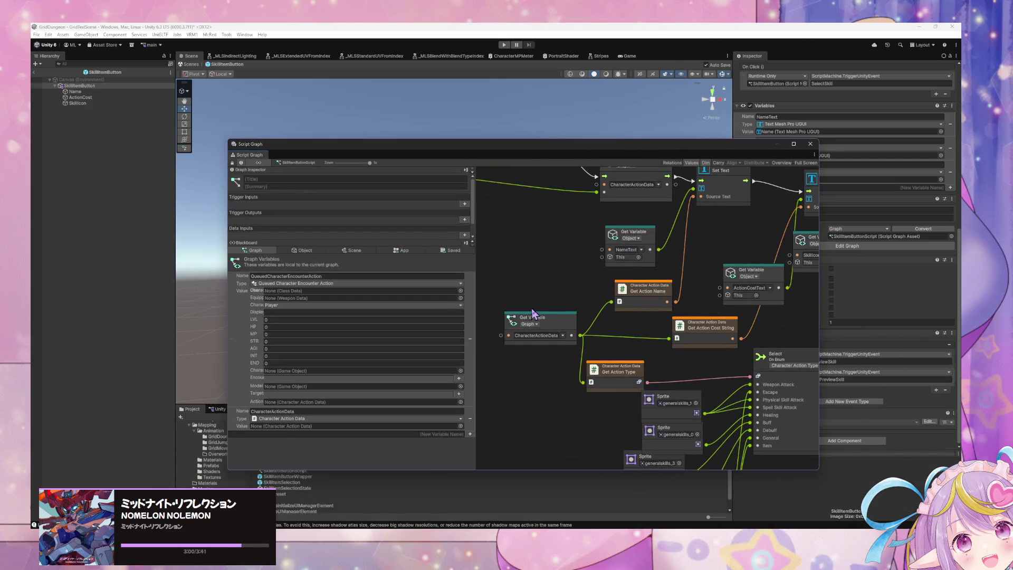
scroll(641, 322, "up", 3)
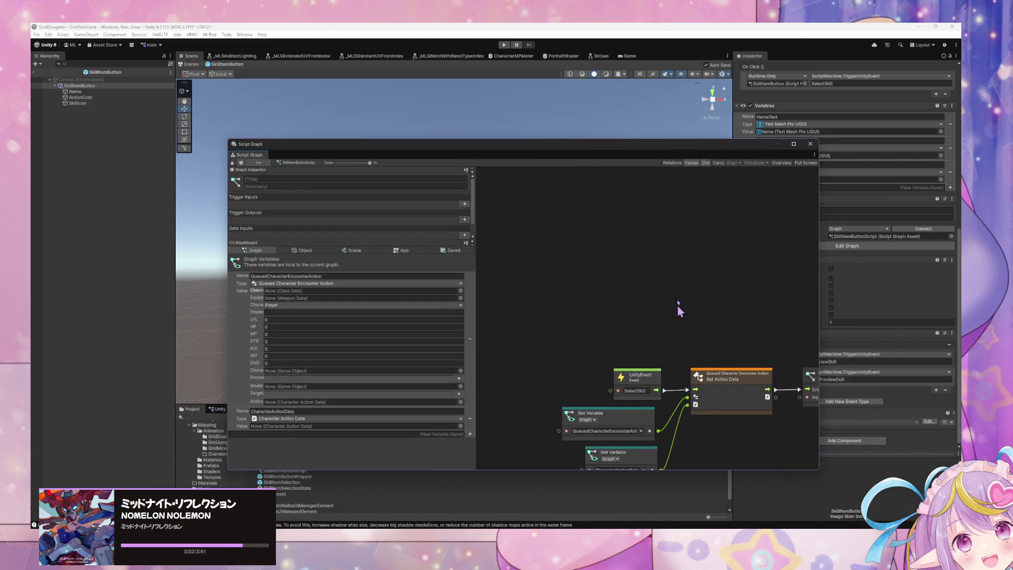
scroll(681, 285, "down", 5)
left_click(659, 271)
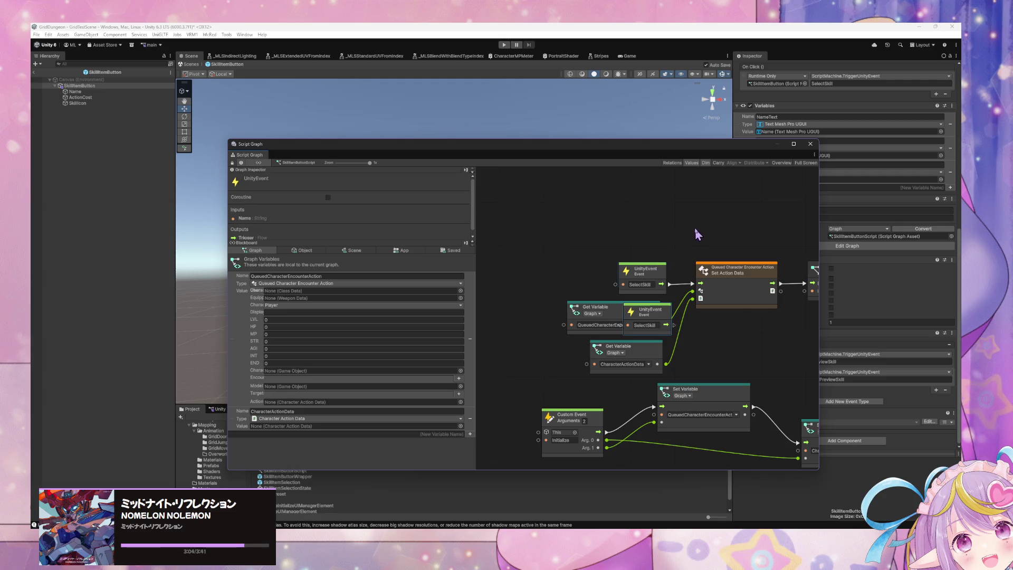
scroll(695, 236, "up", 4)
key("ctrl+d")
double_click(625, 303)
type("Pre")
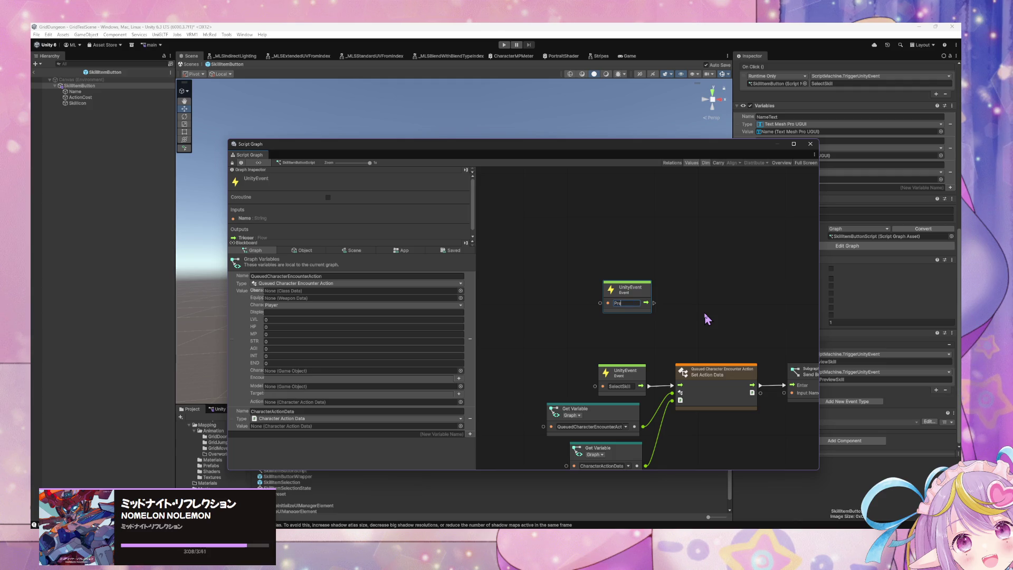
type("viewSkill")
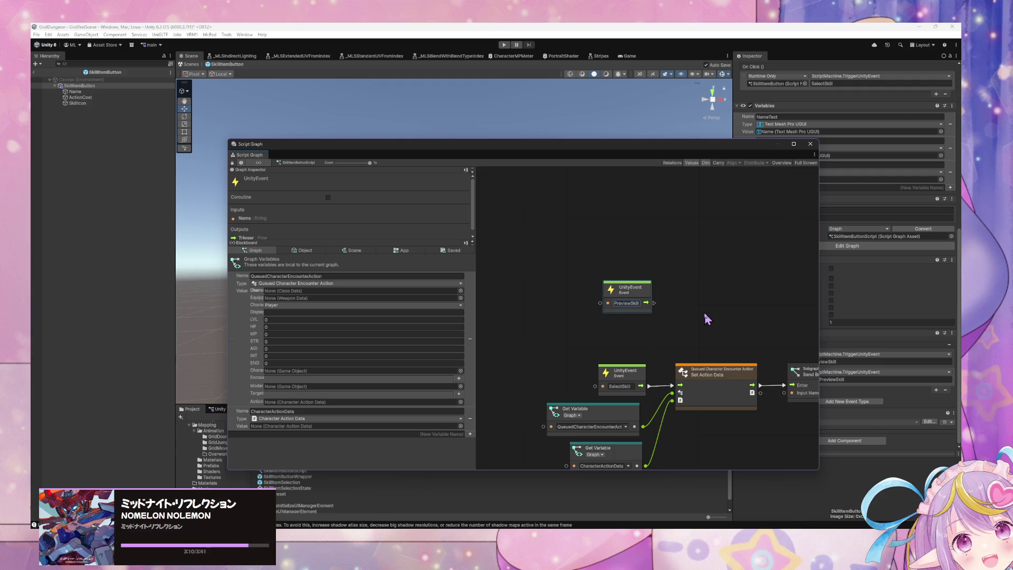
key("Return")
- Duplicate the PreviewSkill node, place the copy below it, and switch to Aseprite
key("ctrl+d")
left_click_drag(663, 319, 632, 310)
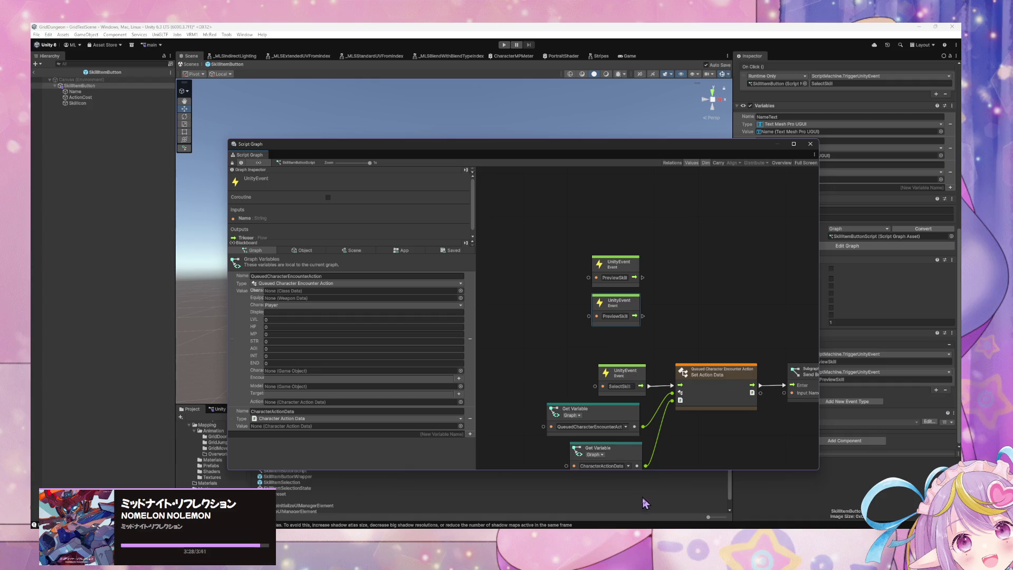
key("alt+Tab")
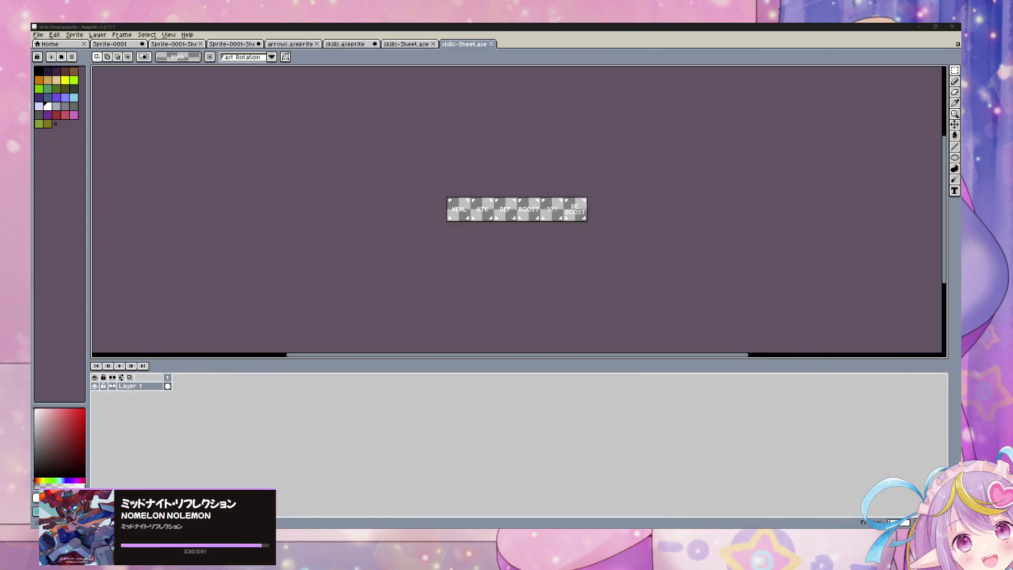
- Compare the skills-Sheet.ase, skills.aseprite and arrows.aseprite files, ending on skills.aseprite
key("alt+Tab")
key("alt+Tab")
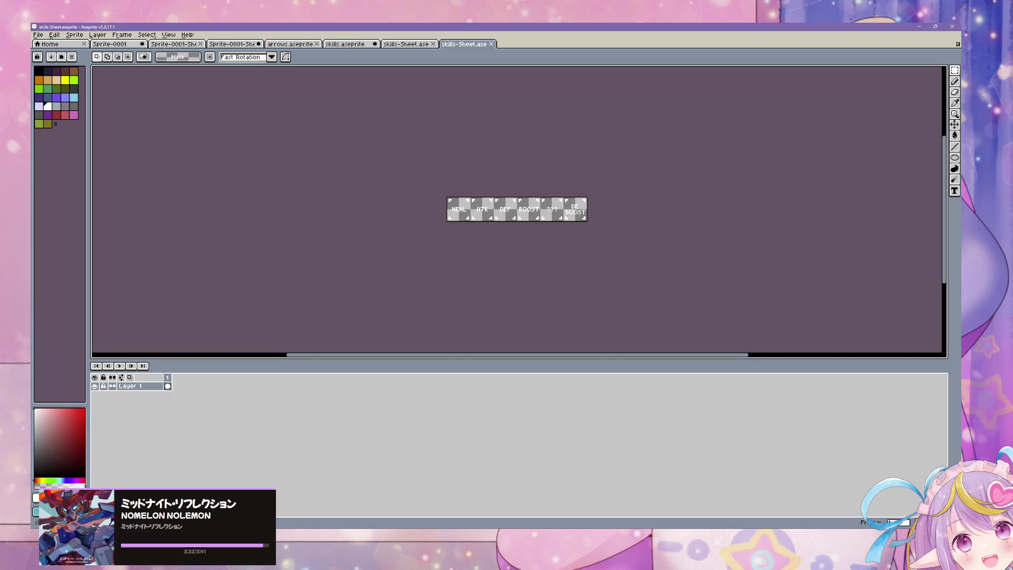
left_click(405, 44)
left_click(351, 44)
left_click(396, 44)
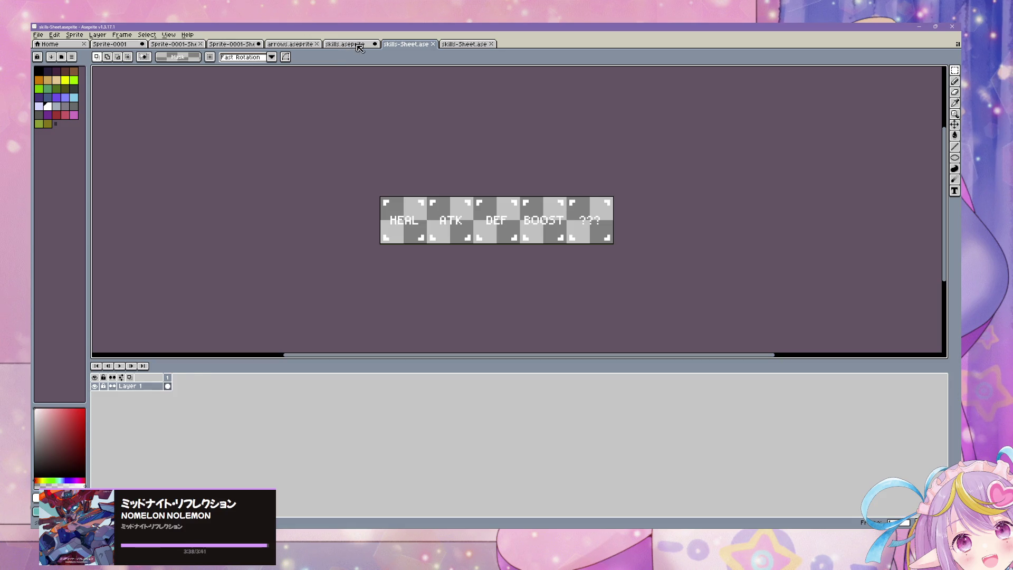
left_click(360, 47)
left_click(305, 45)
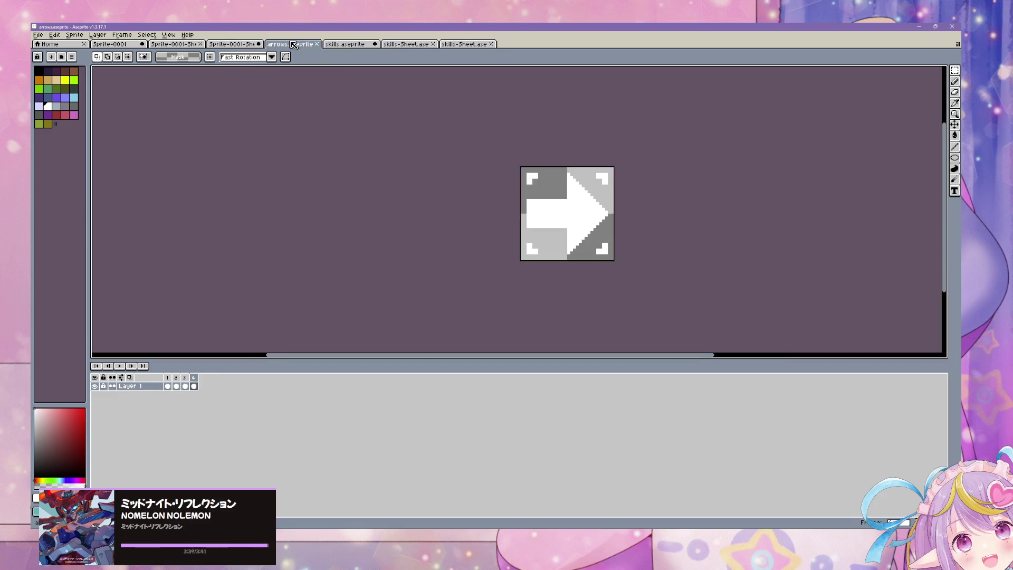
left_click(323, 45)
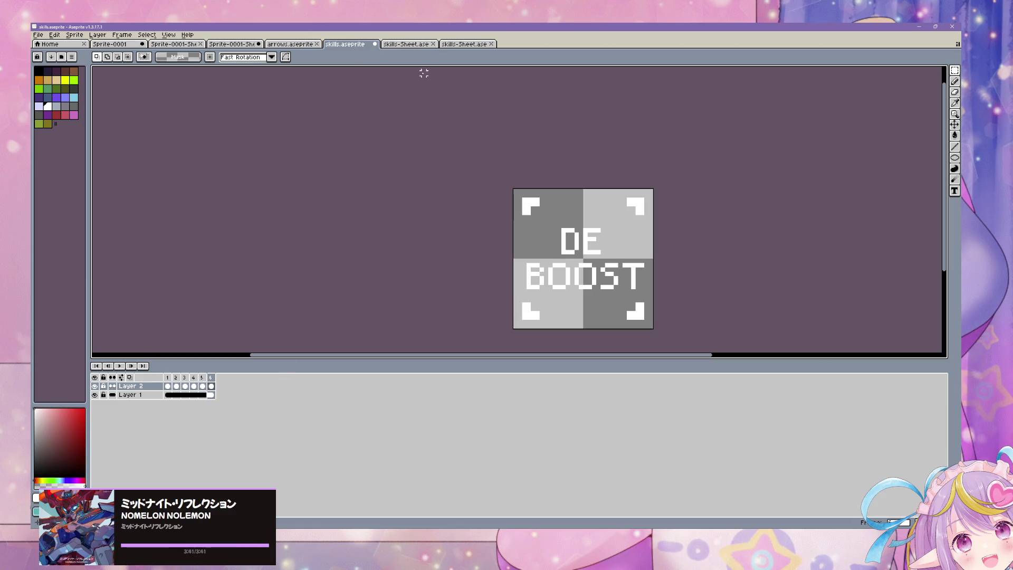
- Close both skills-Sheet.ase files without saving and add a new frame to skills.aseprite
left_click(433, 44)
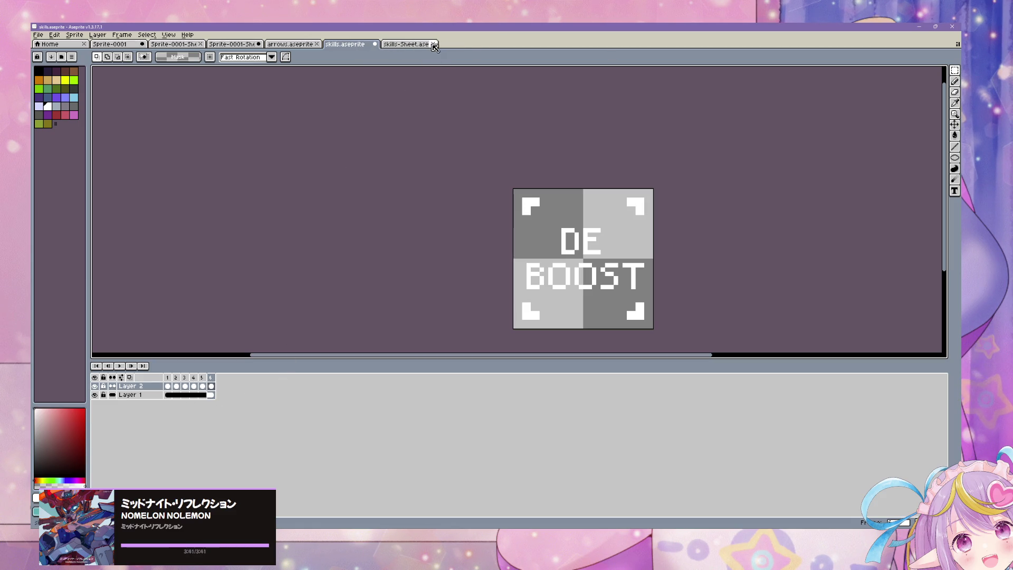
left_click(433, 44)
key("n")
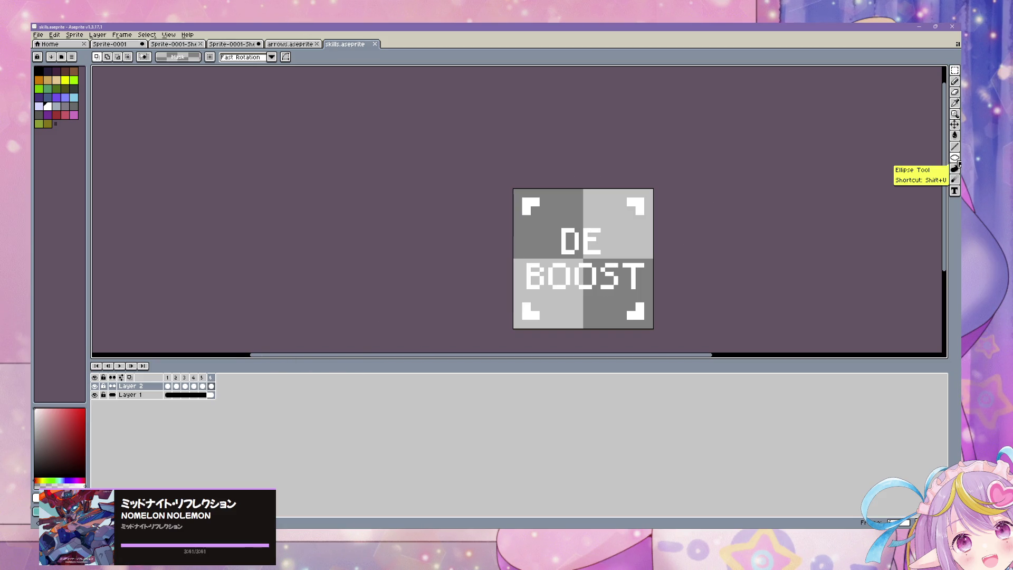
left_click(128, 36)
left_click(135, 64)
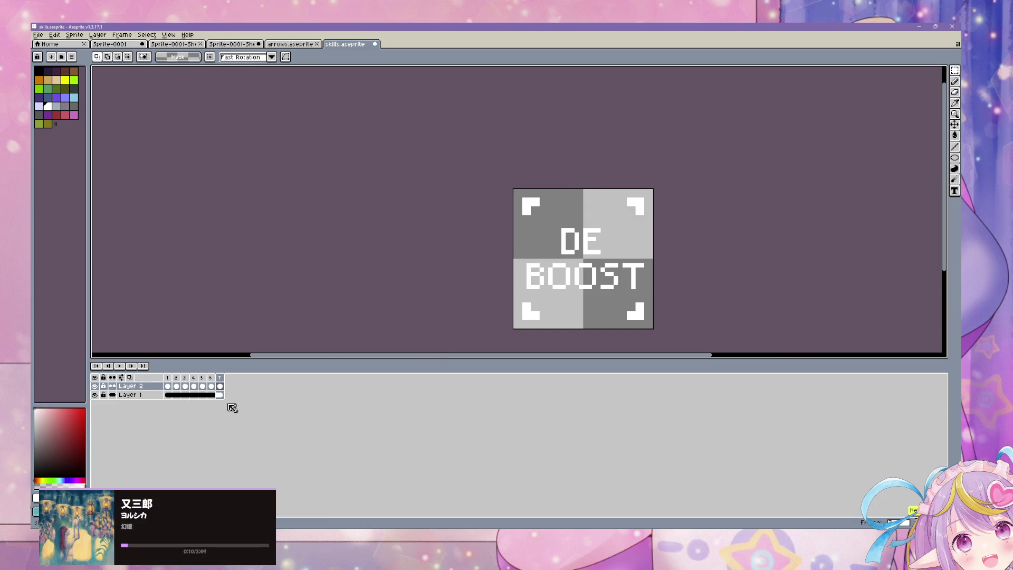
- Clear the DE BOOST text from the new frame and set up a 5px pencil brush
mouse_move(527, 207)
left_mouse_down()
mouse_move(690, 336)
mouse_move(687, 317)
left_mouse_up()
key("Delete")
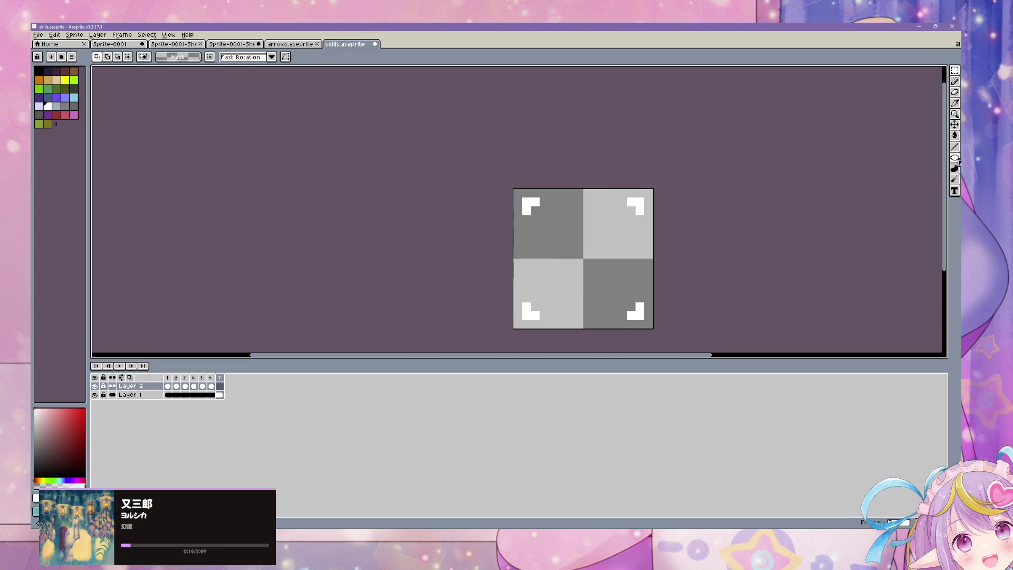
left_click(956, 158)
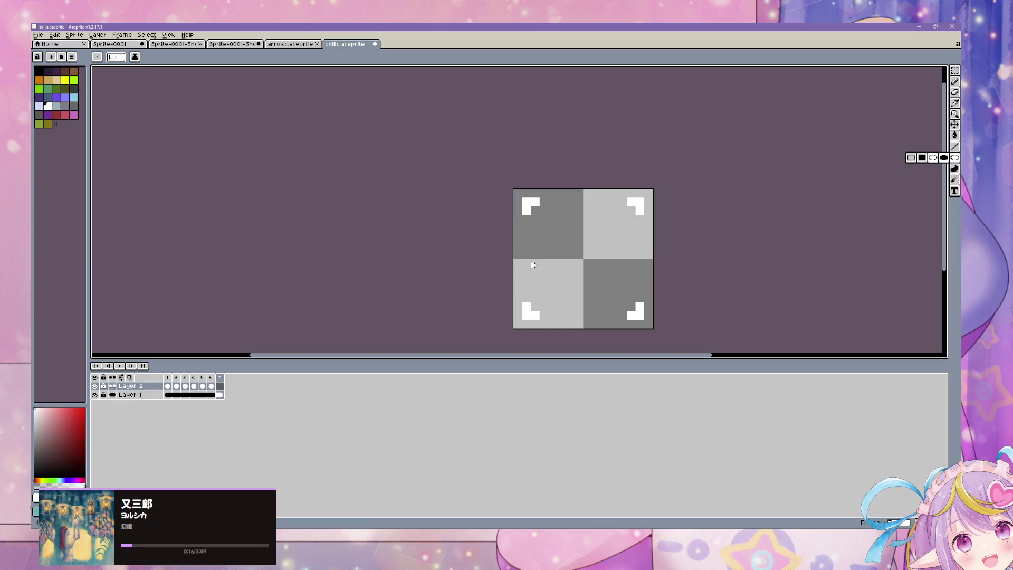
left_click(921, 157)
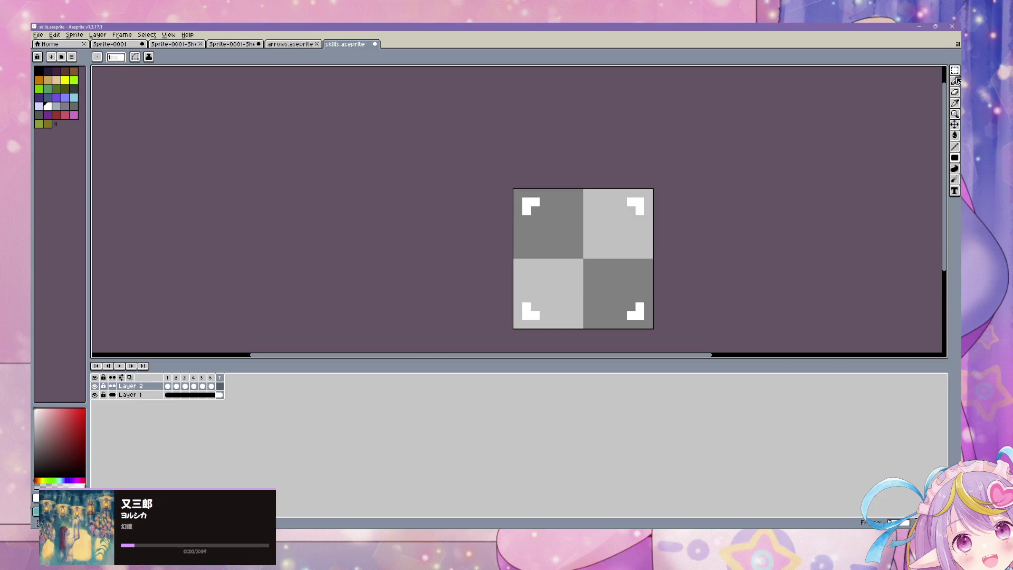
key("b")
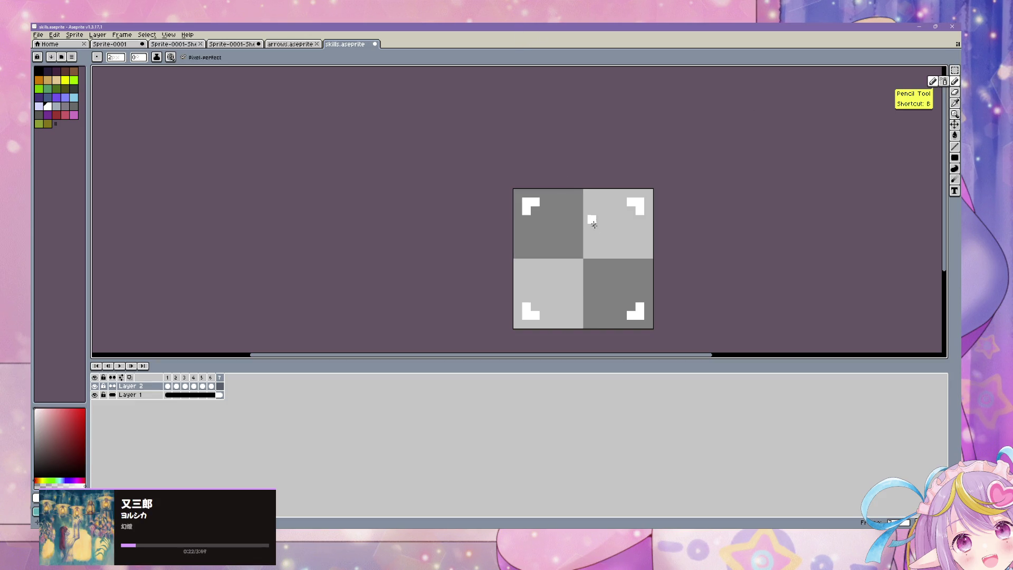
key("plus")
key("plus")
key("plus")
key("plus")
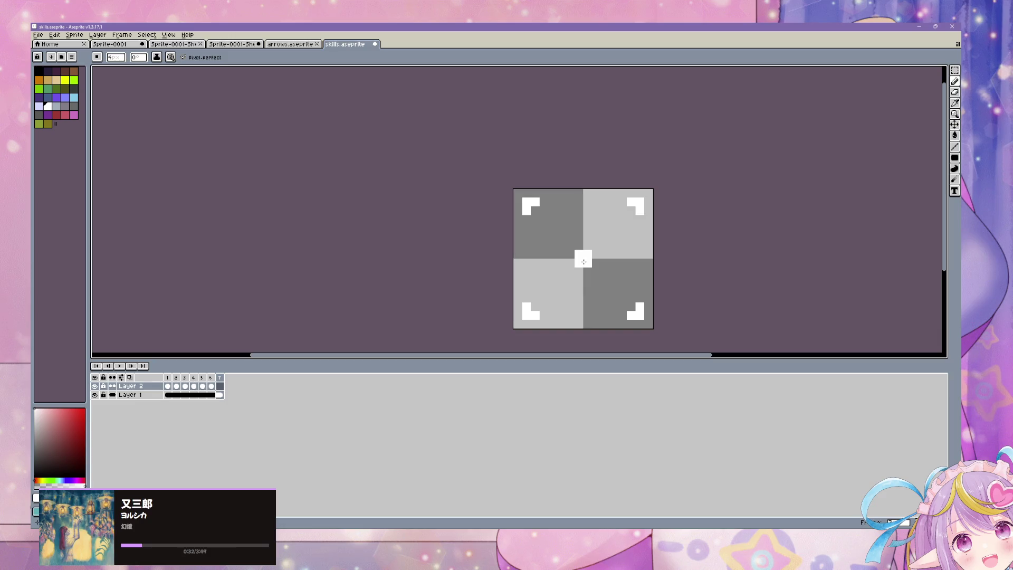
- Paint a 3×3 grid of white squares around the sprite's centre
left_click(584, 262)
left_click(618, 259)
left_click(583, 294)
left_click(613, 294)
left_click(553, 294)
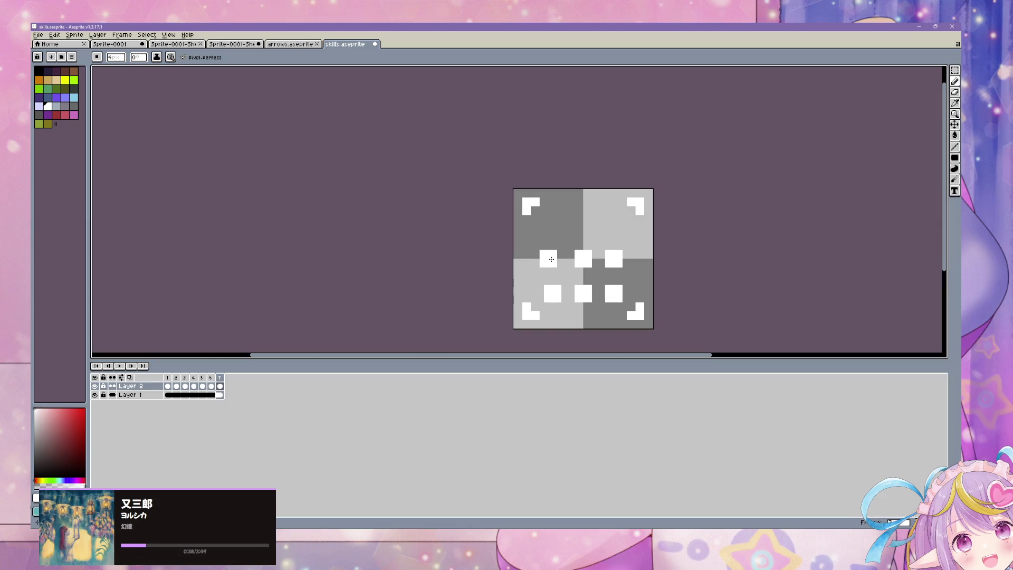
left_click(552, 259)
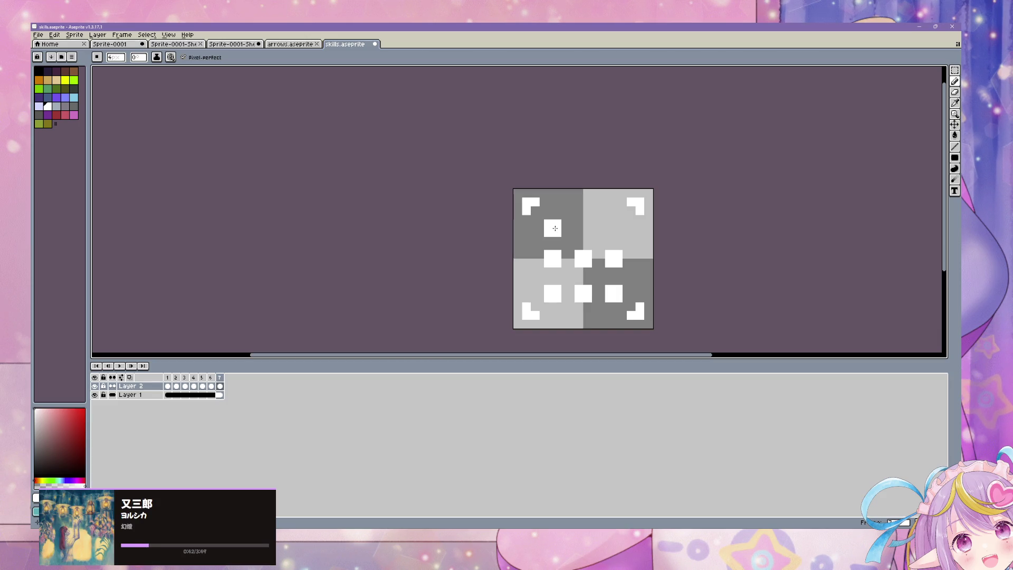
left_click(557, 226)
left_click(583, 225)
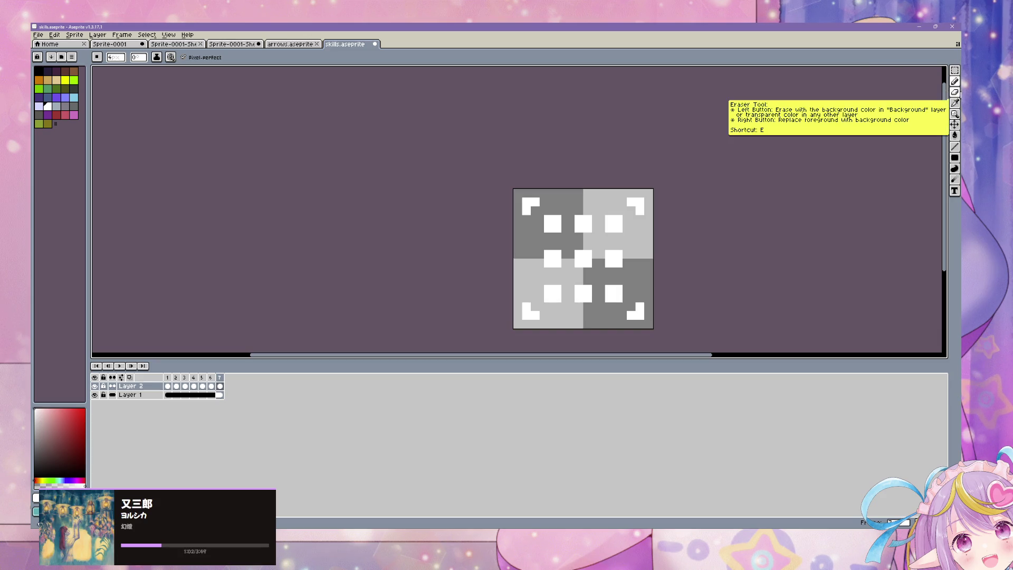
- Erase the centres of all nine squares to make them hollow
left_click(956, 92)
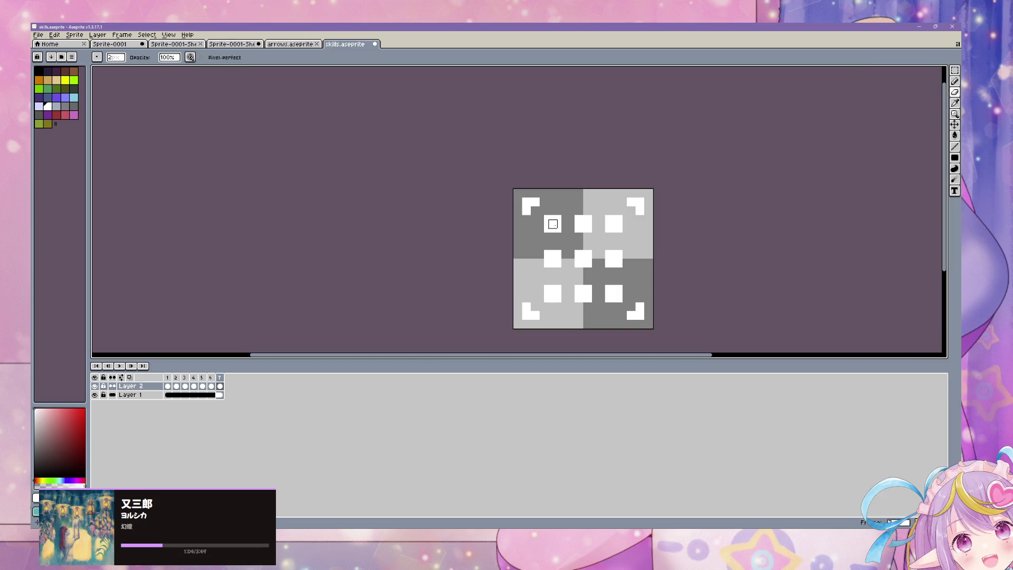
left_click(552, 224)
left_click(552, 259)
left_click(583, 294)
left_click(613, 293)
left_click(583, 258)
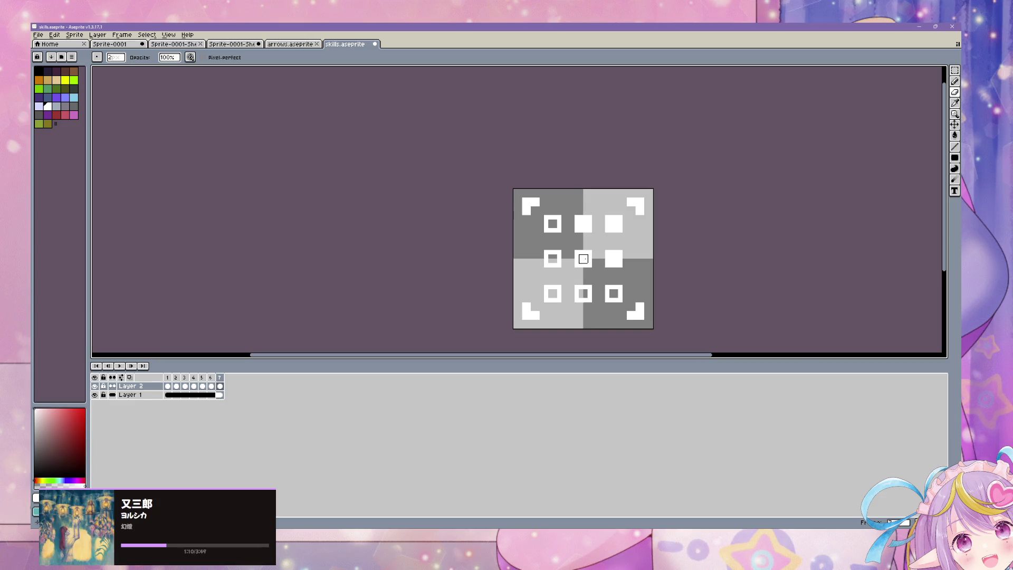
left_click(614, 258)
left_click(583, 224)
left_click(614, 223)
- Refill the centres of the bottom row's three squares with solid white
left_click(955, 81)
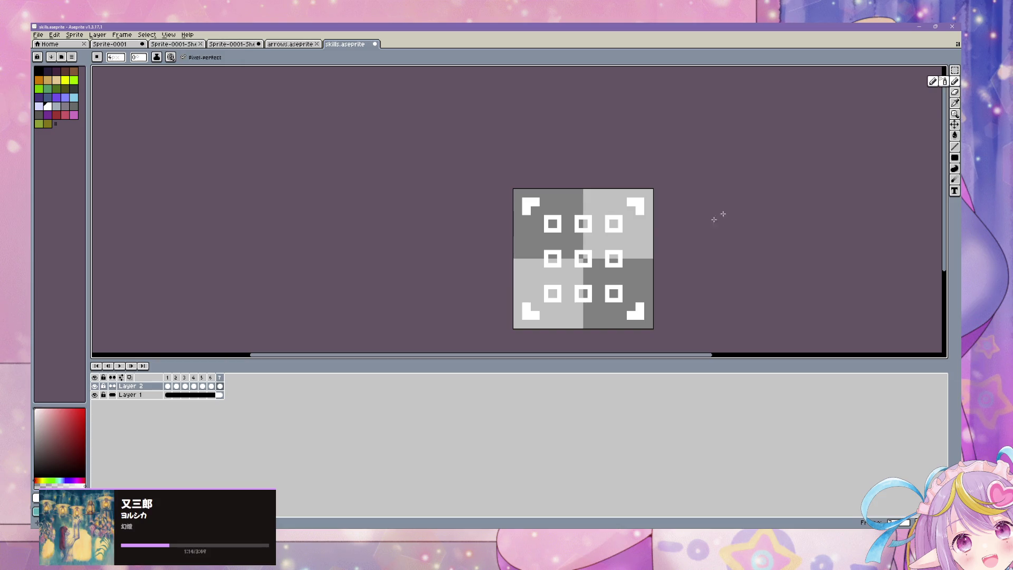
left_click(587, 225)
left_click(614, 224)
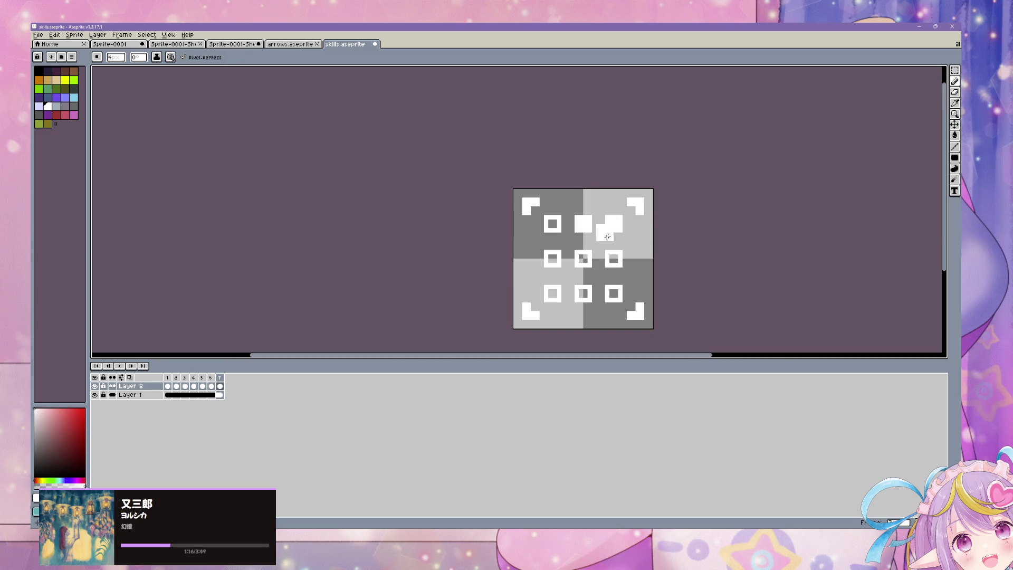
key("ctrl+z")
key("ctrl+z")
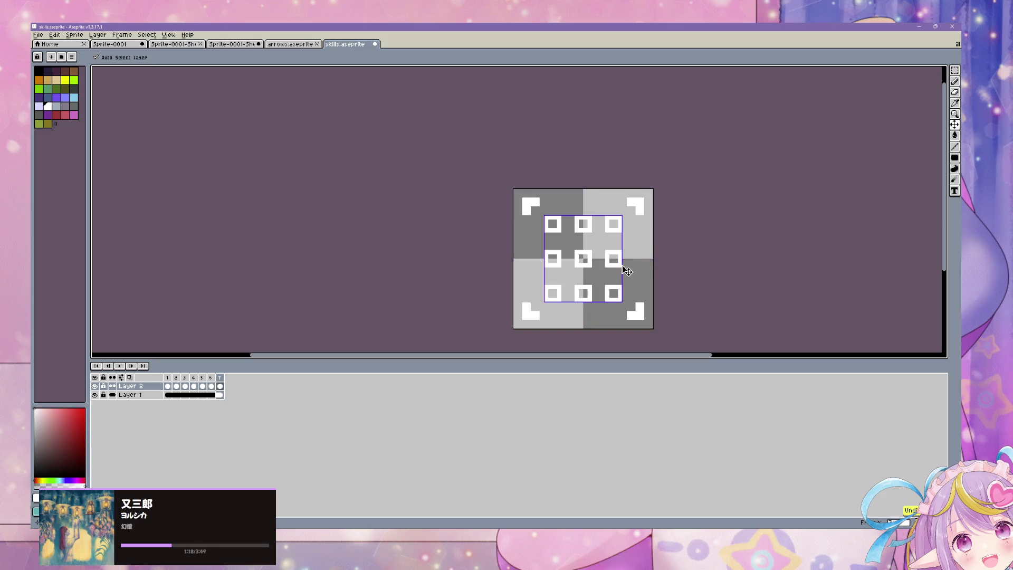
left_click(555, 294)
left_click(583, 294)
left_click(614, 293)
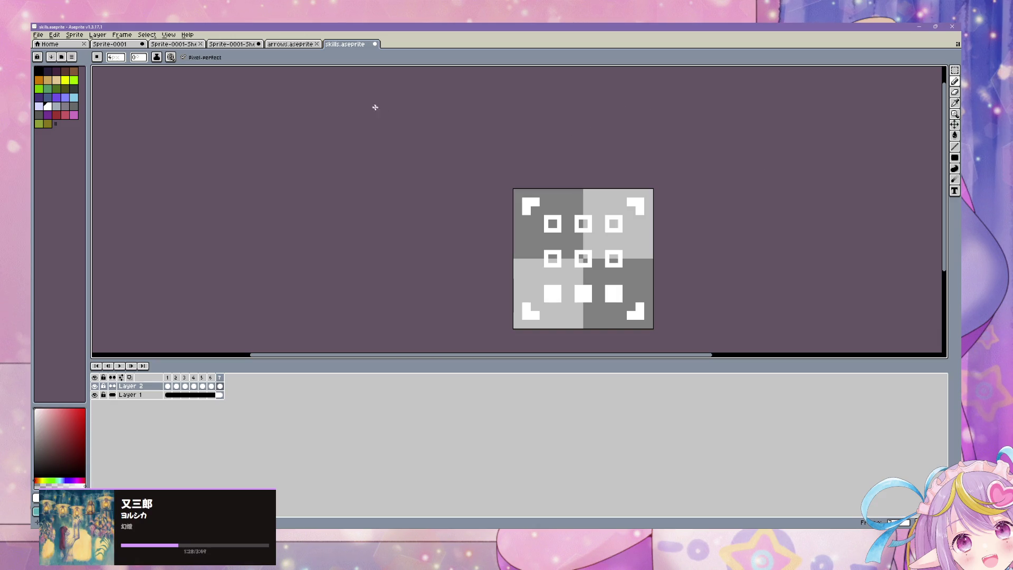
- Add new empty frame 8 and fill its left, top and right squares solid white
left_click(122, 35)
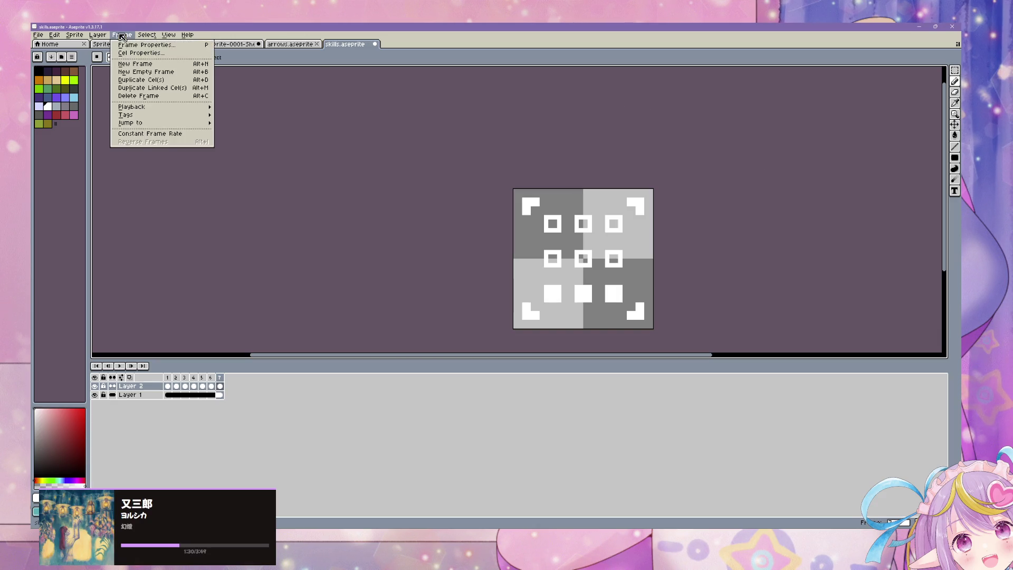
left_click(145, 72)
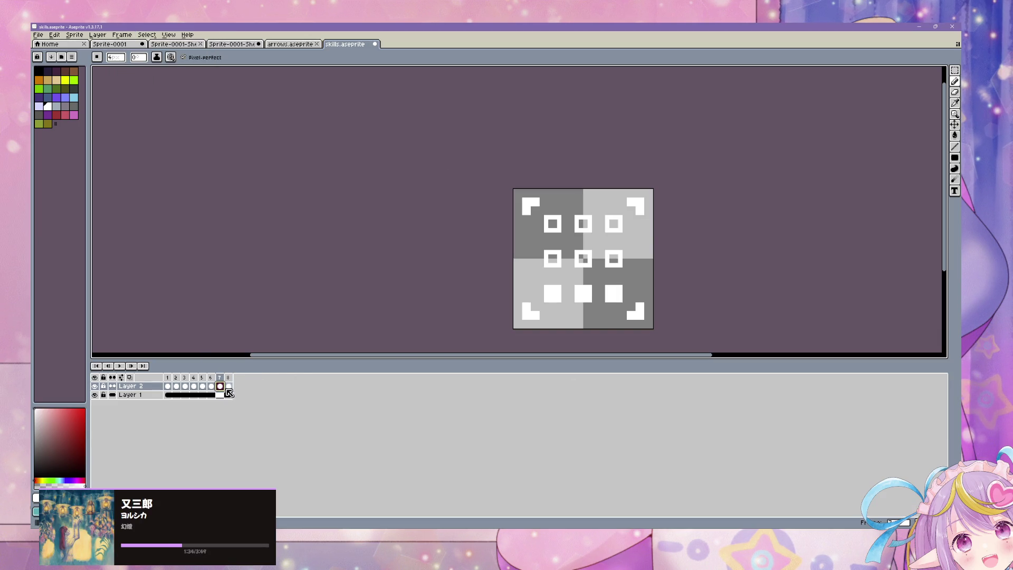
left_click_drag(555, 259, 542, 258)
key("ctrl+z")
left_click(552, 258)
left_click(553, 224)
left_click(583, 223)
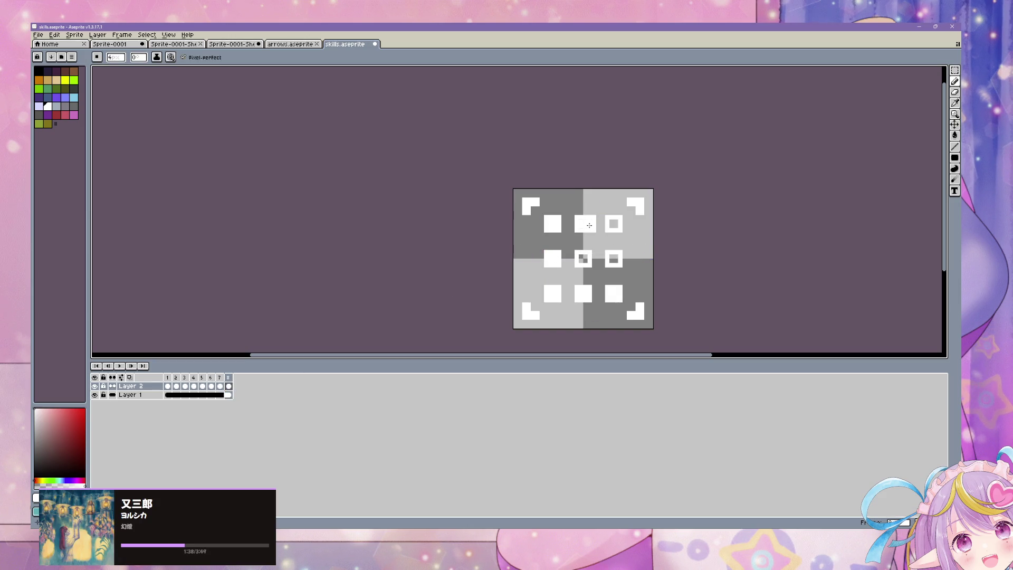
left_click(613, 223)
left_click(615, 258)
- Hollow the left and right columns on frame 8 so only the middle column stays solid
key("e")
left_click(613, 224)
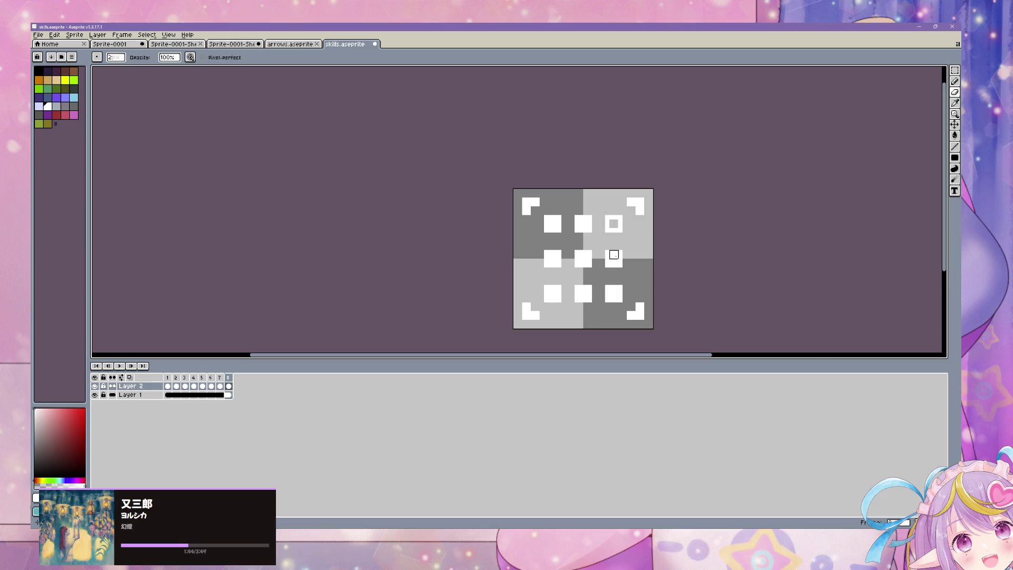
left_click(613, 293)
left_click(552, 294)
left_click(552, 258)
left_click(552, 224)
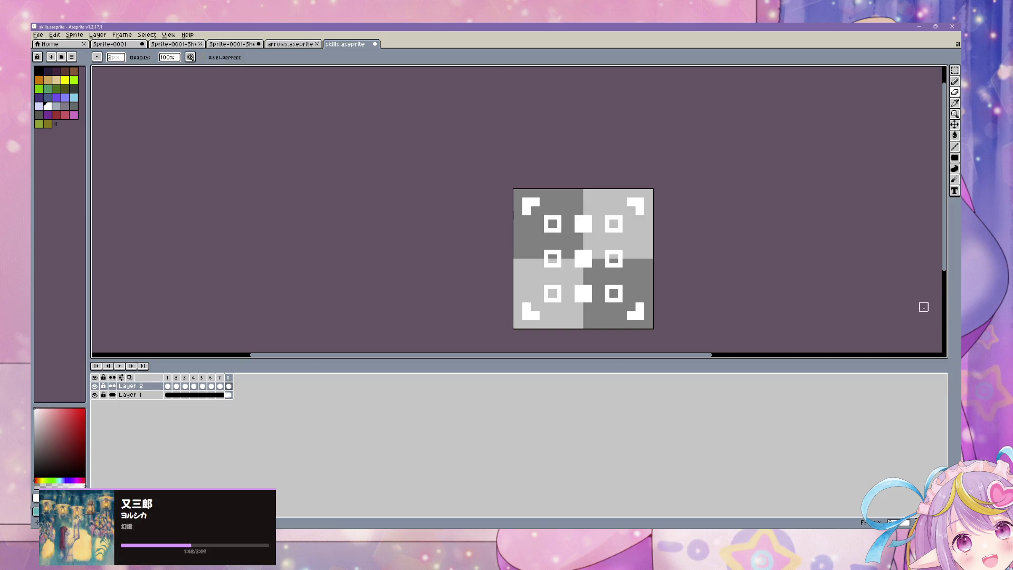
left_click(216, 395)
left_click(228, 385)
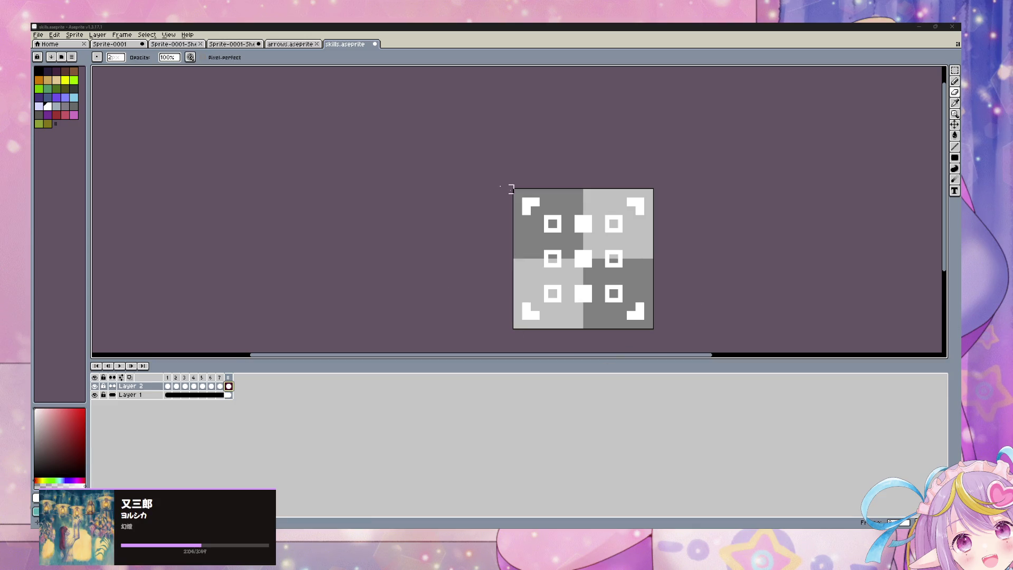
- Add frame 9 and fill all nine squares solid white
left_click(126, 35)
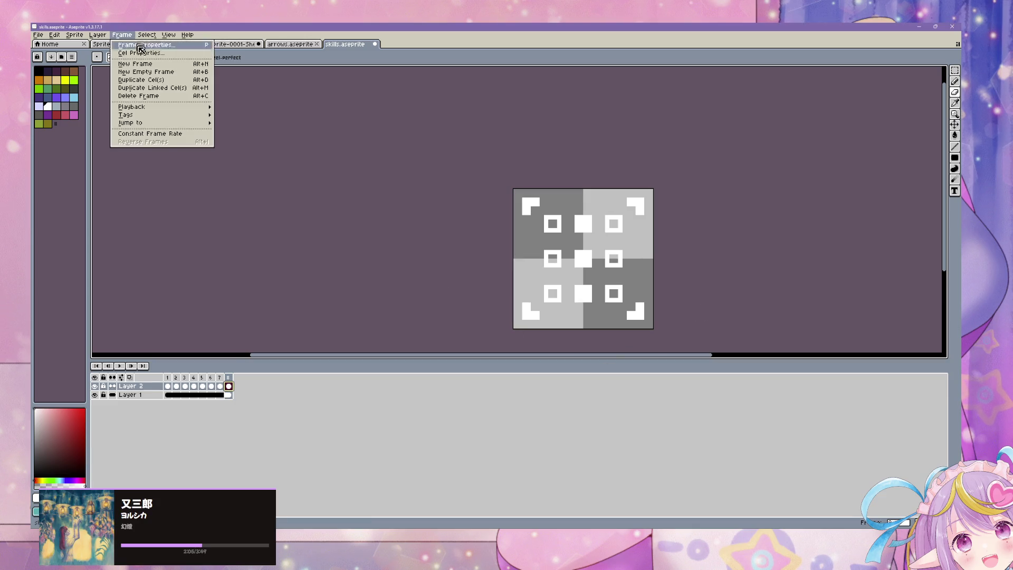
left_click(167, 65)
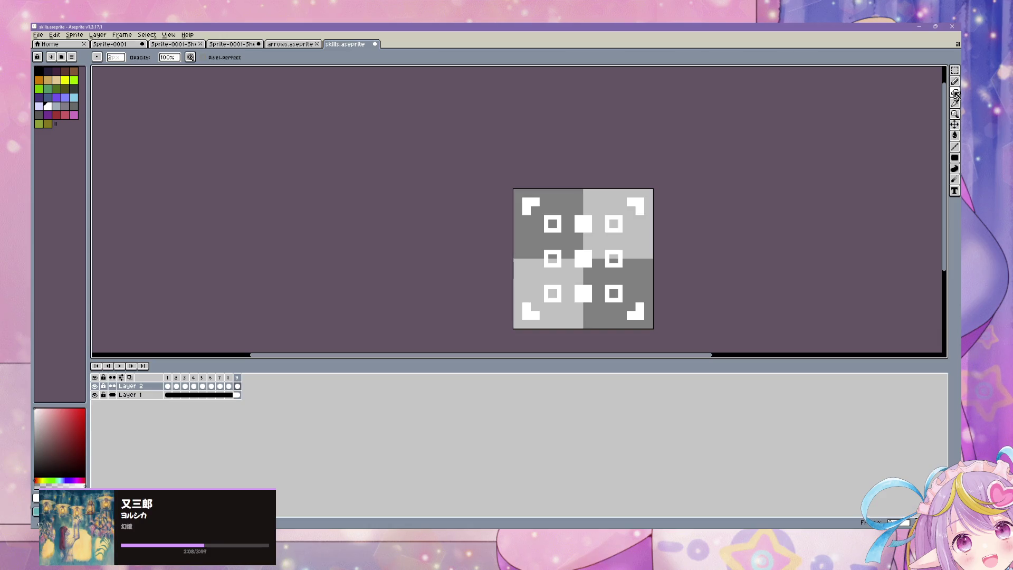
left_click(956, 93)
left_click(616, 226)
left_click_drag(614, 245, 617, 279)
left_click(614, 293)
left_click(554, 294)
left_click(552, 223)
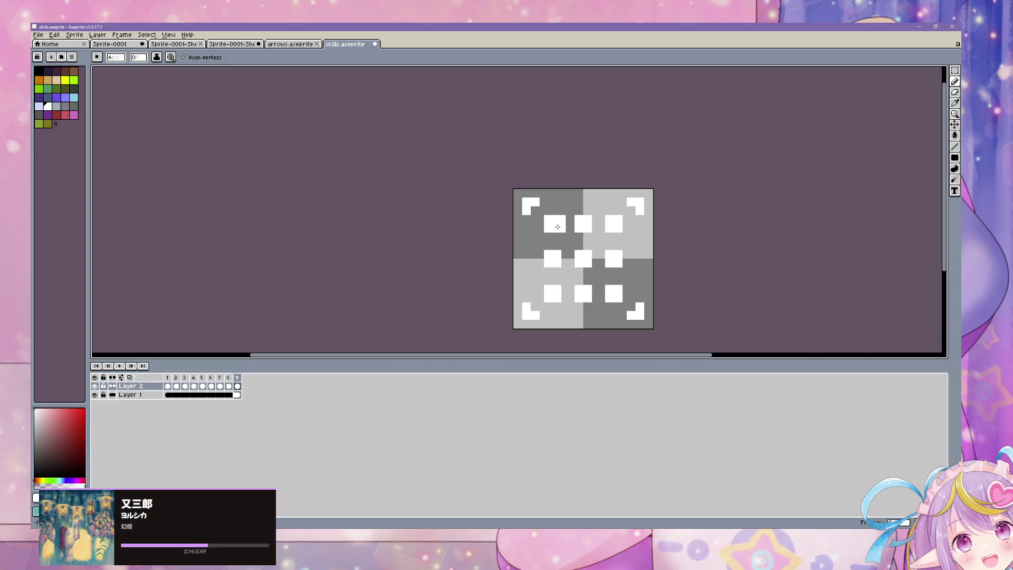
- Start a 'Fail' text label below the squares on frame 8
left_click(229, 386)
left_click(211, 395)
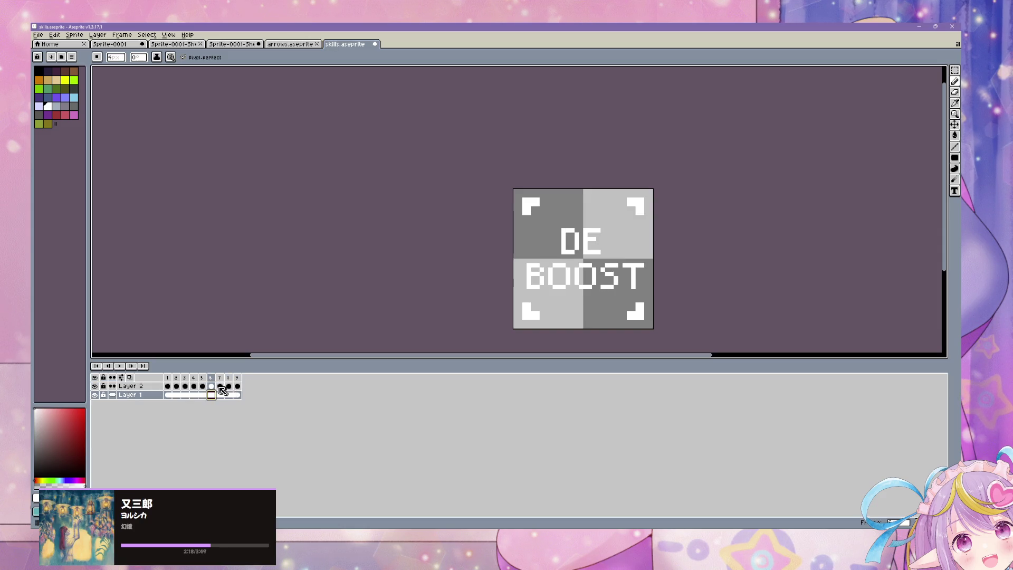
left_click(229, 386)
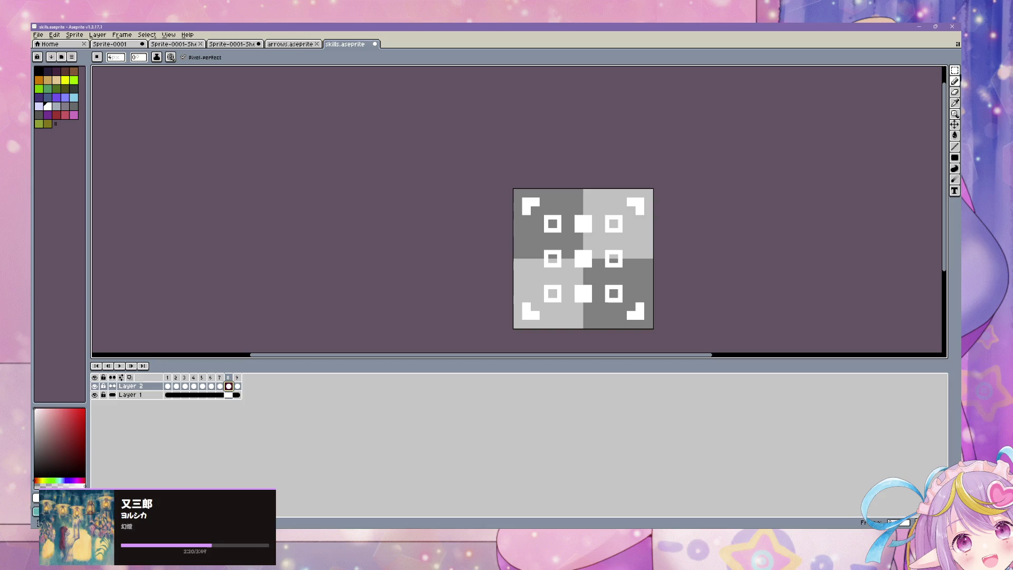
left_click(955, 190)
left_click(564, 313)
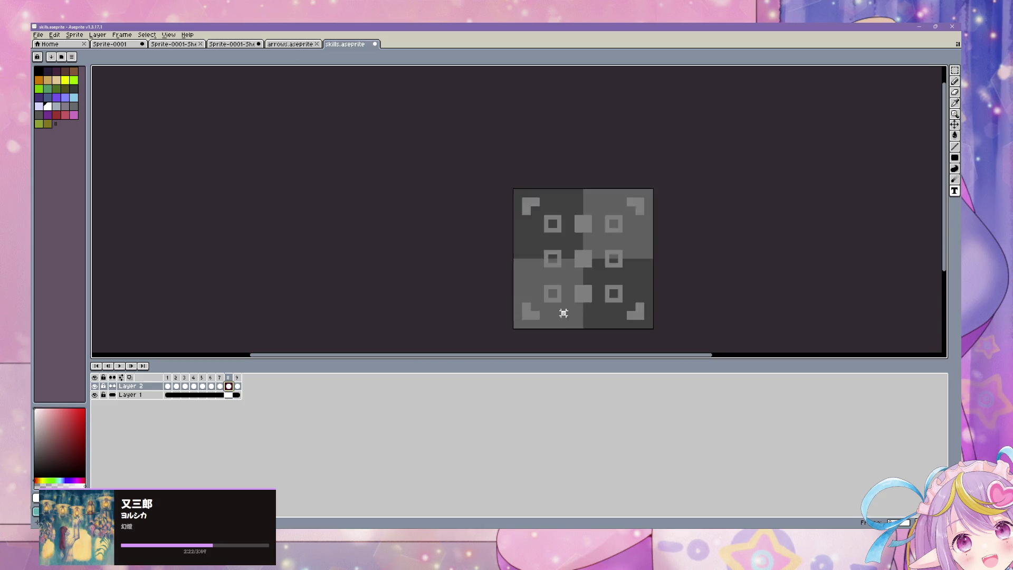
type("Skill")
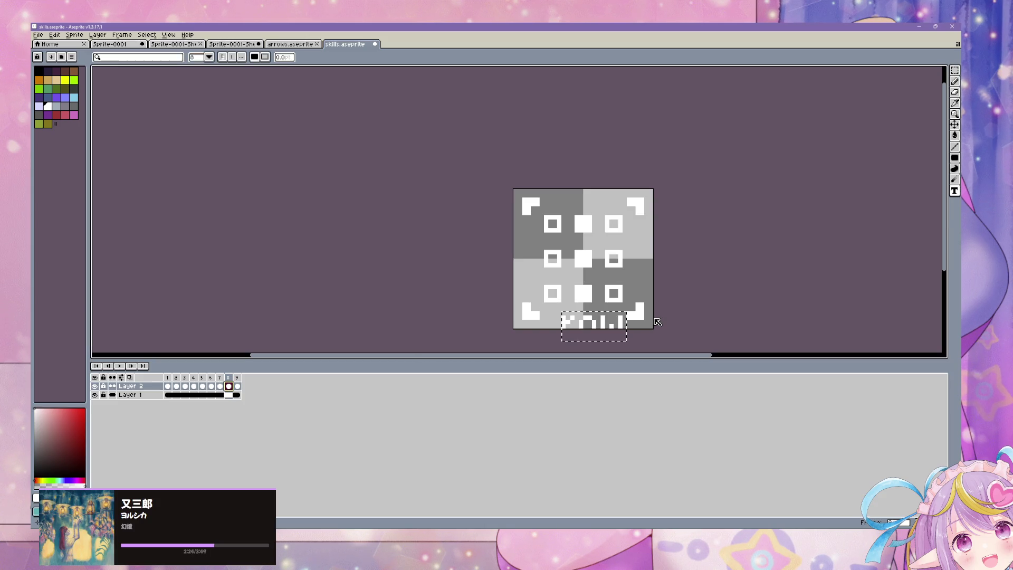
key("BackSpace")
key("BackSpace")
key("BackSpace")
type("Fai")
key("BackSpace")
key("BackSpace")
key("BackSpace")
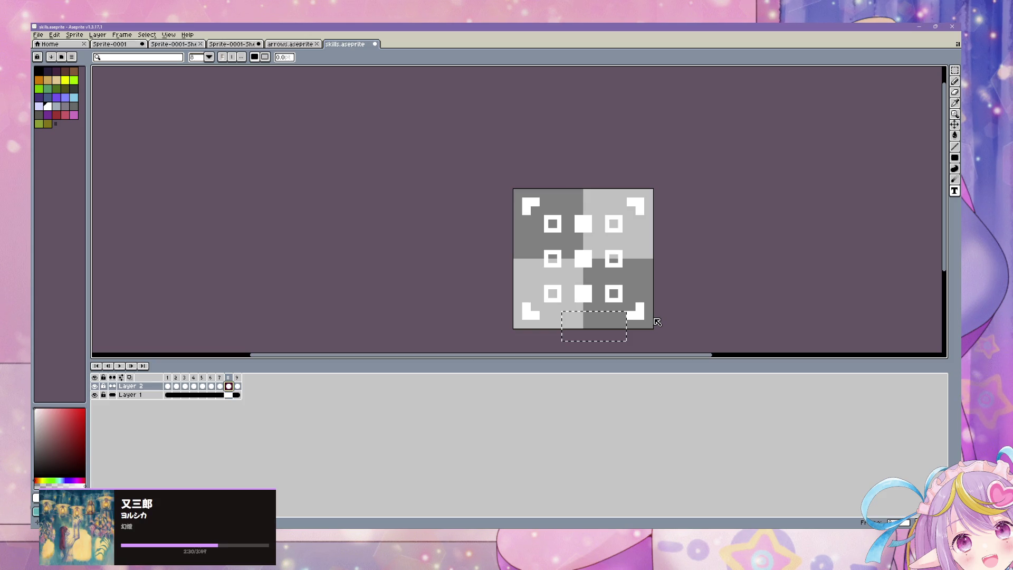
type("Fail")
- Try font size 9, revert to 8, then cancel the text label
left_click(209, 57)
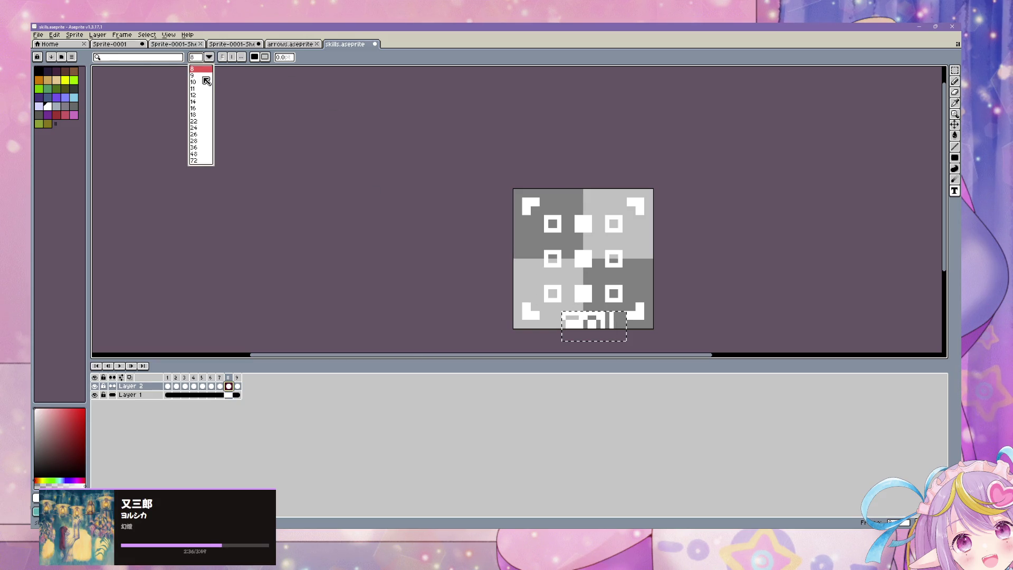
left_click(199, 75)
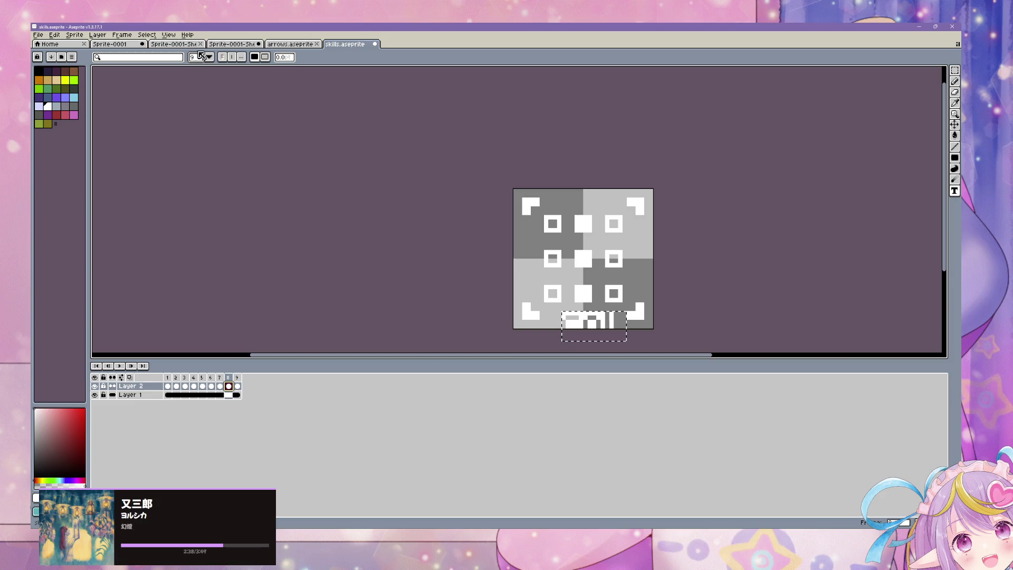
left_click(210, 57)
left_click(202, 69)
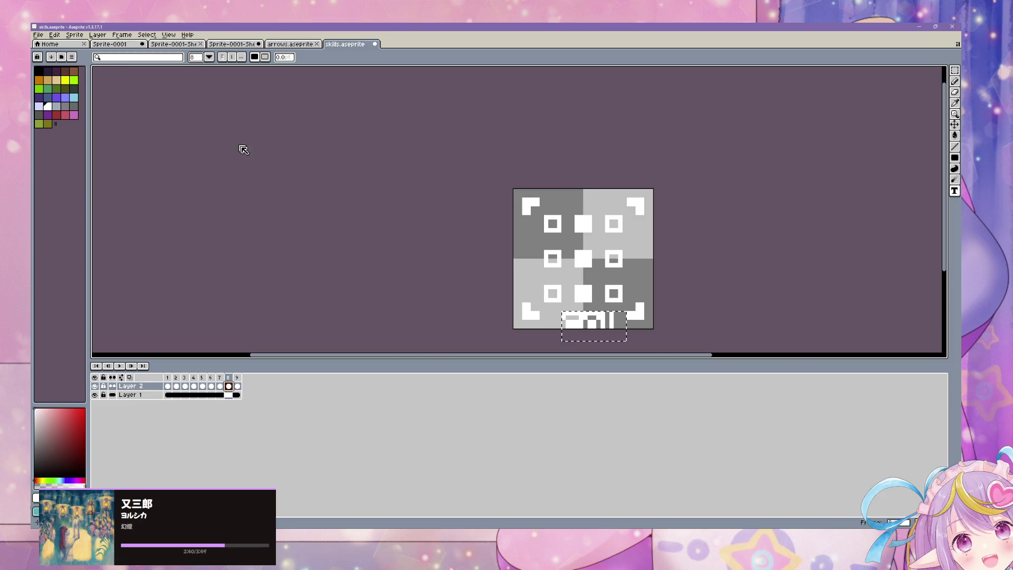
key("Escape")
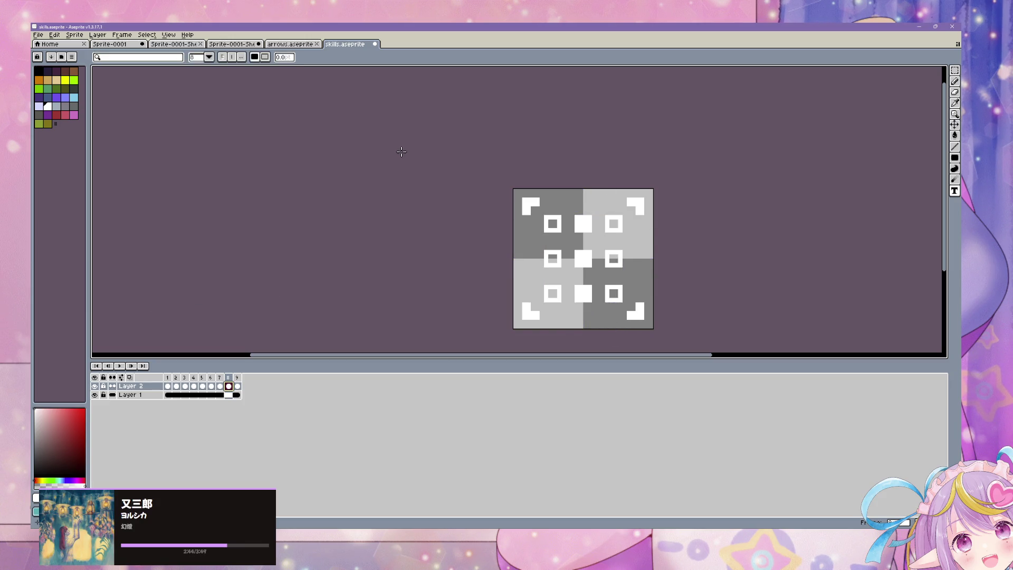
- Review frames 9, 8 and 7, then return to the Unity Editor
scroll(417, 156, "down", 2)
scroll(458, 165, "up", 2)
scroll(457, 165, "down", 4)
scroll(457, 165, "up", 2)
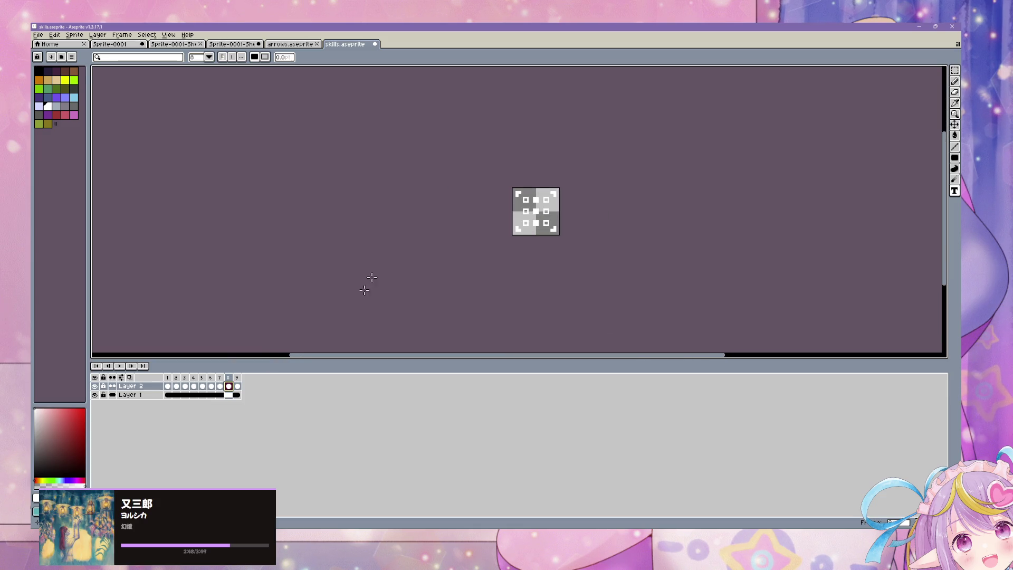
left_click(238, 387)
left_click(229, 387)
left_click(220, 388)
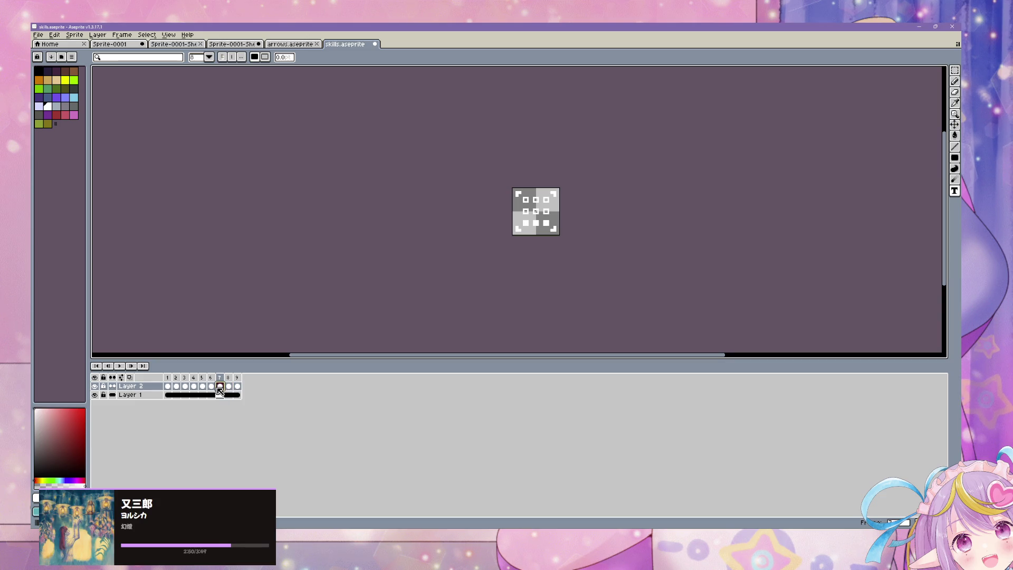
scroll(481, 172, "up", 3)
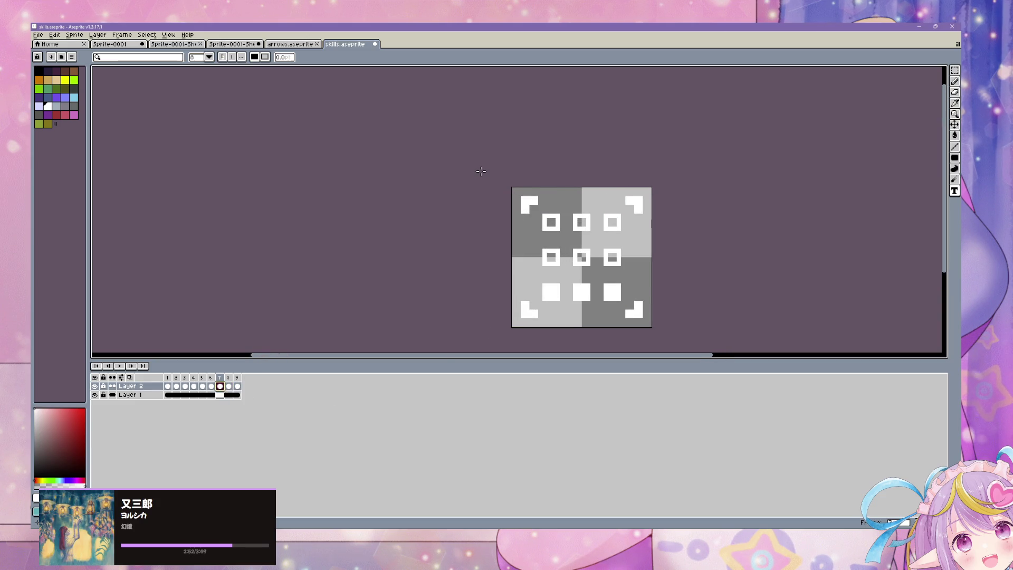
scroll(477, 170, "down", 3)
scroll(477, 173, "up", 3)
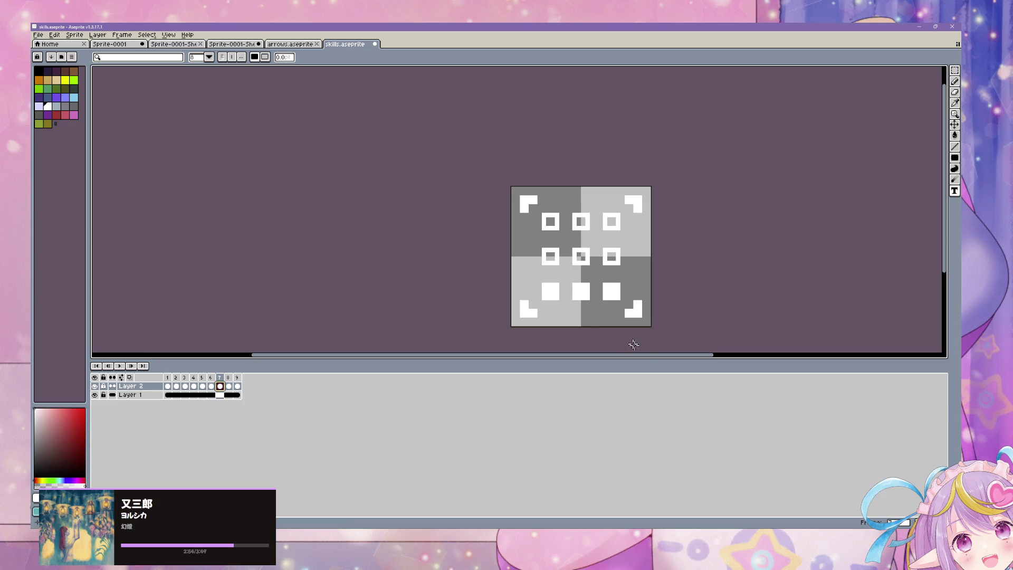
key("alt+Tab")
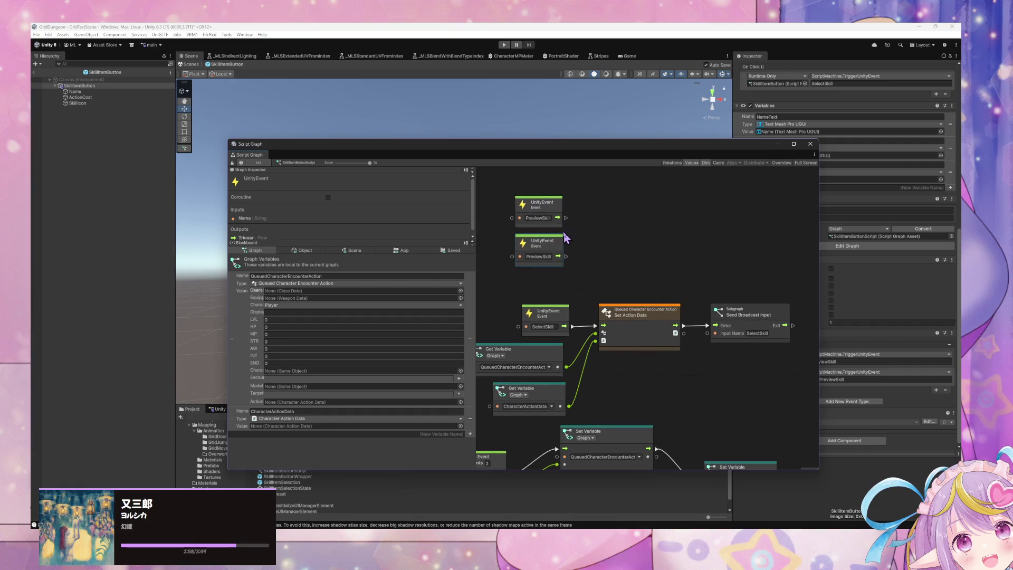
- Add a Debug Log (Message) node after the PreviewSkill event
left_click_drag(566, 217, 602, 217)
type("debug")
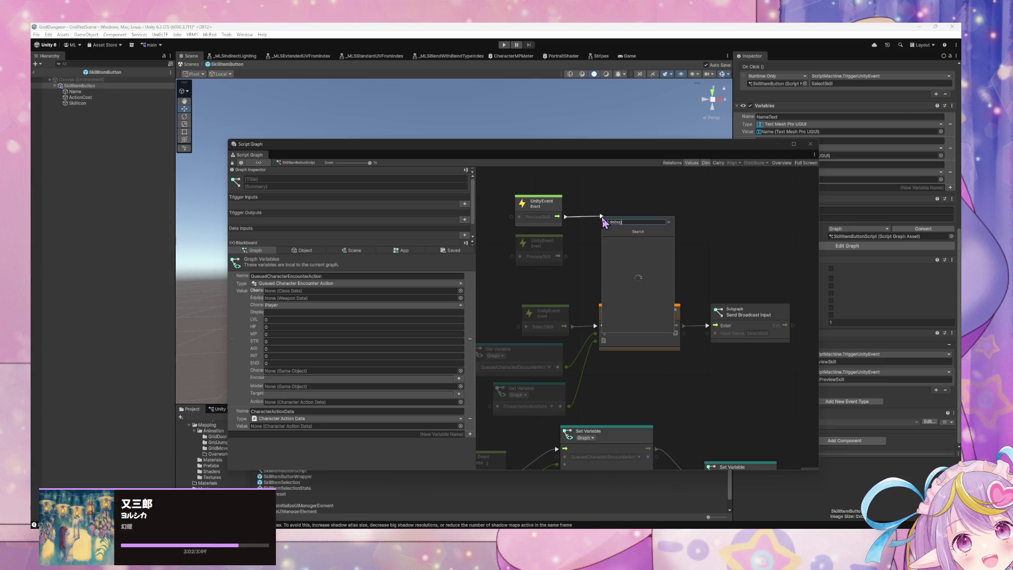
key("Down")
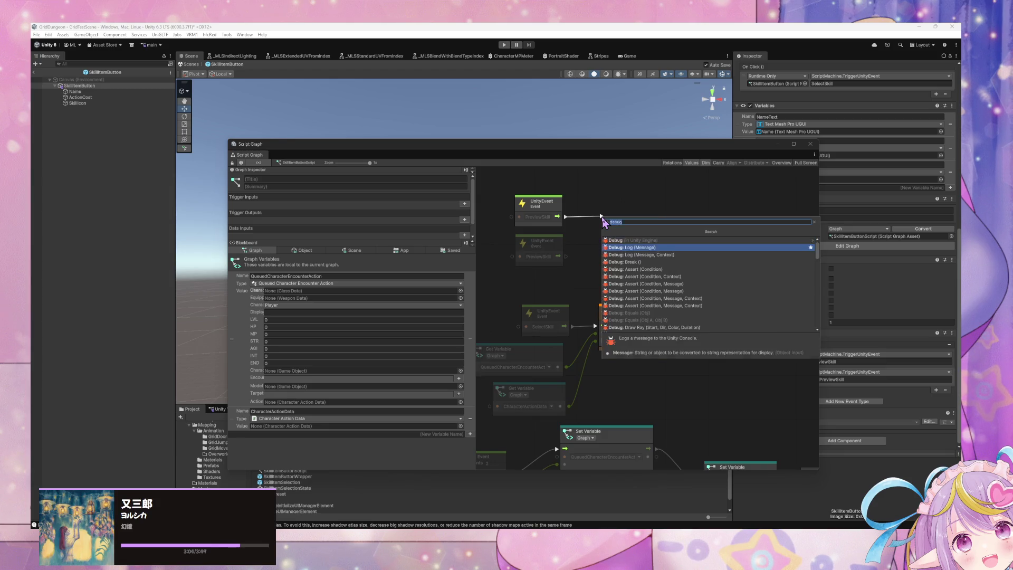
key("Return")
- Duplicate the Debug Log and wire the copy to the second event, renamed EndPreviewSkill
key("ctrl+d")
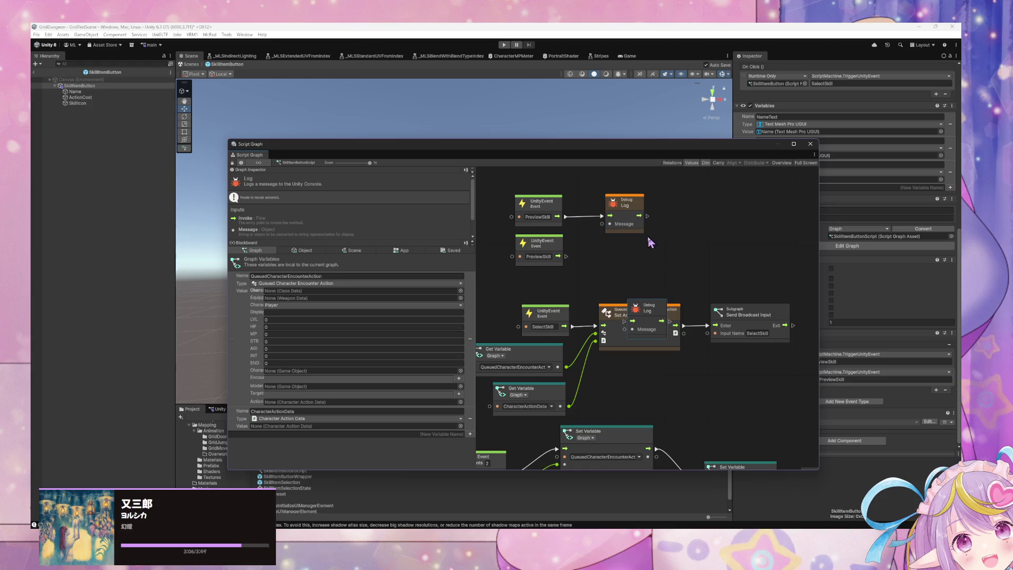
left_click_drag(647, 314, 634, 258)
left_click_drag(567, 257, 610, 262)
double_click(528, 257)
key("Home")
type("Hide")
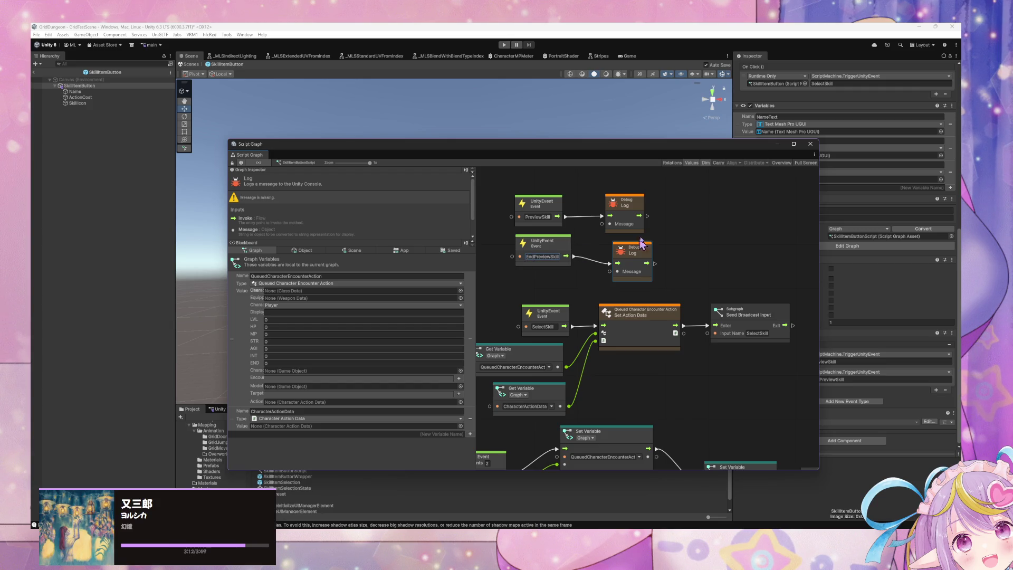
left_click_drag(561, 242, 548, 261)
- Reposition the event nodes and add a String literal node via the node search
right_click(568, 235)
left_click(553, 201)
left_click_drag(554, 204, 541, 183)
right_click(552, 223)
left_click(580, 228)
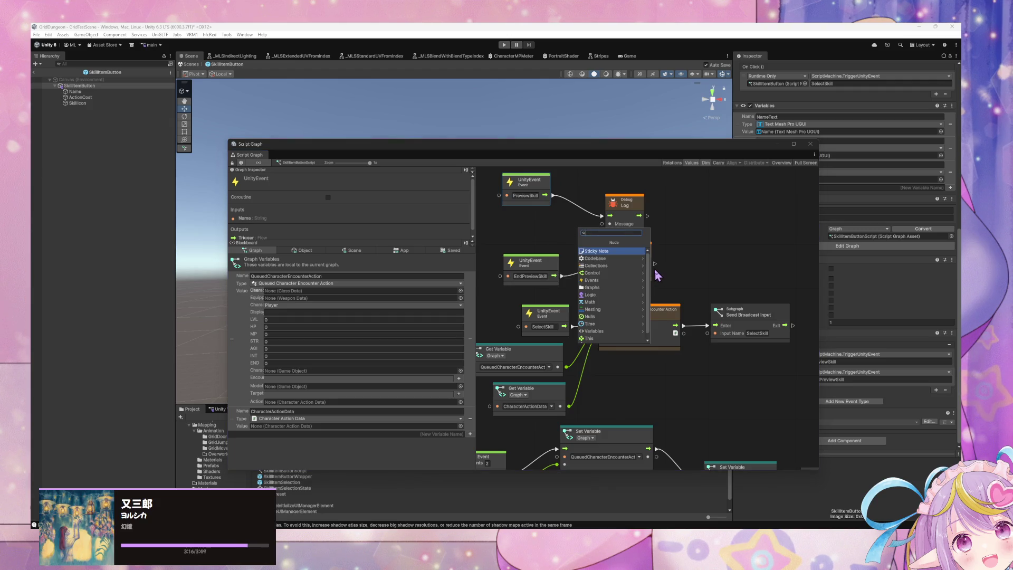
type("s")
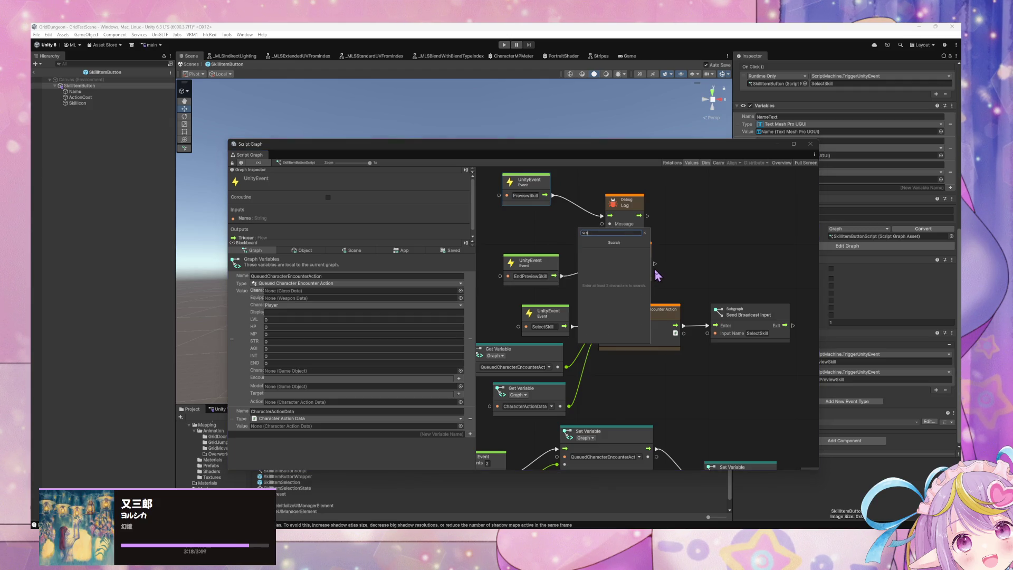
key("BackSpace")
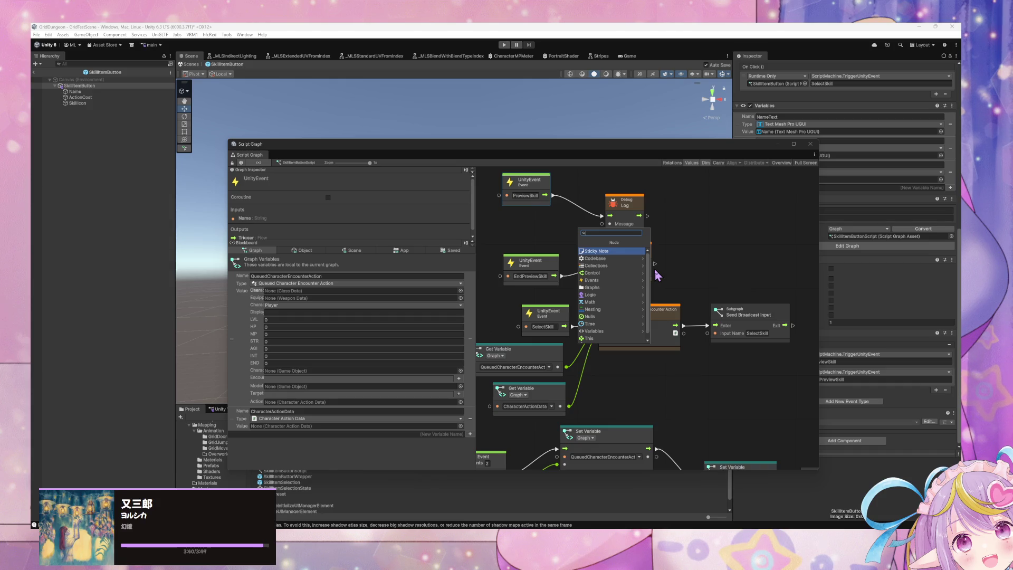
type("string litera")
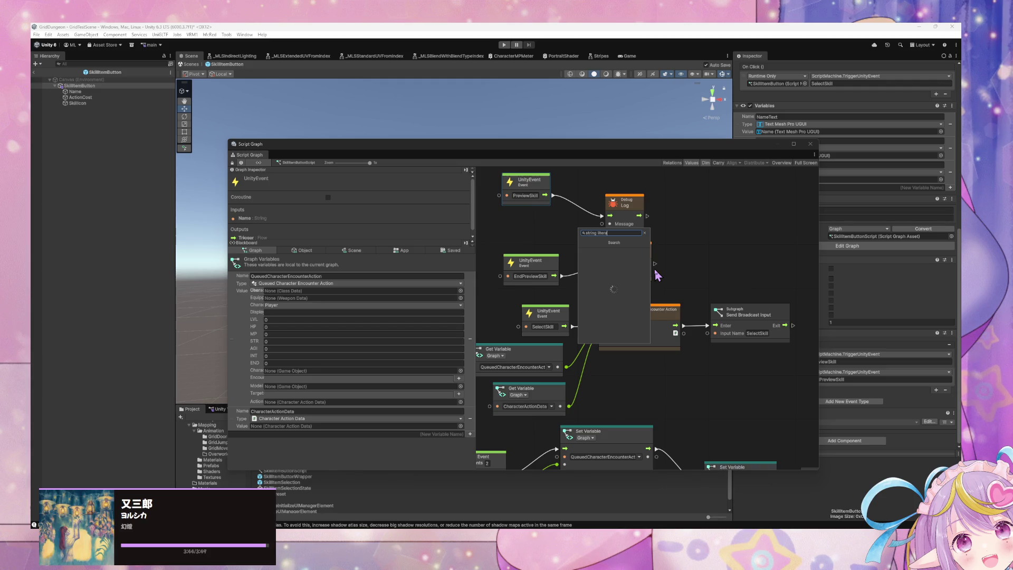
key("Return")
type("prev")
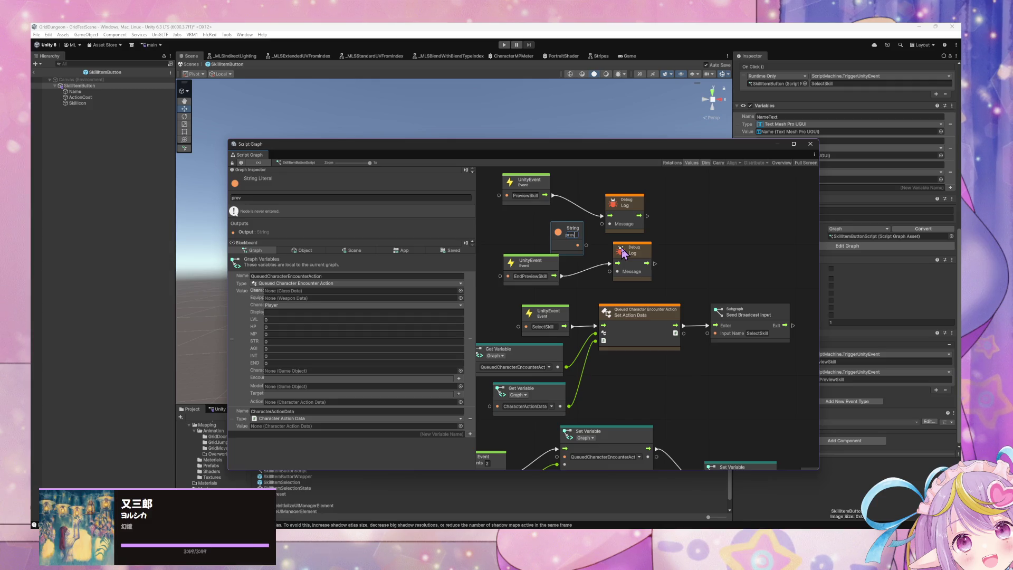
- Feed a 'prev' string into the PreviewSkill log and an 'end' copy into EndPreviewSkill's log, then play
key("Return")
key("ctrl+d")
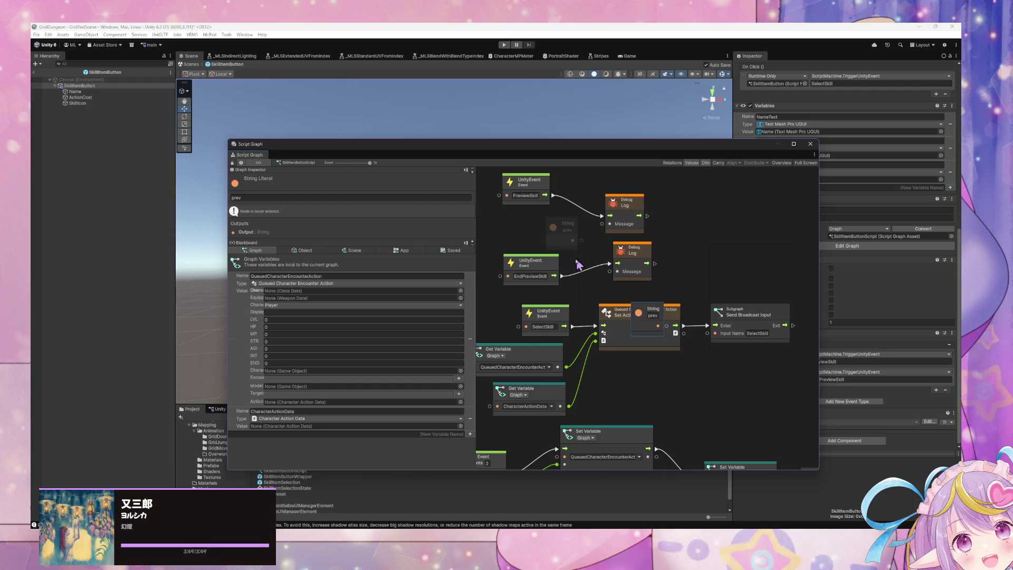
mouse_move(651, 316)
left_mouse_down()
mouse_move(567, 292)
mouse_move(604, 273)
left_mouse_up()
type("end")
left_click(609, 271)
left_click_drag(573, 240, 602, 224)
key("ctrl+p")
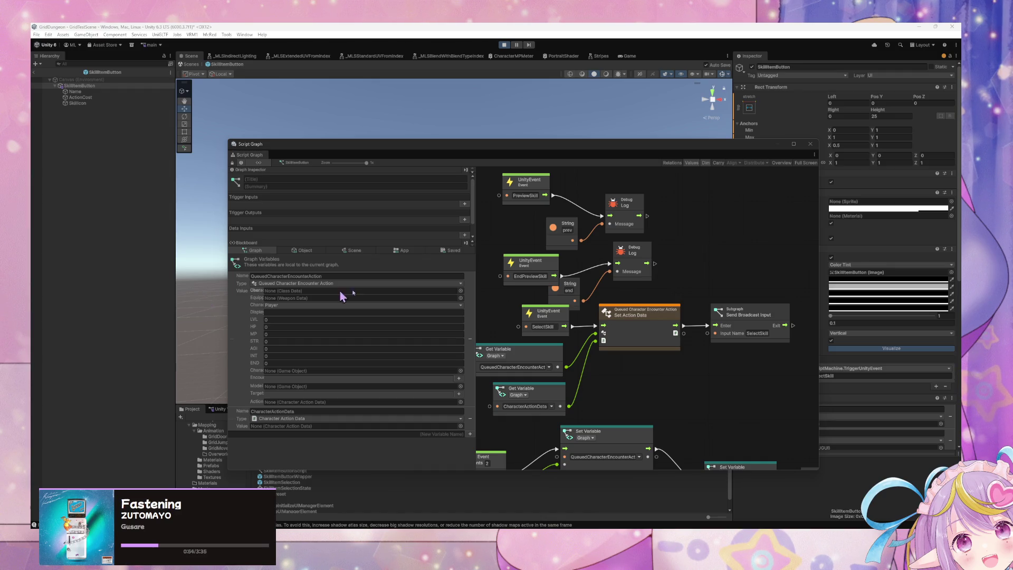
- Move the Script Graph aside and open the skill list in the running game
mouse_move(442, 150)
left_mouse_down()
mouse_move(497, 166)
mouse_move(661, 279)
left_mouse_up()
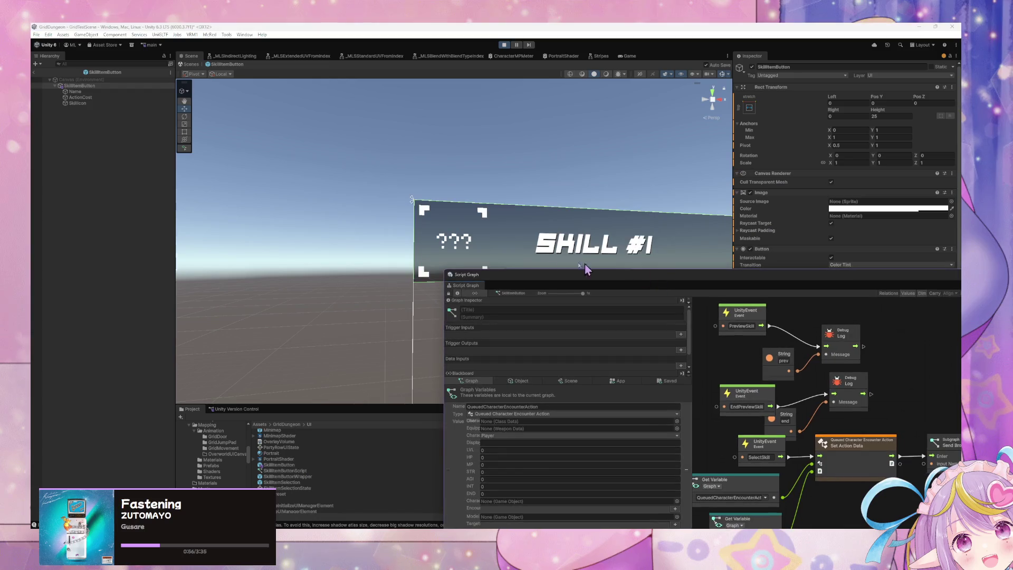
left_click(630, 56)
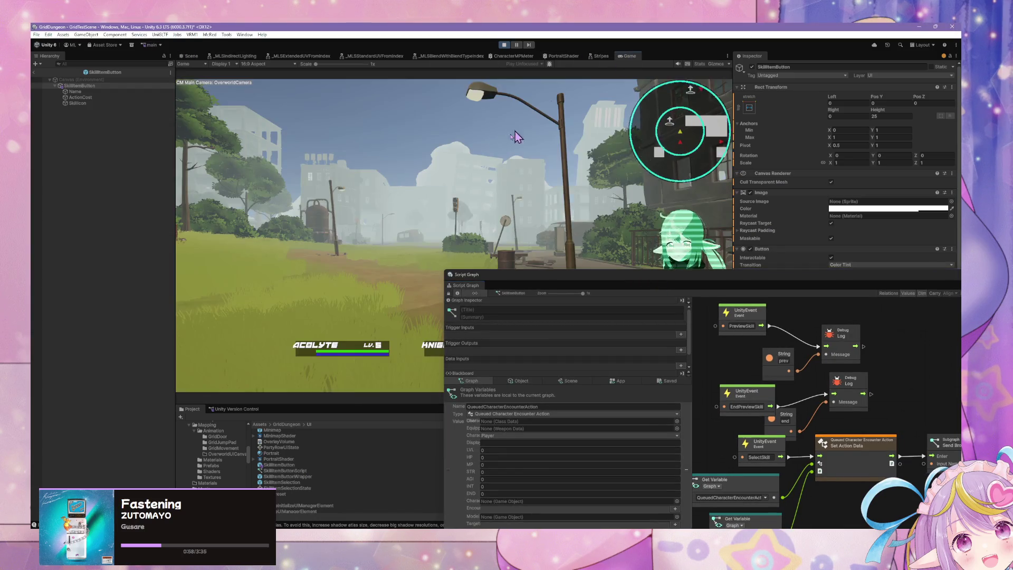
left_click_drag(597, 285, 718, 348)
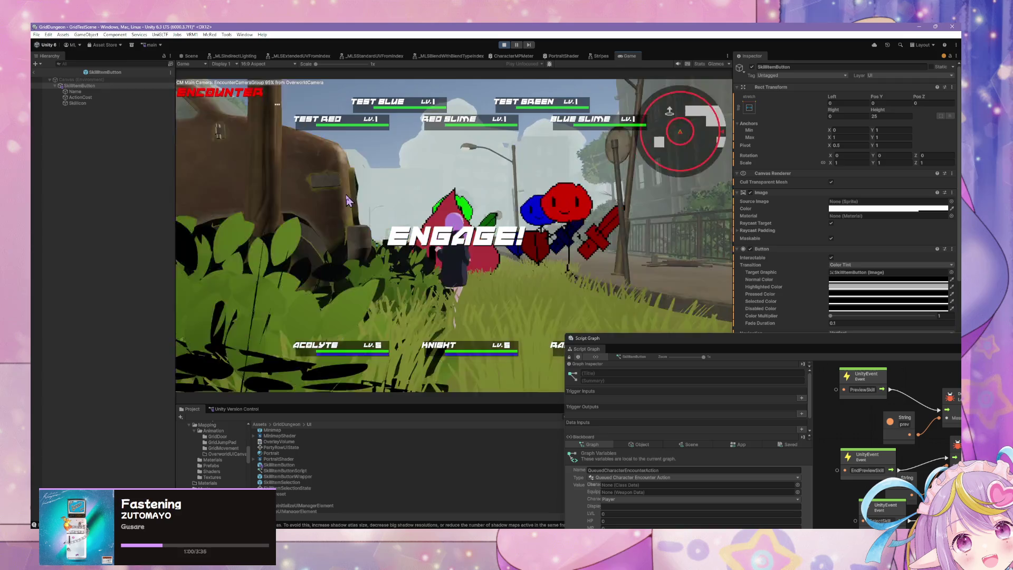
left_click(250, 246)
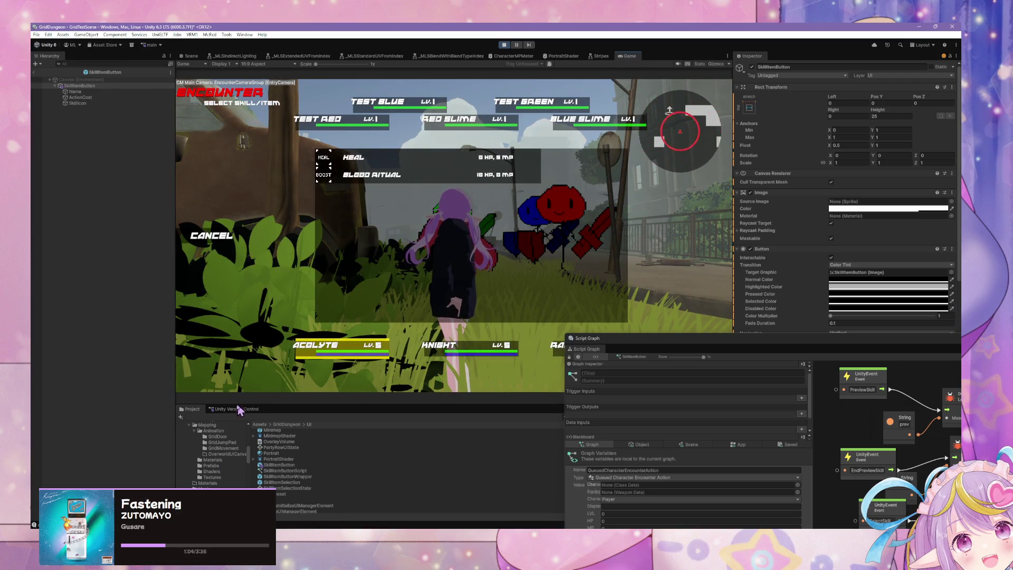
- Bring up the Console beside the game, check the prev/end logs, clear and undock it
key("ctrl+shift+c")
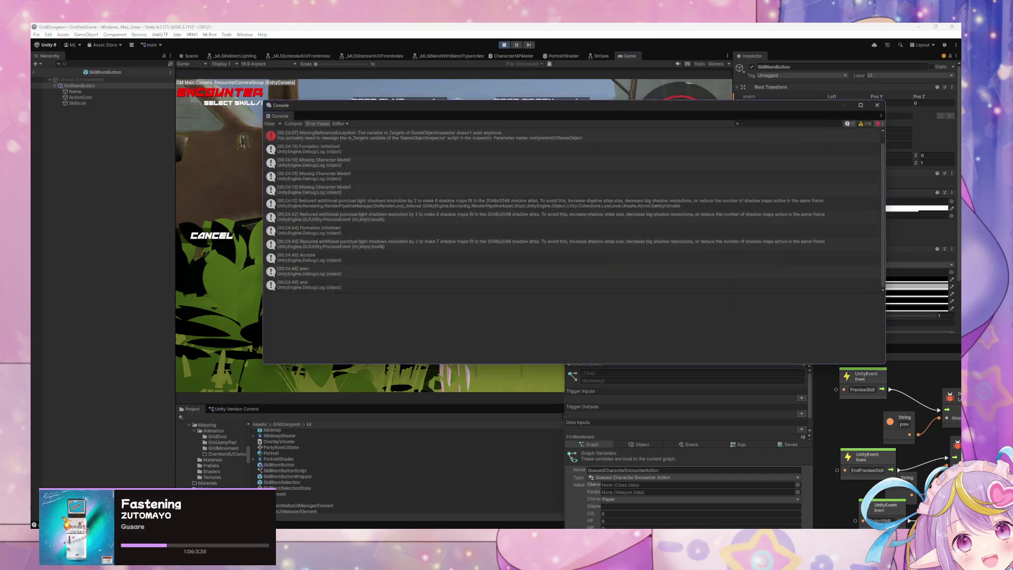
left_click_drag(369, 98, 645, 165)
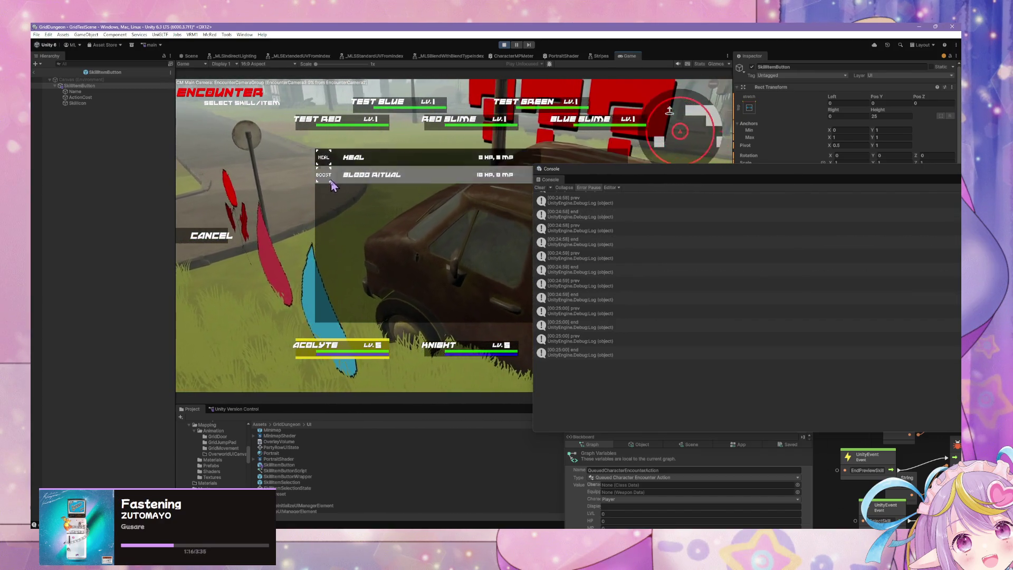
mouse_move(605, 175)
left_mouse_down()
mouse_move(433, 310)
mouse_move(480, 262)
mouse_move(728, 268)
left_mouse_up()
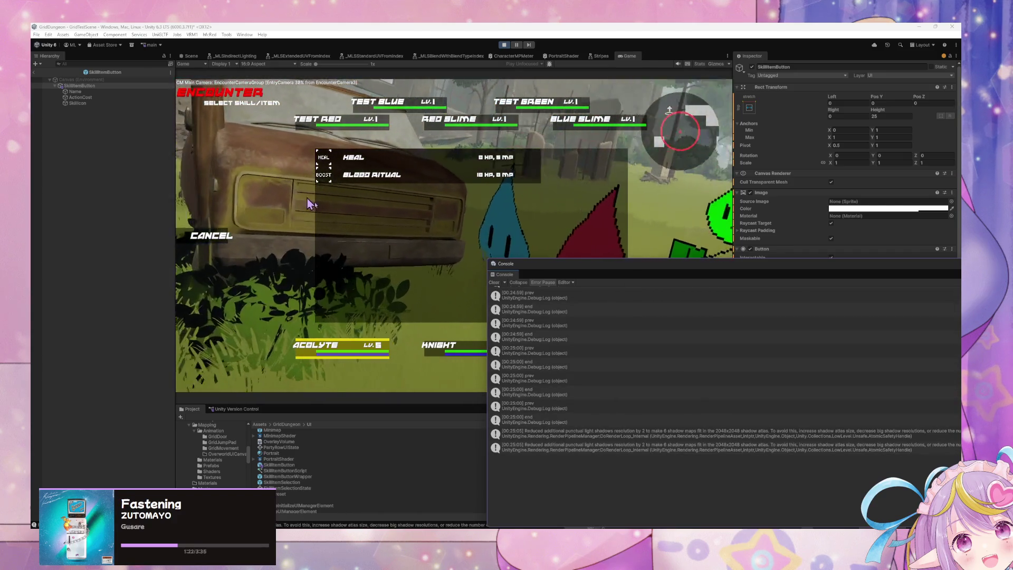
left_click(494, 282)
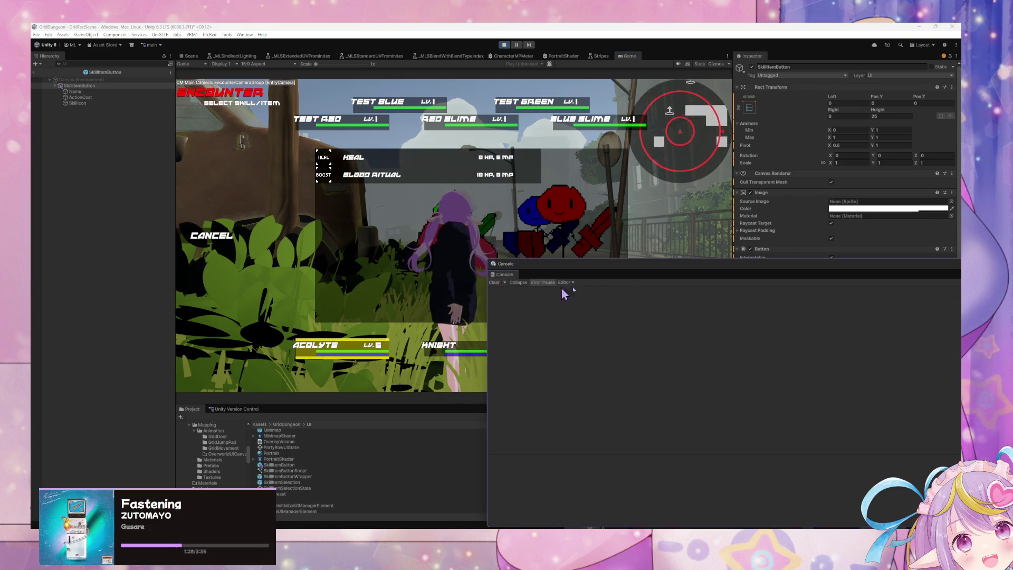
mouse_move(505, 263)
left_mouse_down()
mouse_move(236, 183)
mouse_move(304, 133)
left_mouse_up()
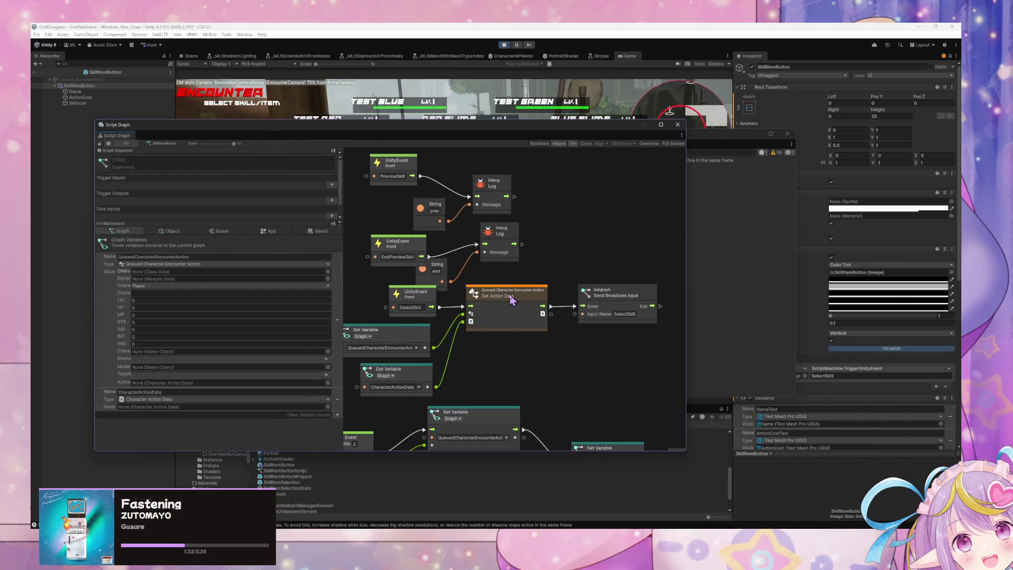
- Rearrange the graph, shifting the upper nodes and both event nodes left
mouse_move(568, 268)
left_mouse_down()
mouse_move(643, 309)
mouse_move(540, 271)
mouse_move(442, 191)
left_mouse_up()
left_click_drag(493, 323, 552, 293)
left_click(544, 309)
left_click_drag(528, 255, 441, 257)
left_click_drag(511, 180, 456, 183)
mouse_move(587, 275)
left_mouse_down()
mouse_move(525, 305)
mouse_move(503, 334)
left_mouse_up()
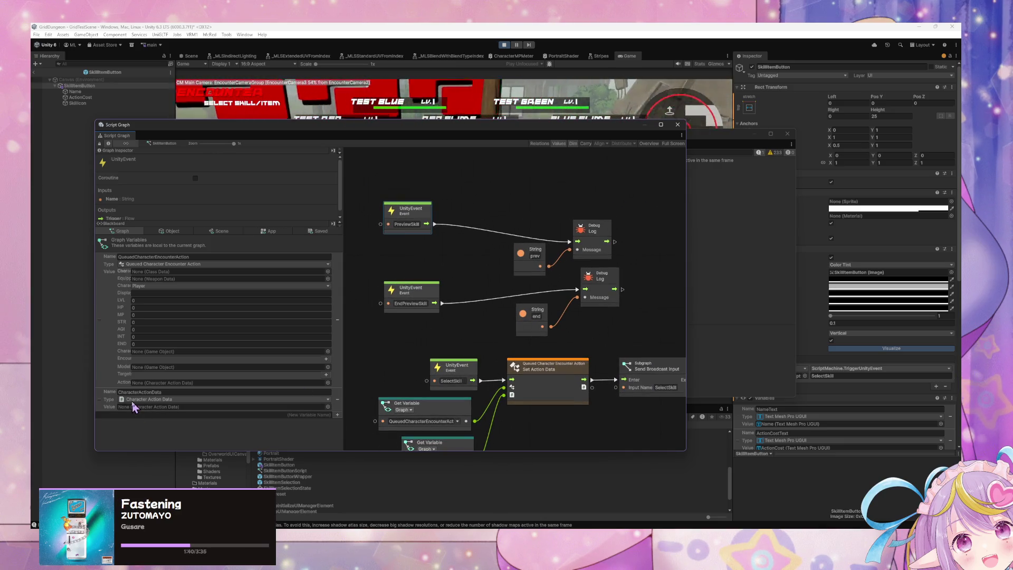
- Wire CharacterActionData's Get Action Name into the PreviewSkill log's message and delete the prev string
left_click_drag(365, 248, 365, 249)
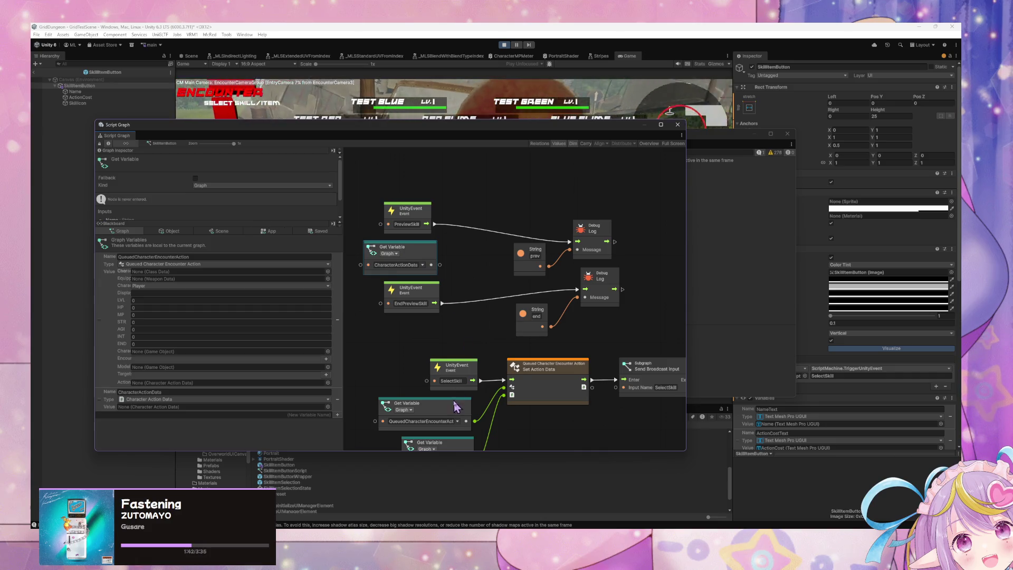
scroll(422, 232, "down", 5)
left_click_drag(477, 216, 393, 204)
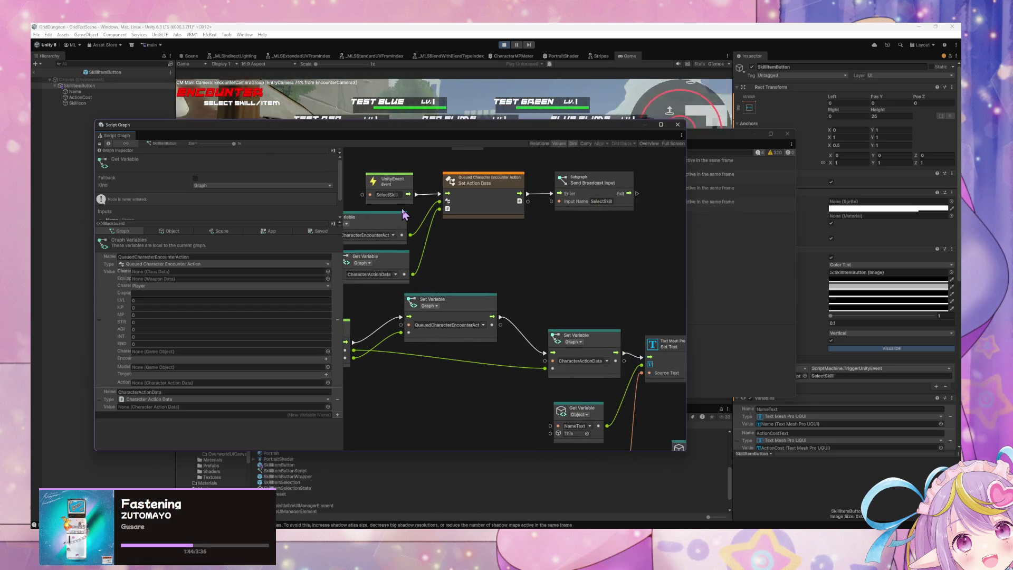
scroll(538, 208, "down", 3)
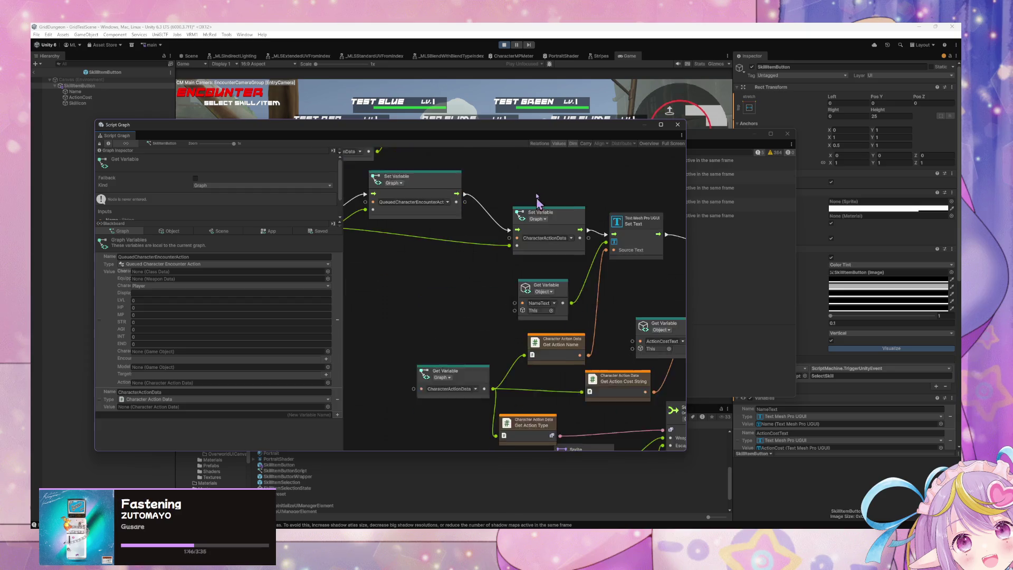
scroll(539, 347, "up", 10)
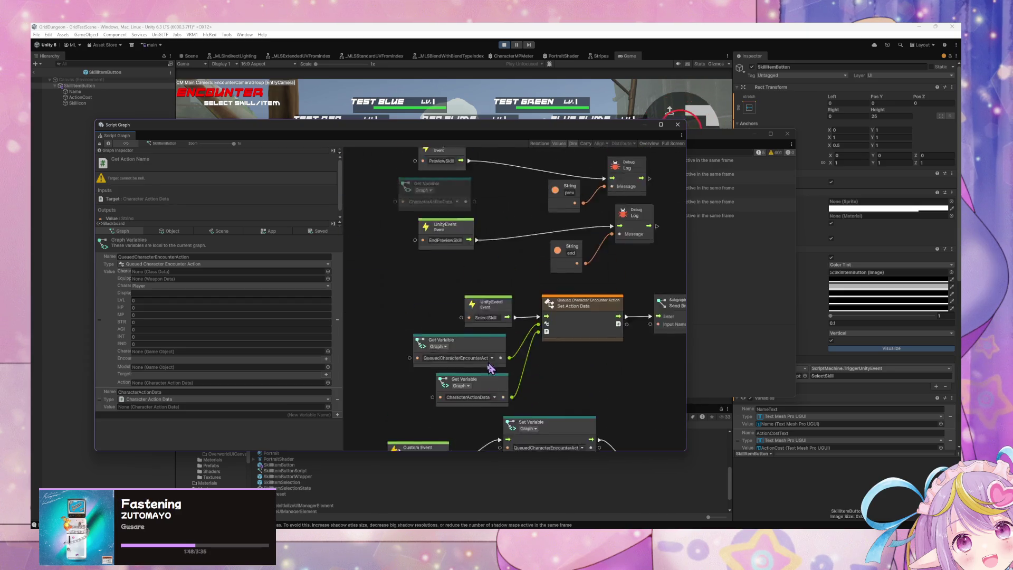
key("ctrl+v")
mouse_move(507, 298)
left_mouse_down()
mouse_move(495, 267)
mouse_move(448, 276)
left_mouse_up()
left_click_drag(535, 273, 594, 261)
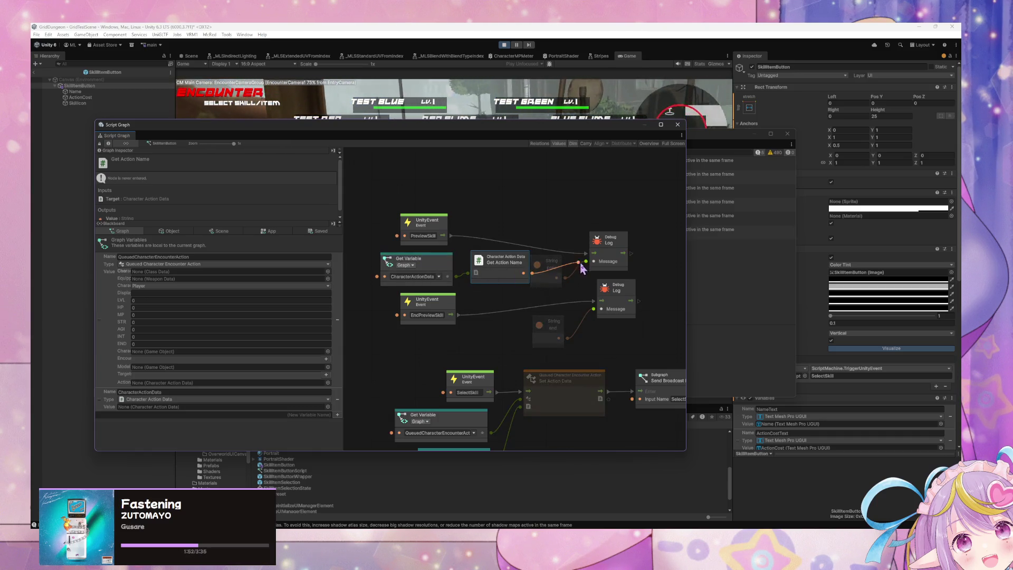
left_click(549, 264)
key("Delete")
- Move the Script Graph and Console aside and focus the running game for testing
left_click_drag(432, 135, 803, 208)
mouse_move(667, 130)
left_mouse_down()
mouse_move(511, 169)
mouse_move(765, 328)
left_mouse_up()
left_click(380, 204)
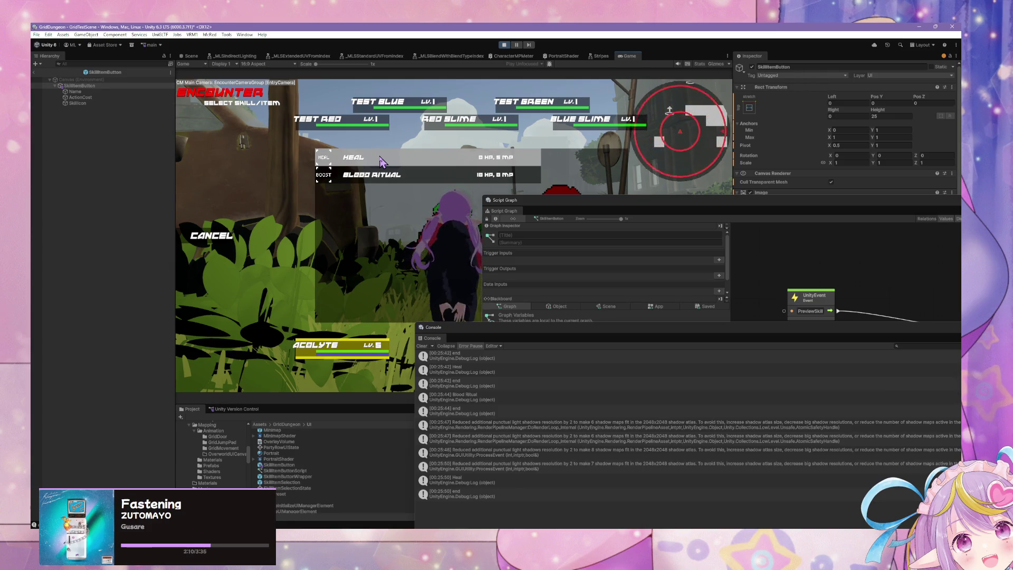
- Delete the 'end' String node, then tidy the Debug Log and Get Action Name nodes
left_click_drag(814, 202, 626, 165)
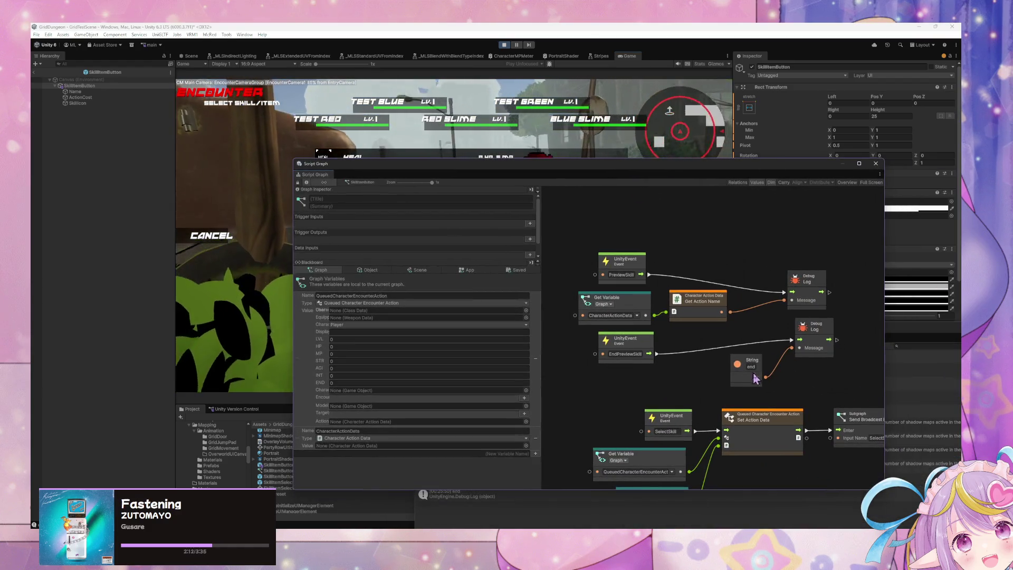
left_click(753, 363)
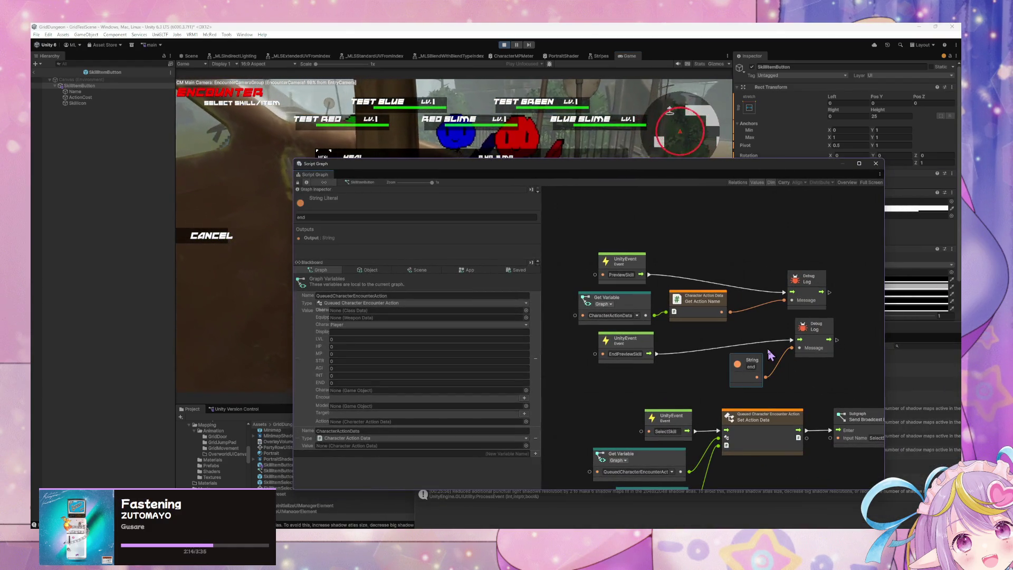
key("Delete")
left_click_drag(804, 332, 720, 345)
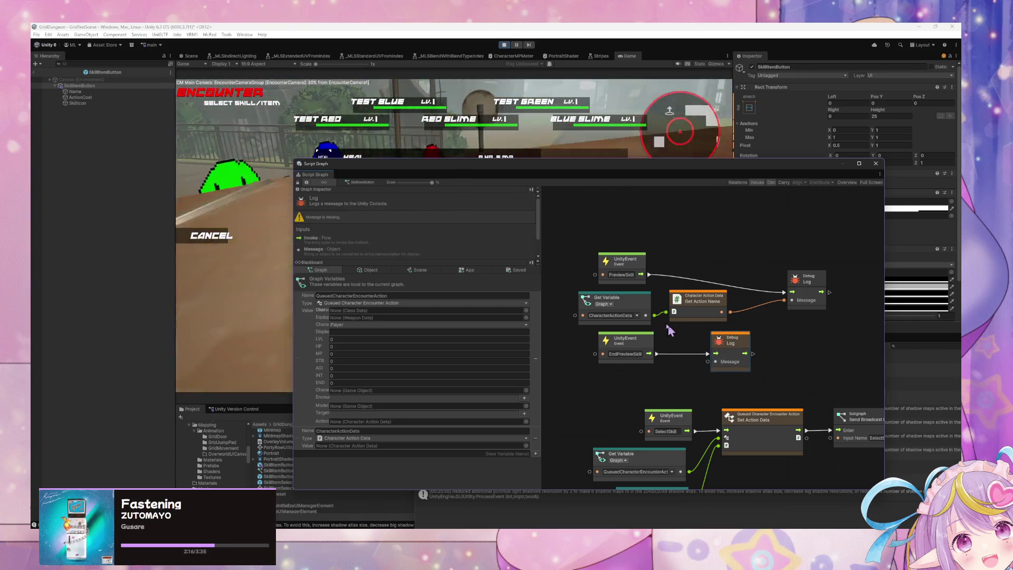
left_click_drag(702, 299, 722, 299)
mouse_move(468, 165)
left_mouse_down()
mouse_move(602, 193)
mouse_move(588, 218)
mouse_move(577, 213)
mouse_move(672, 217)
mouse_move(621, 207)
left_mouse_up()
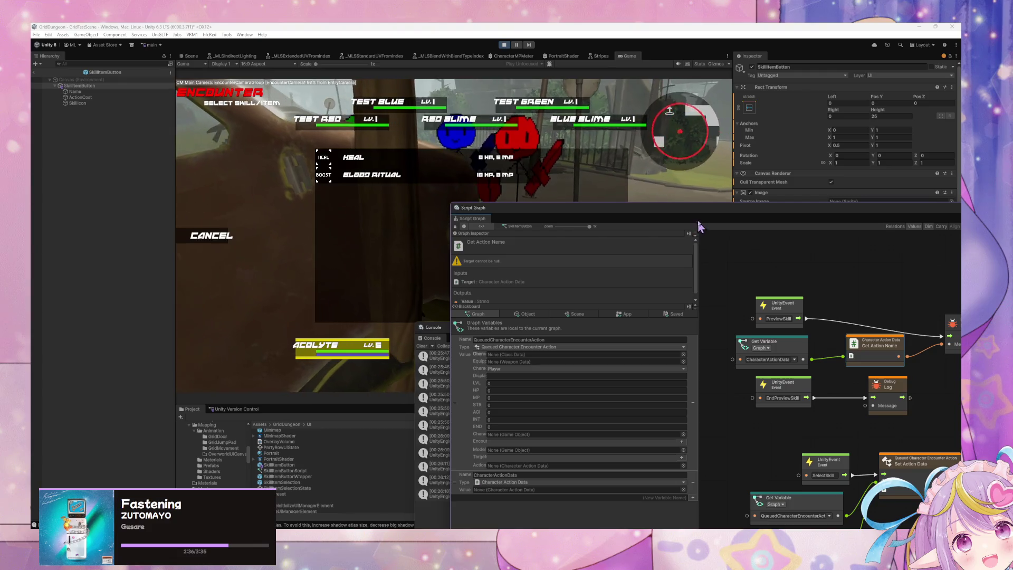
- Delete the message-less second Debug Log node wired after EndPreviewSkill
mouse_move(707, 217)
left_mouse_down()
mouse_move(474, 199)
mouse_move(422, 242)
mouse_move(463, 255)
left_mouse_up()
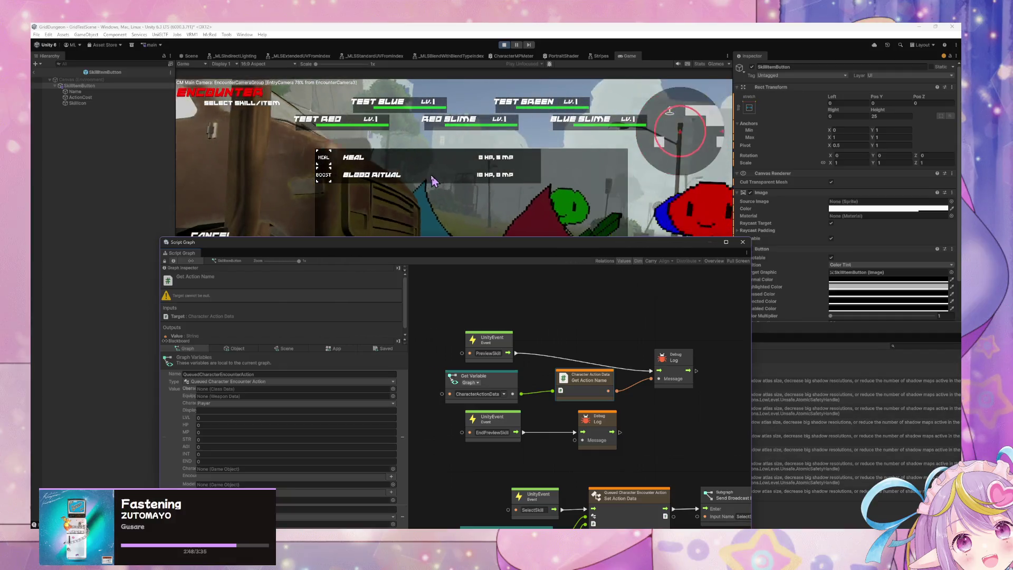
left_click(404, 159)
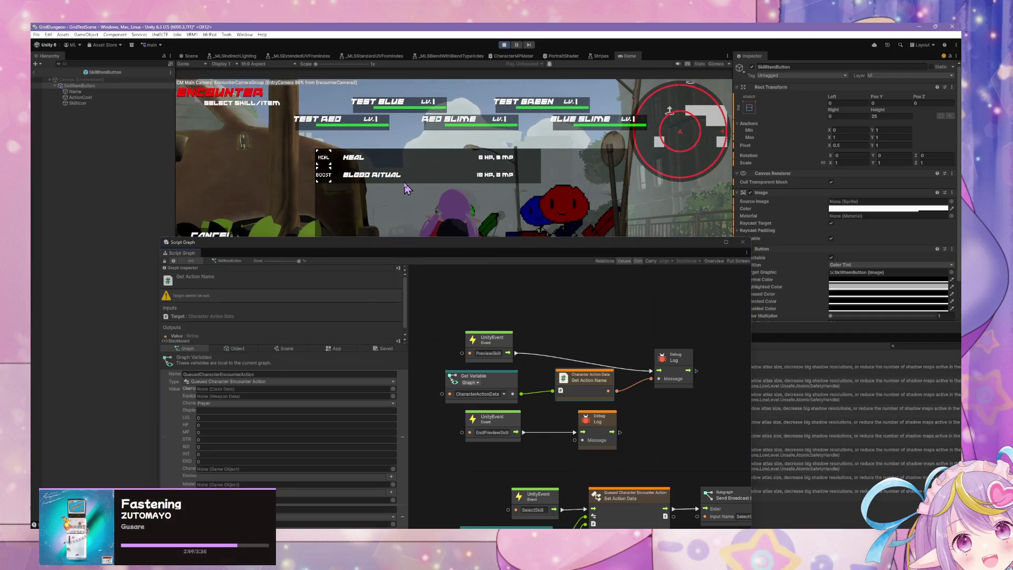
left_click(382, 232)
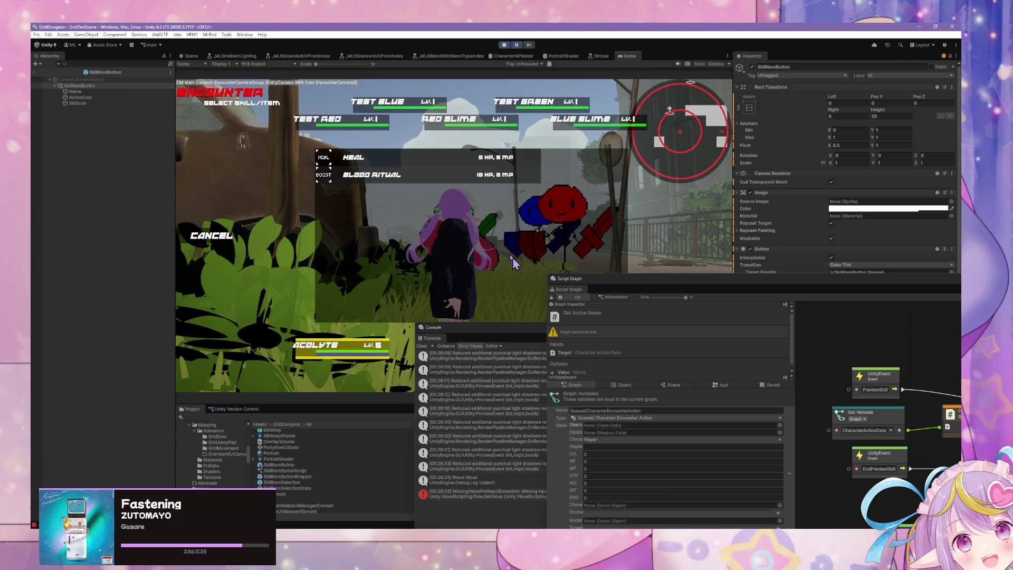
left_click_drag(481, 327, 243, 92)
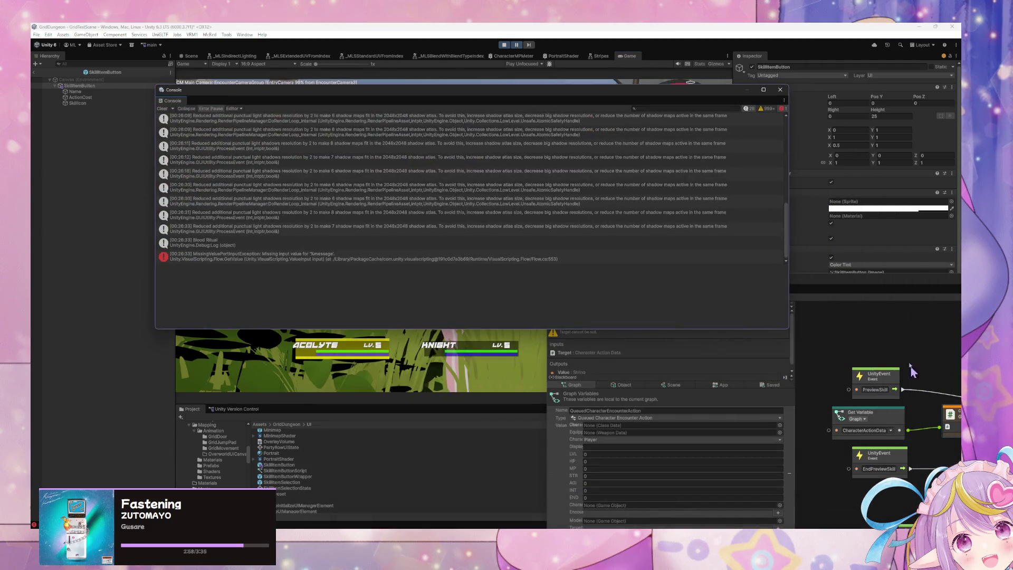
mouse_move(855, 293)
left_mouse_down()
mouse_move(635, 226)
mouse_move(668, 226)
left_mouse_up()
left_click(793, 396)
key("Delete")
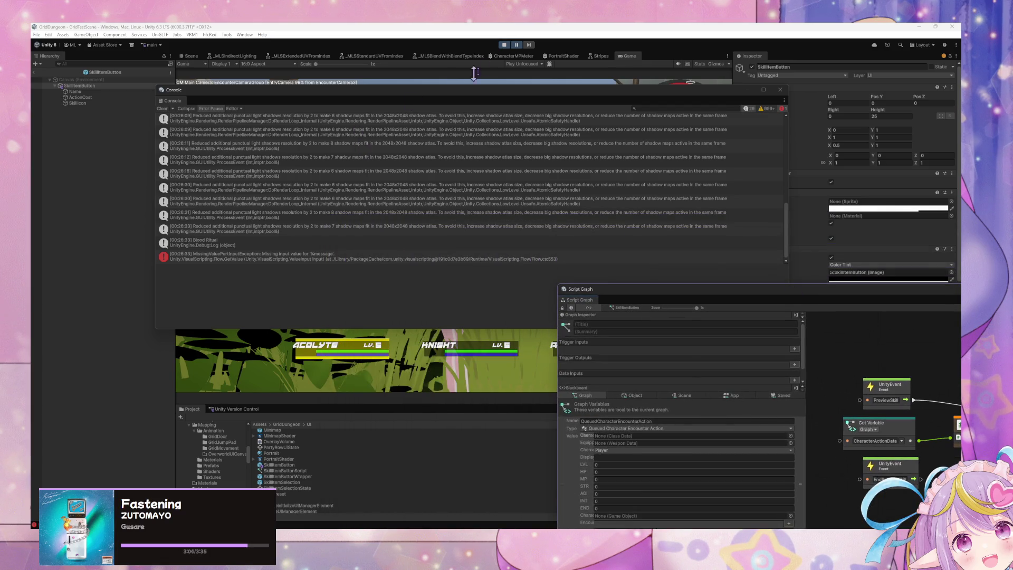
left_click_drag(483, 97, 546, 321)
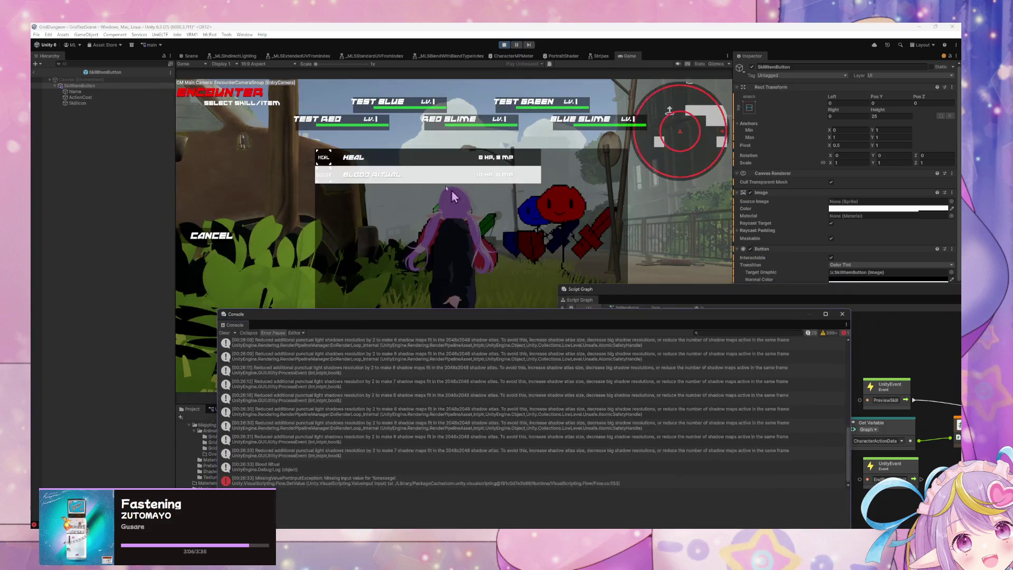
- Try the Heal skill in play mode, cancel targeting, and clear the Console log
left_click(412, 157)
left_click(213, 232)
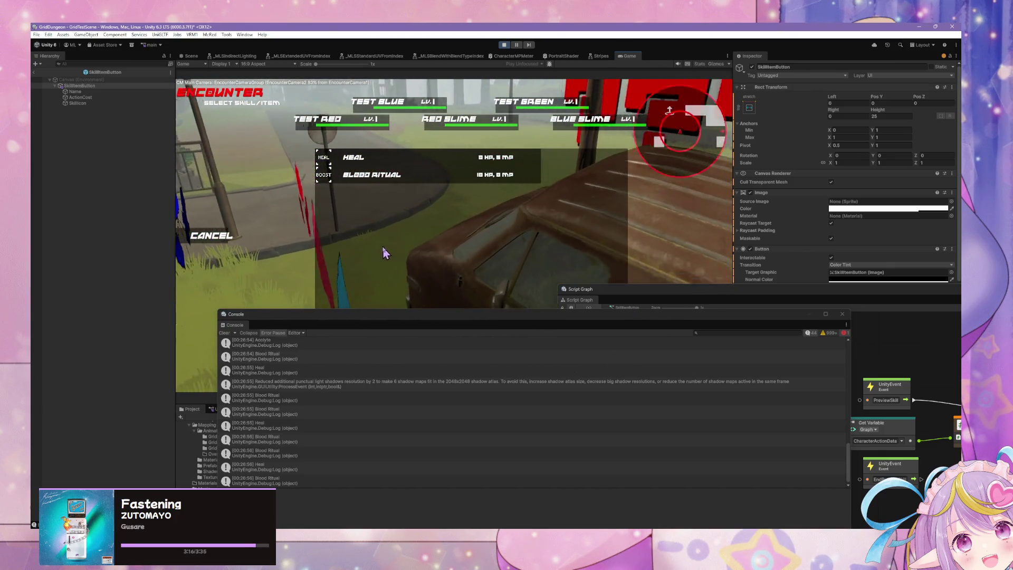
left_click_drag(533, 314, 639, 371)
left_click_drag(631, 299, 708, 390)
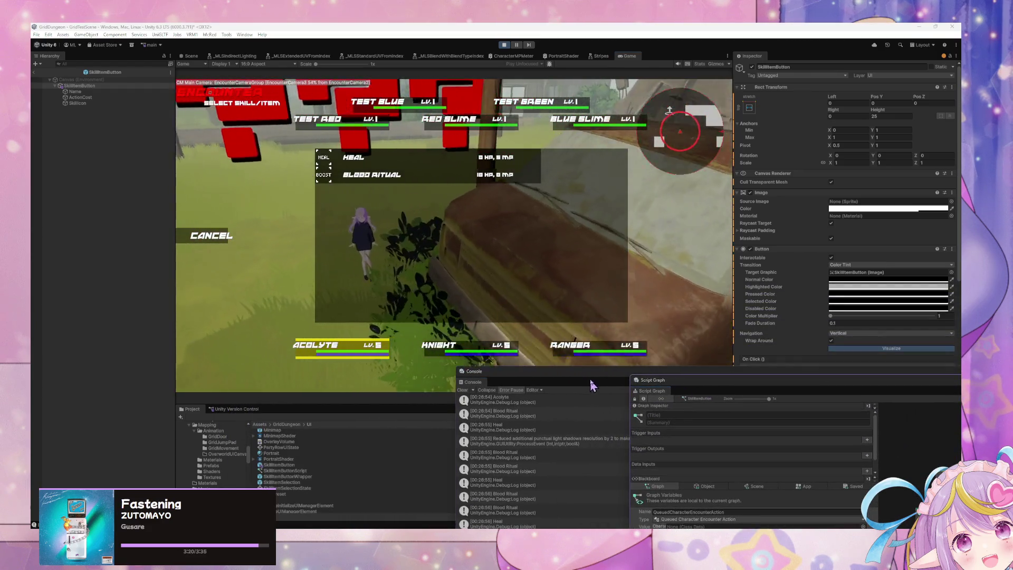
left_click_drag(594, 378, 650, 249)
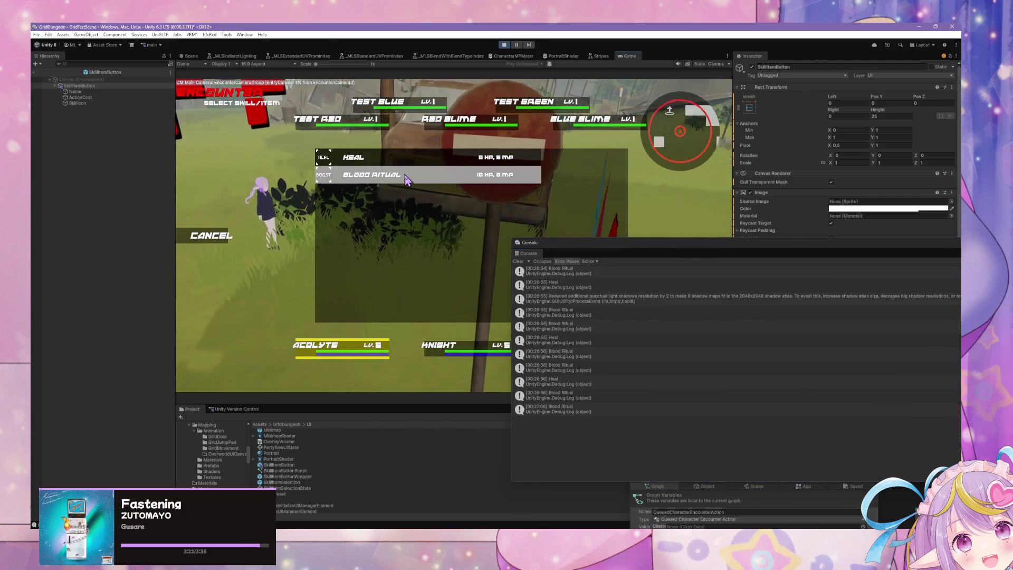
left_click(526, 263)
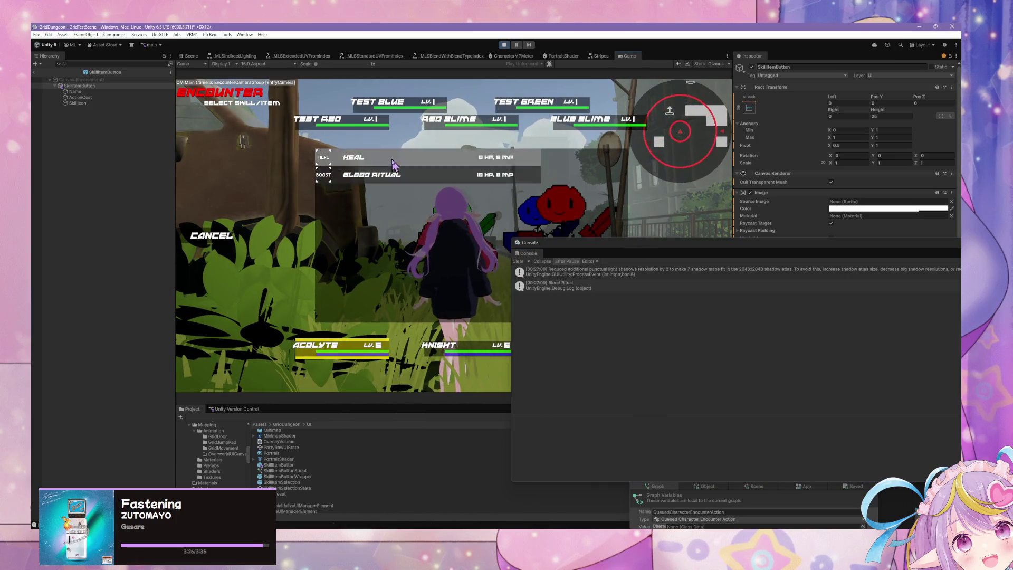
left_click(518, 261)
- Reposition the Script Graph window and switch to the Scene view showing SkillItemButton
left_click(782, 504)
mouse_move(716, 381)
left_mouse_down()
mouse_move(538, 211)
mouse_move(518, 158)
mouse_move(623, 157)
left_mouse_up()
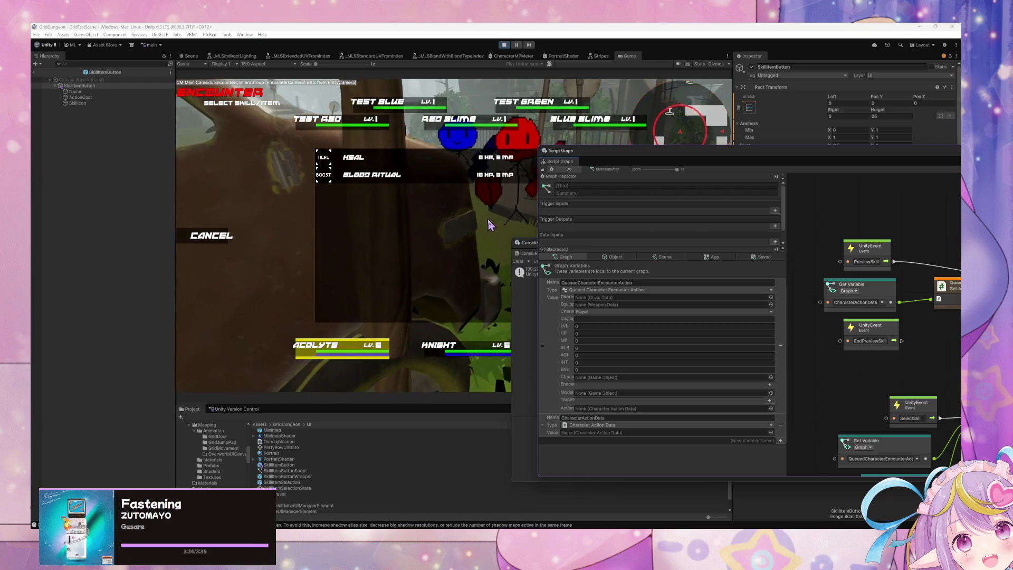
left_click(464, 217)
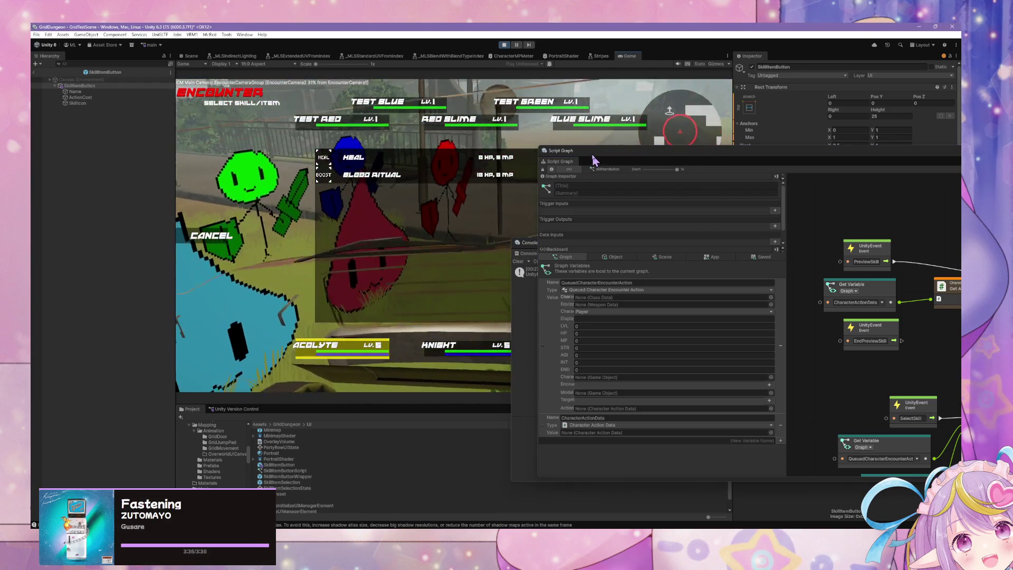
left_click_drag(594, 157, 615, 195)
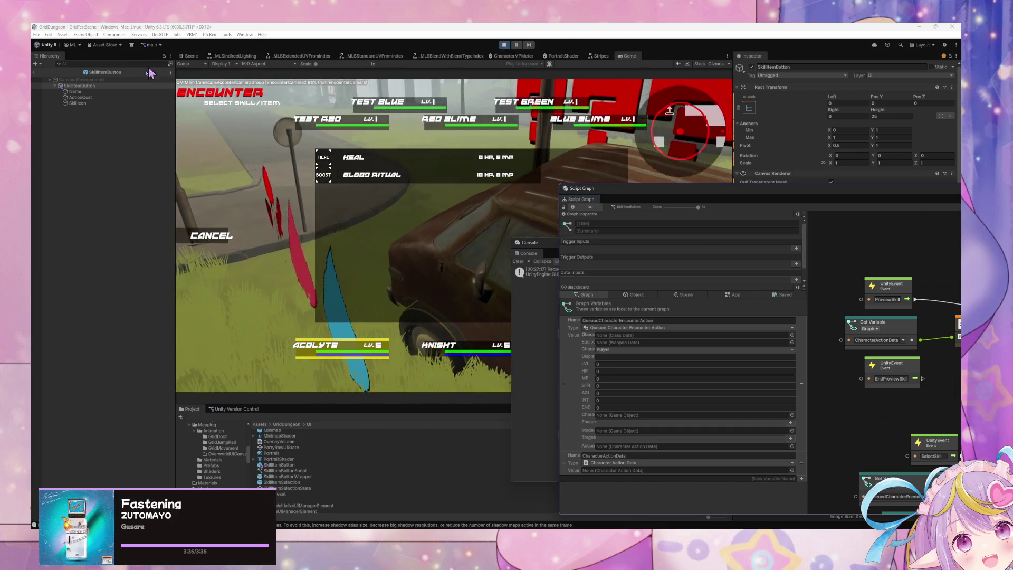
left_click(189, 56)
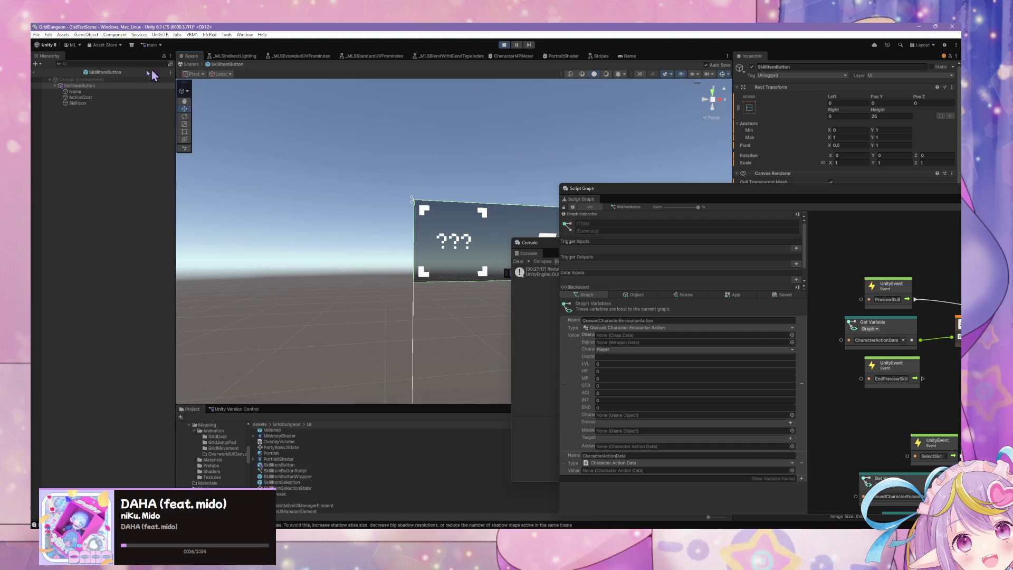
- Exit the SkillItemButton prefab, select UIManager, and shift Change Encounter Subtext to the right
left_click(181, 65)
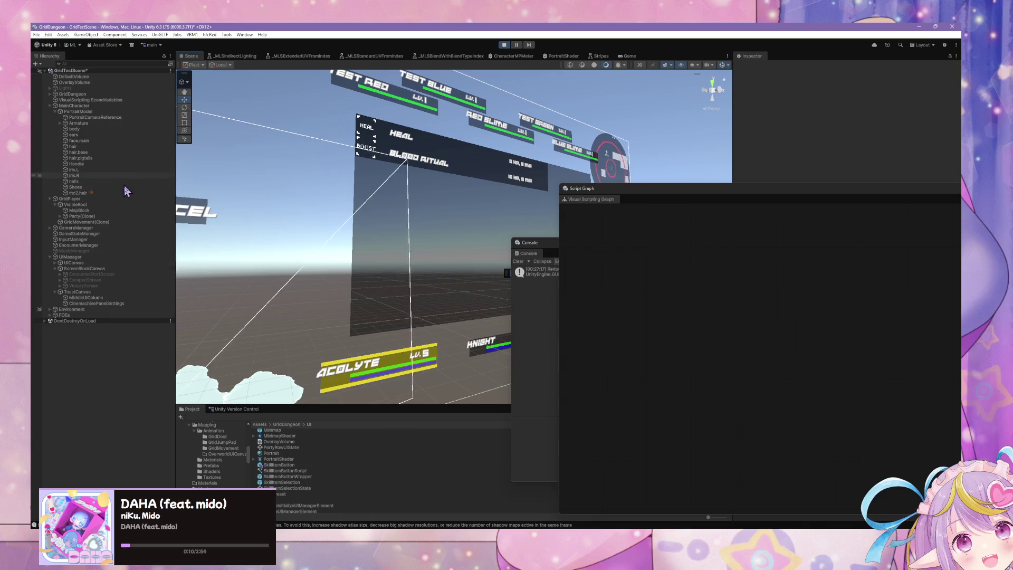
left_click(106, 250)
left_click(105, 257)
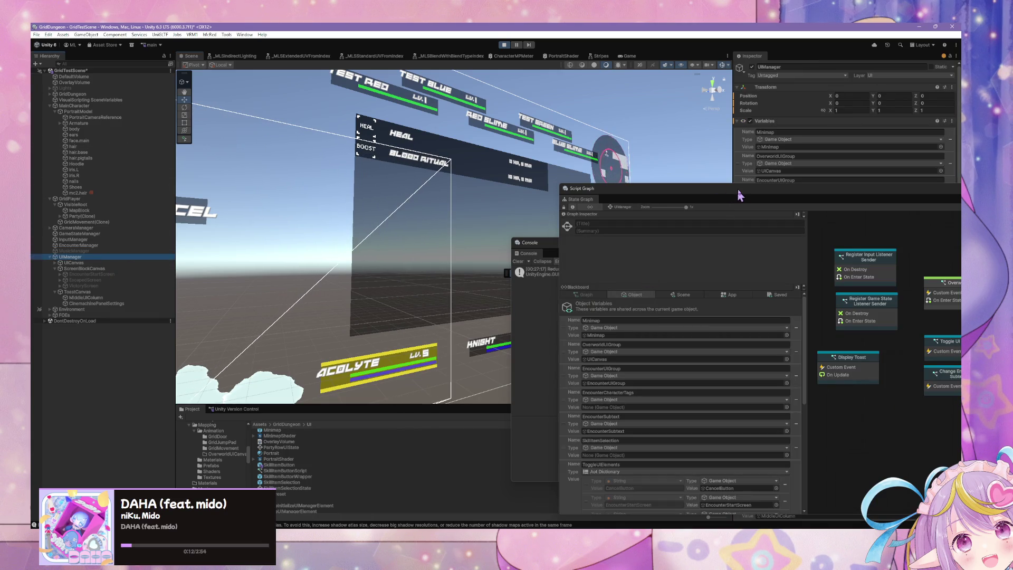
left_click_drag(741, 199, 413, 157)
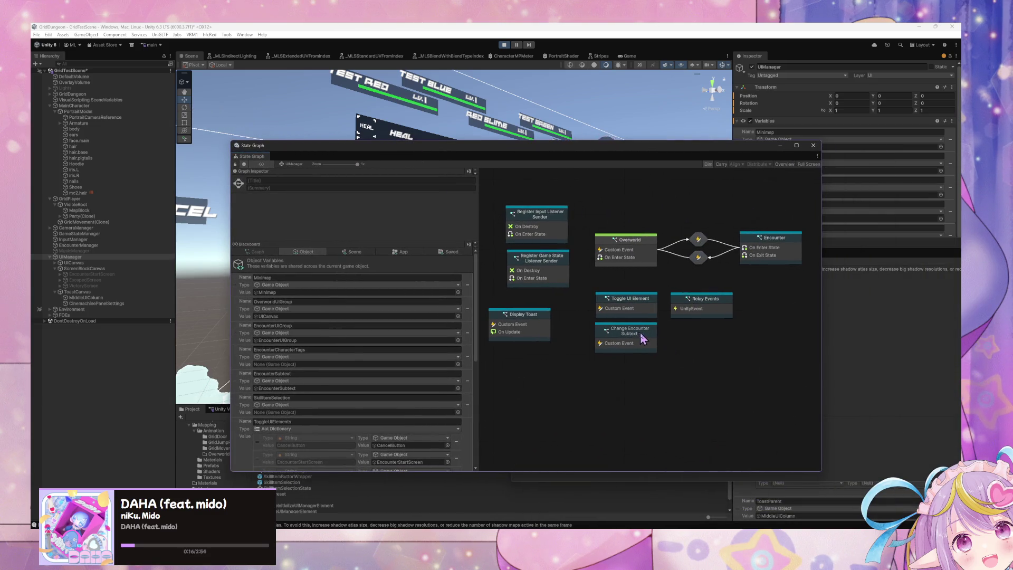
left_click_drag(632, 346, 716, 348)
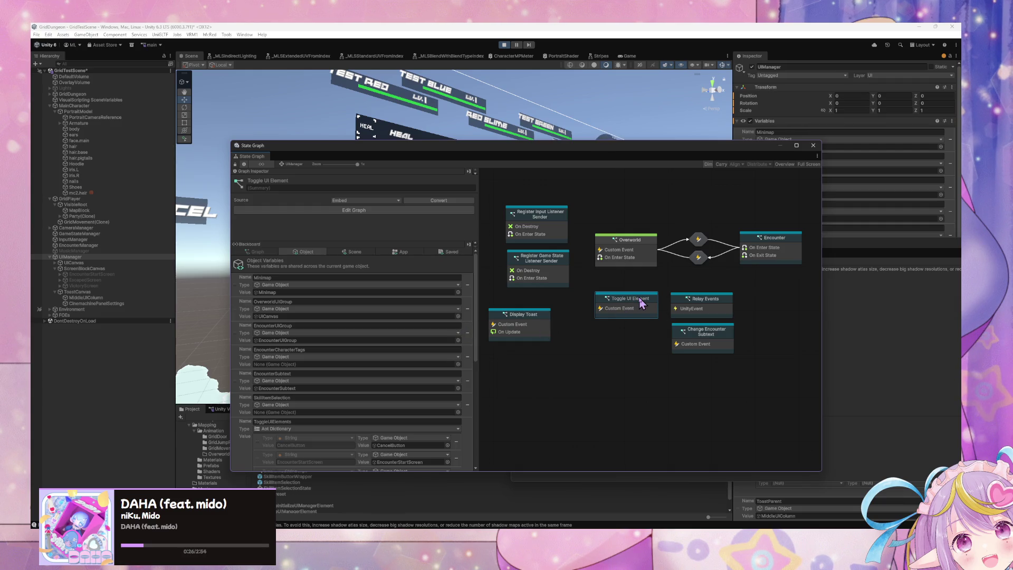
- Create a new Script State and place it below Toggle UI Element
right_click(609, 344)
left_click(650, 346)
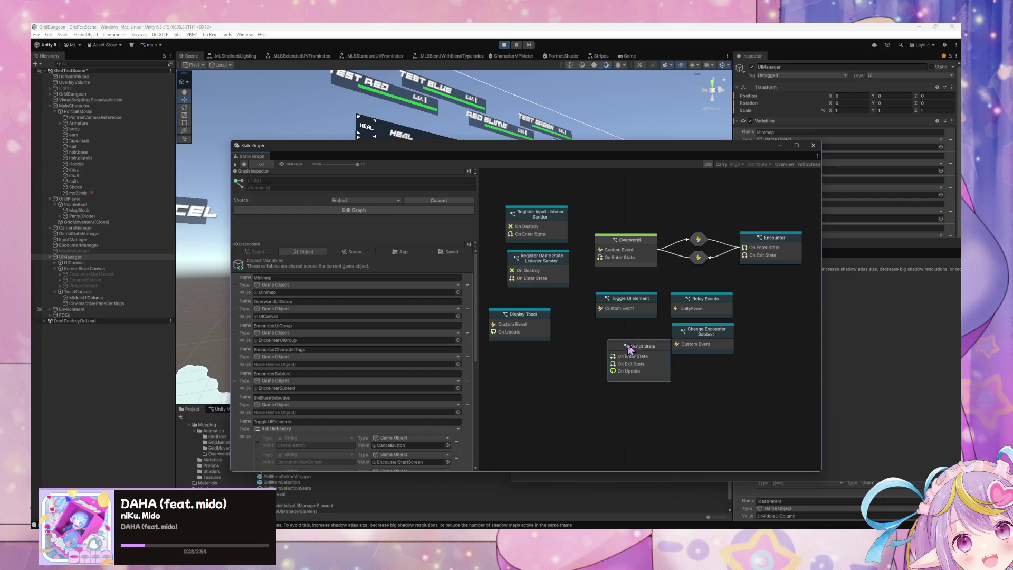
right_click(628, 349)
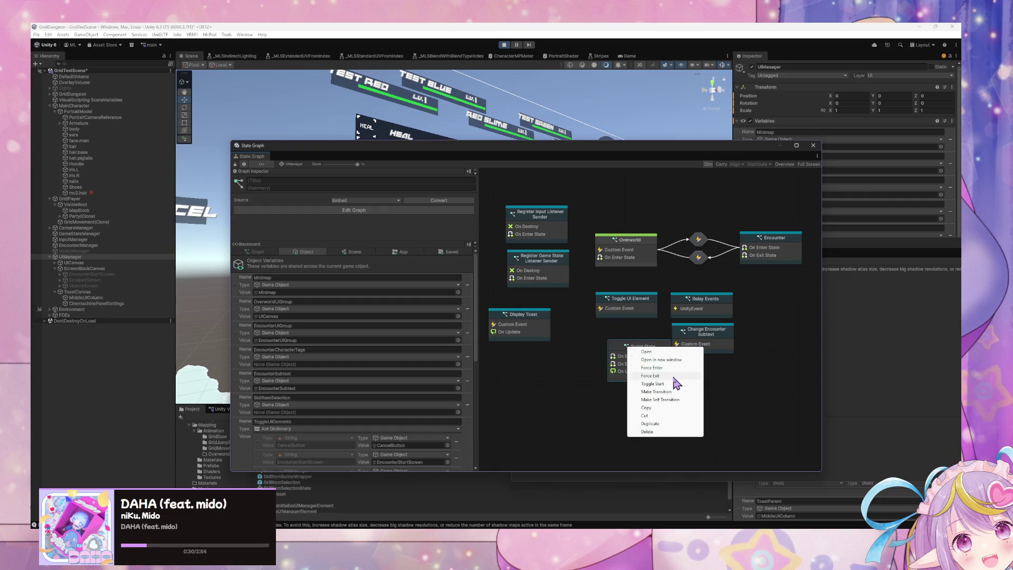
left_click(643, 355)
right_click(643, 355)
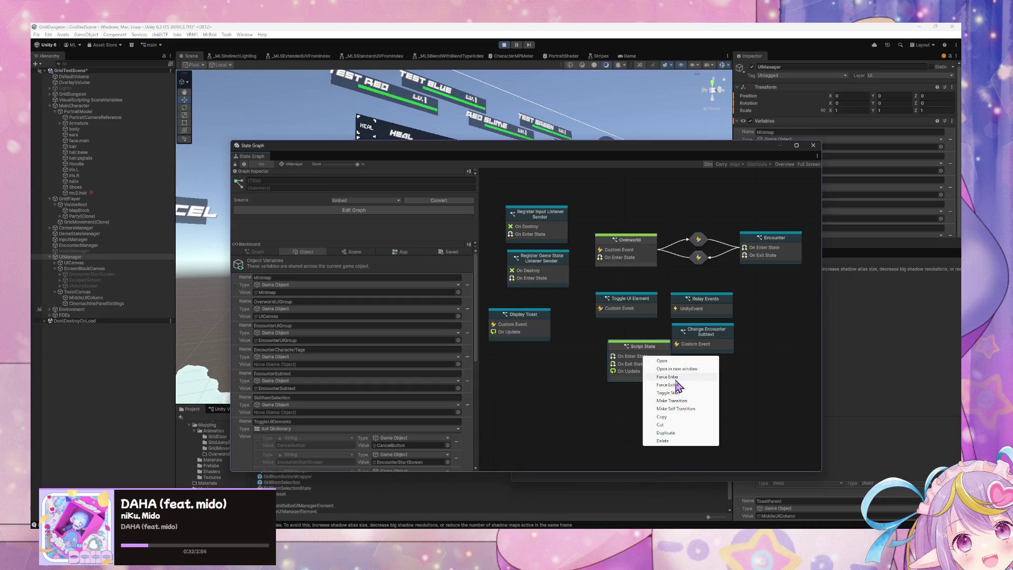
left_click(658, 351)
left_click_drag(658, 350, 643, 340)
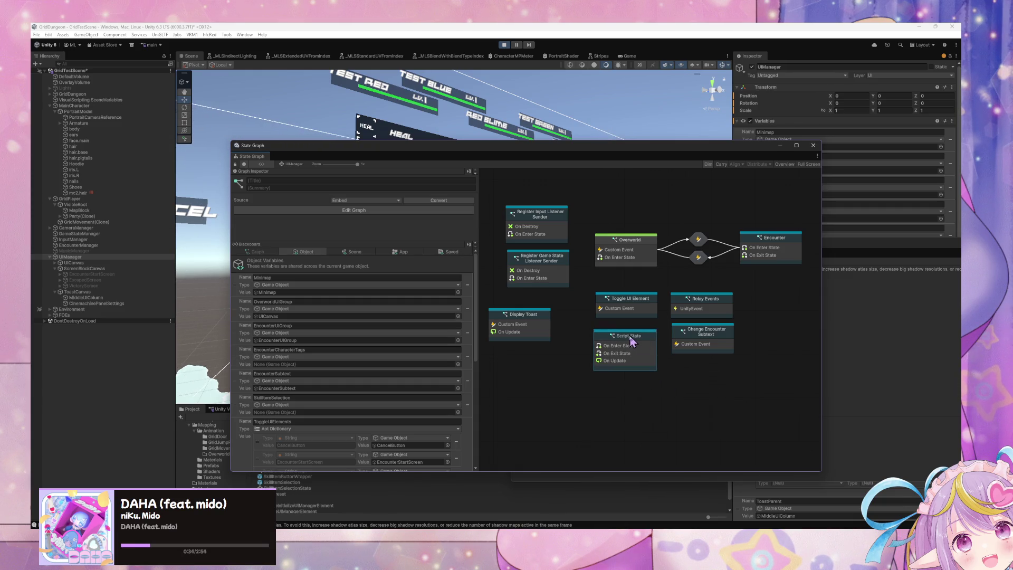
- Delete the three default event nodes inside the new script state's graph
double_click(614, 340)
left_click_drag(707, 424, 569, 251)
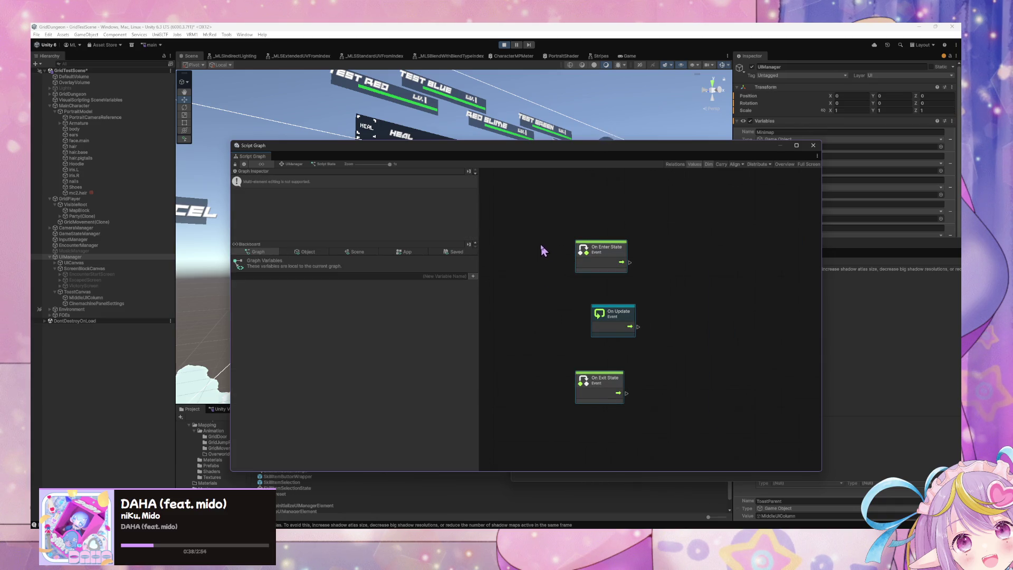
key("Delete")
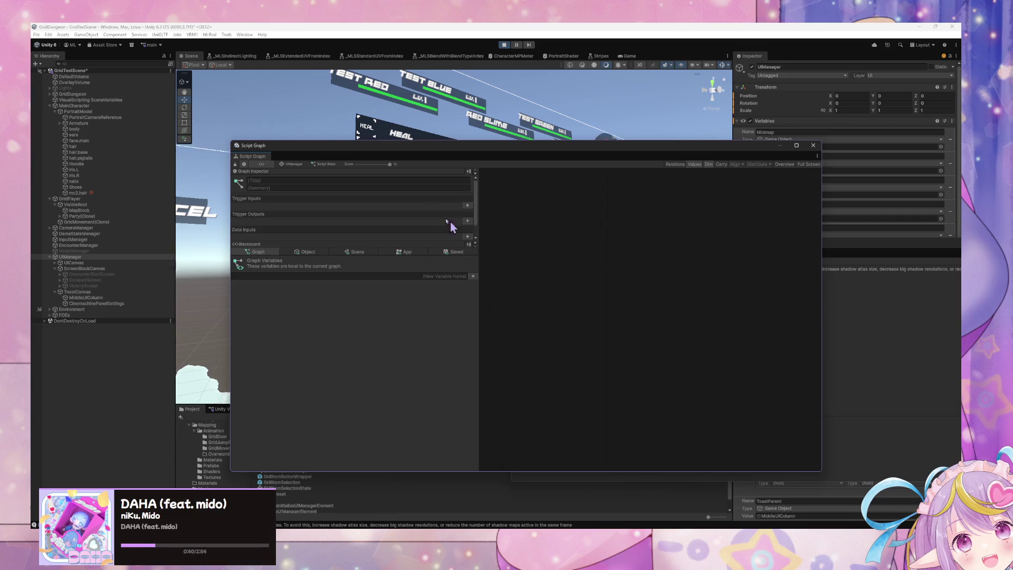
left_click(299, 164)
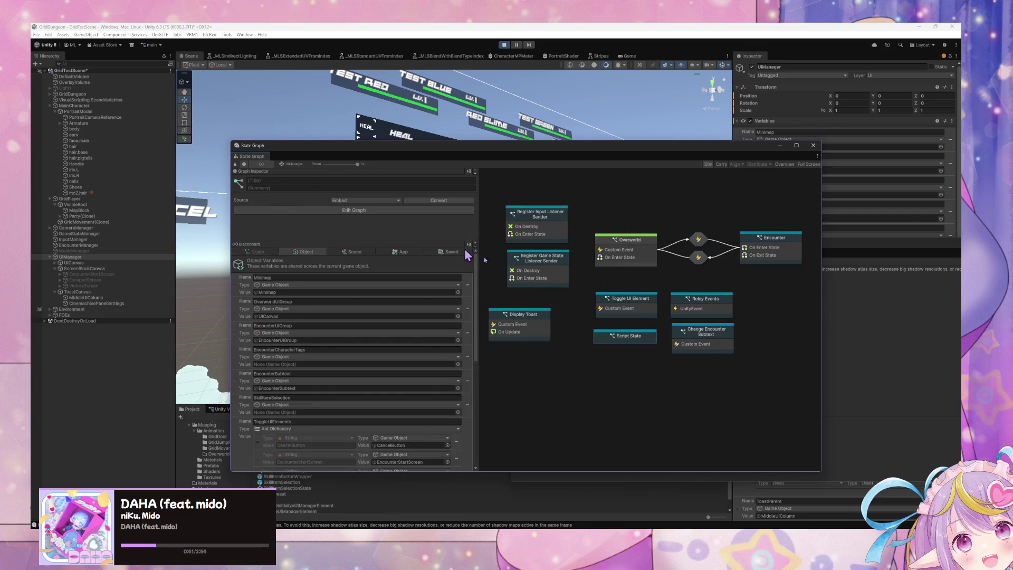
double_click(628, 299)
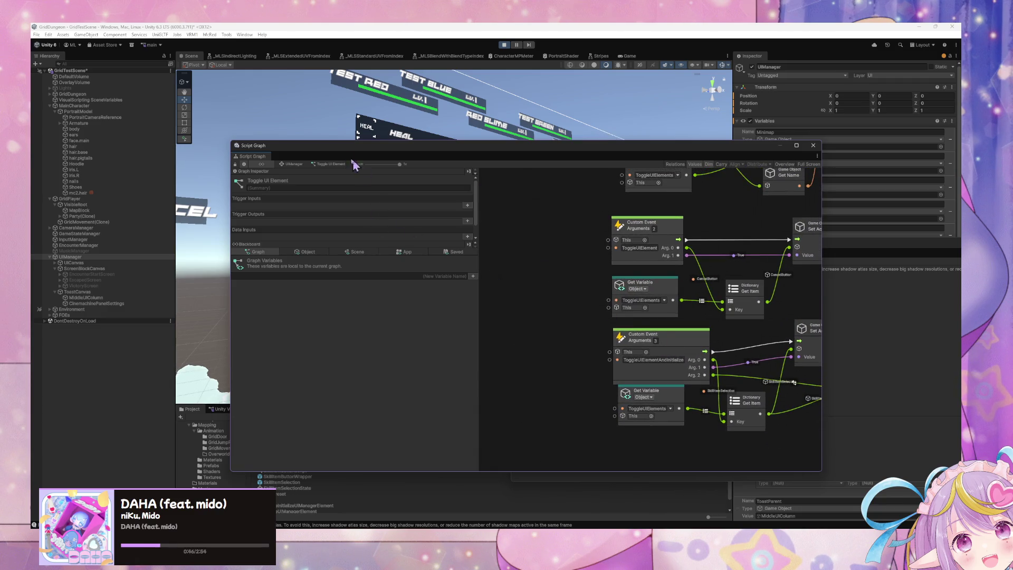
left_click(289, 165)
double_click(620, 336)
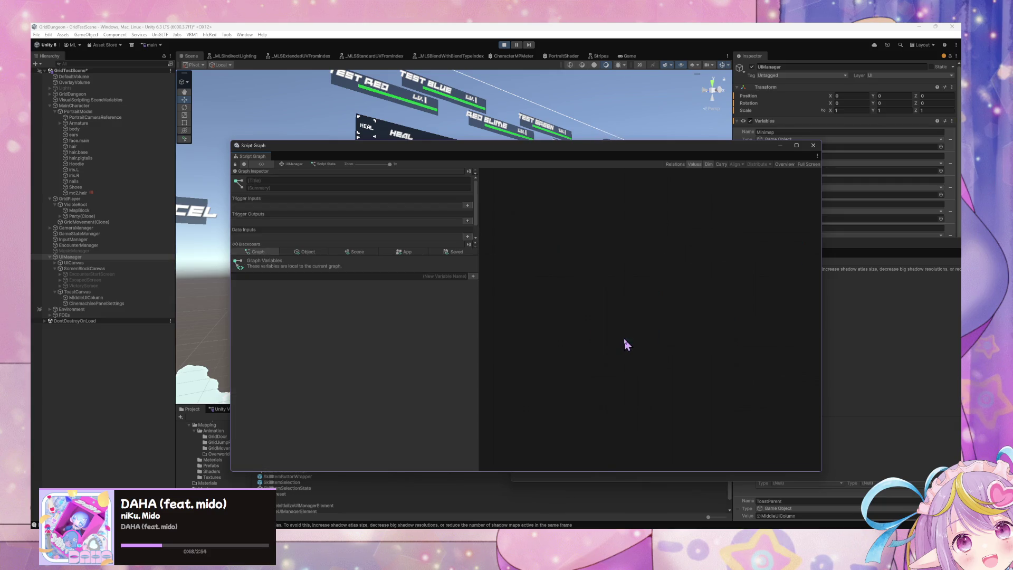
left_click(293, 164)
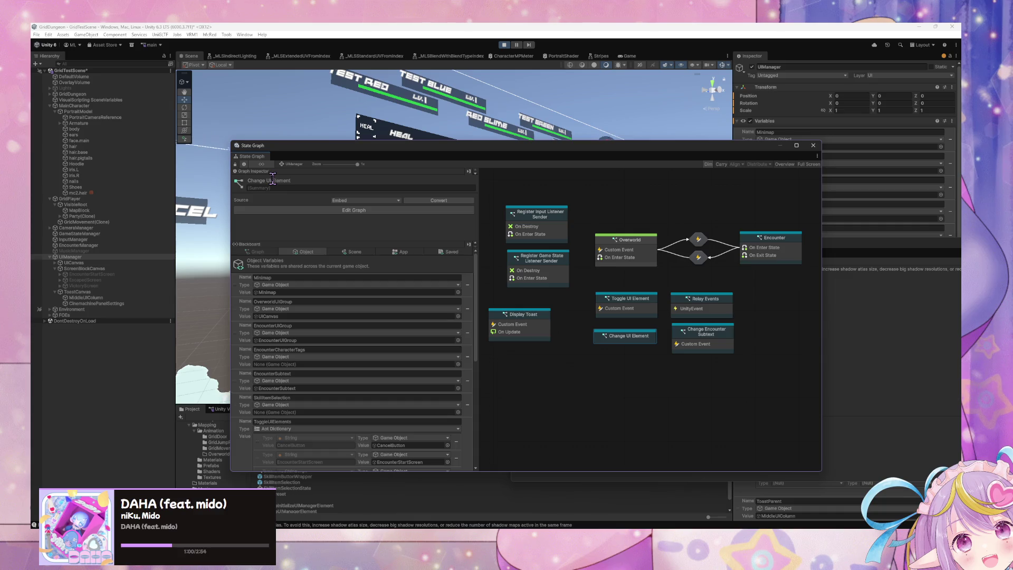
- Copy the ToggleUIElement event, Get Variable and Dictionary nodes into the Change UI Element graph
double_click(628, 311)
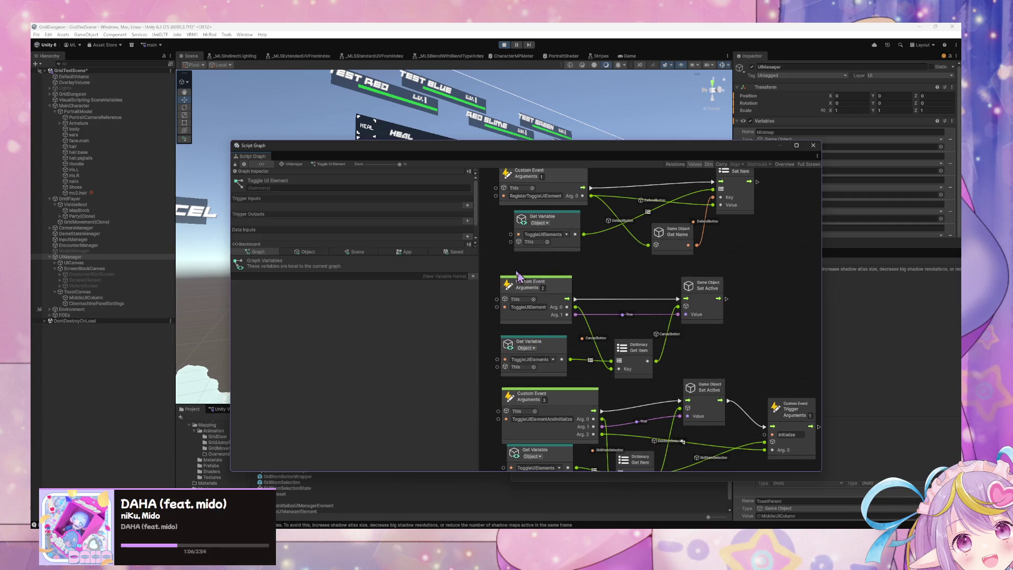
left_click_drag(601, 333, 636, 322)
mouse_move(497, 261)
left_mouse_down()
mouse_move(641, 367)
mouse_move(678, 379)
left_mouse_up()
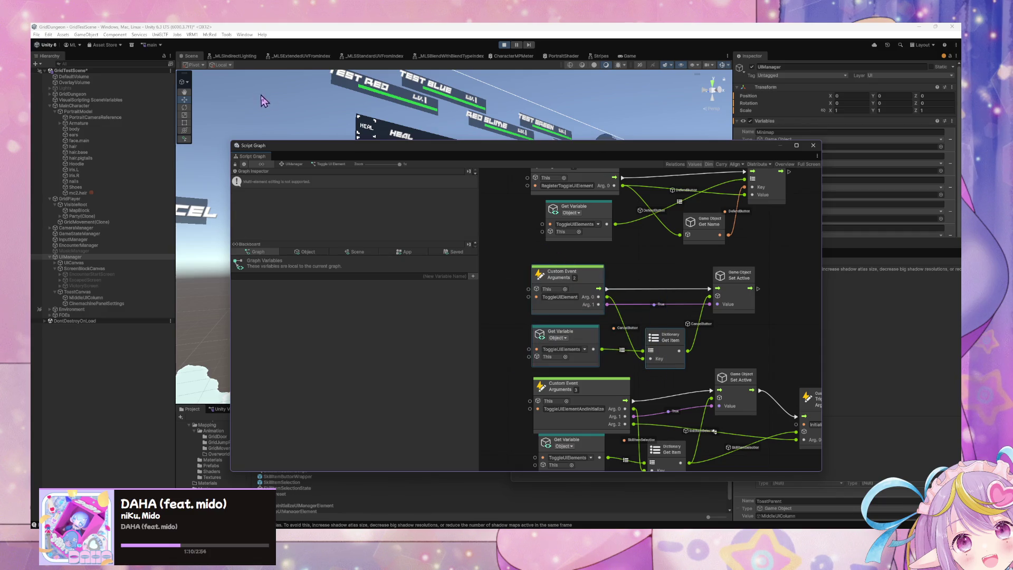
left_click(294, 164)
double_click(618, 339)
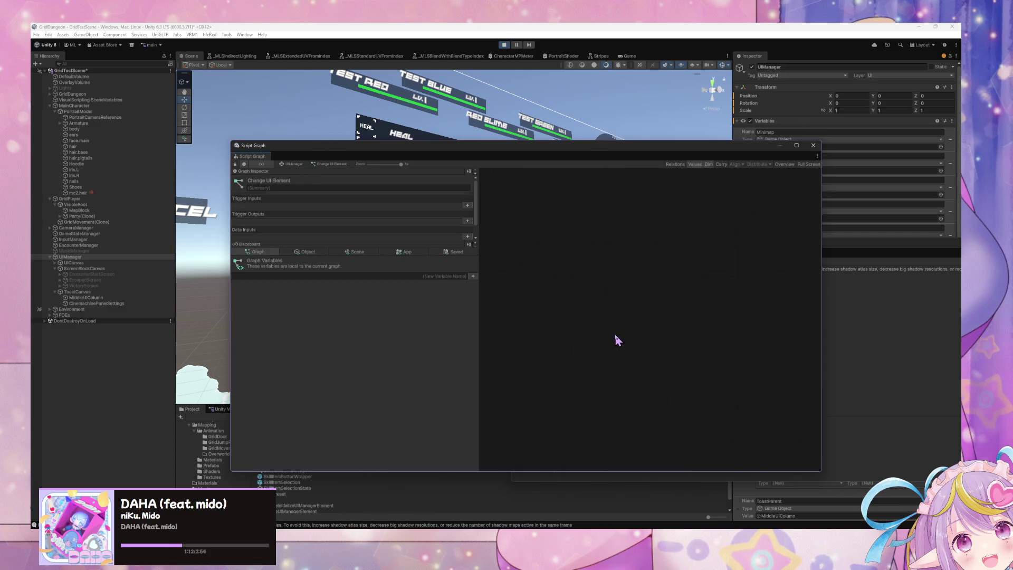
left_click(664, 384)
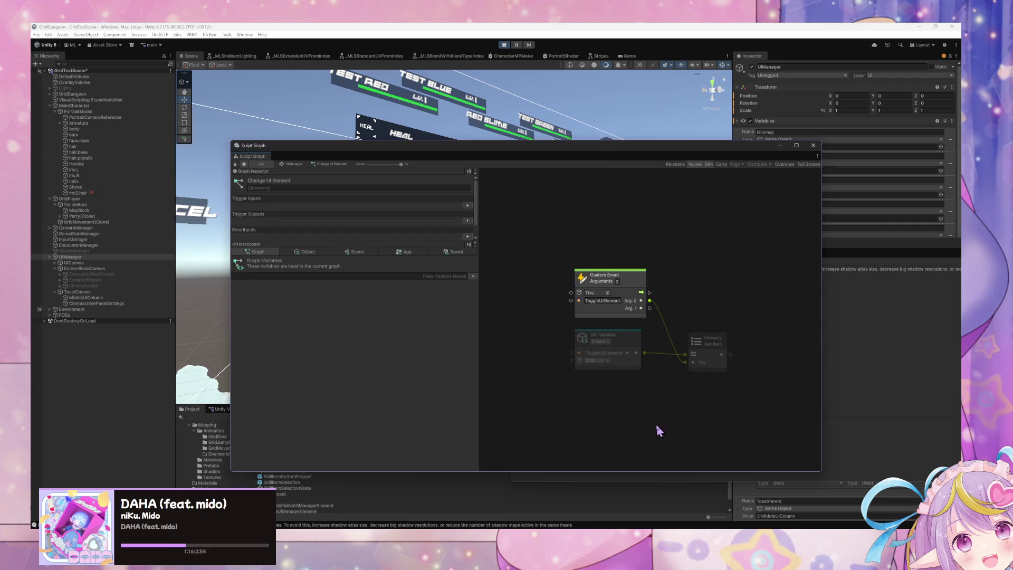
- Show the Object variables in the blackboard and start typing the ChangeUIElement event name
left_click(308, 252)
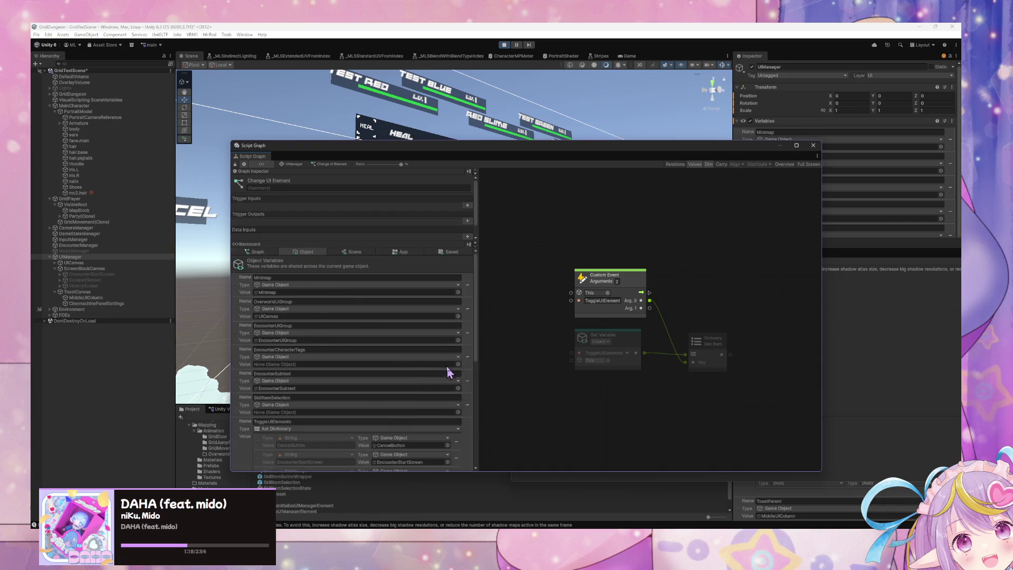
scroll(448, 373, "down", 10)
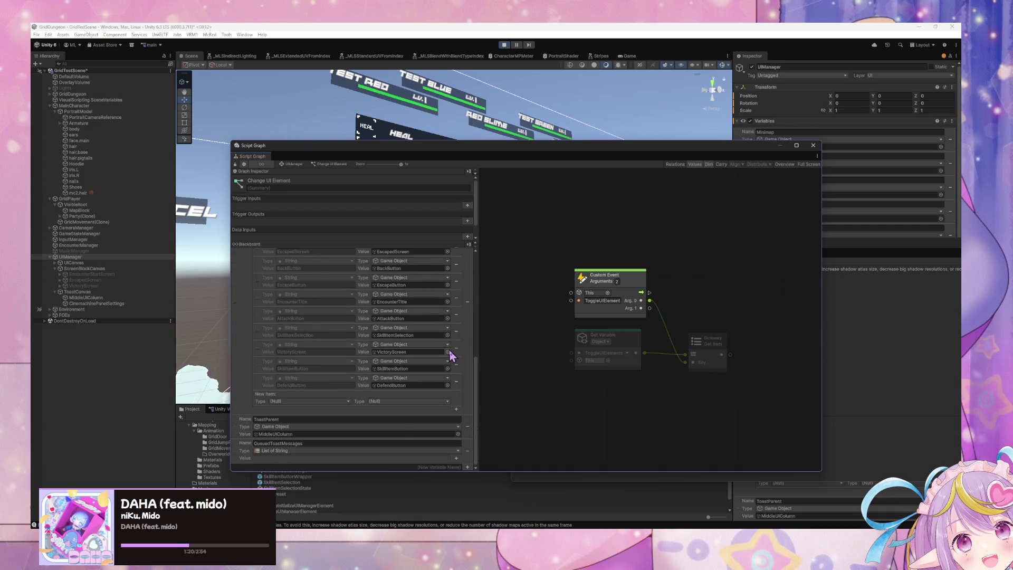
scroll(451, 356, "up", 10)
scroll(451, 351, "up", 1)
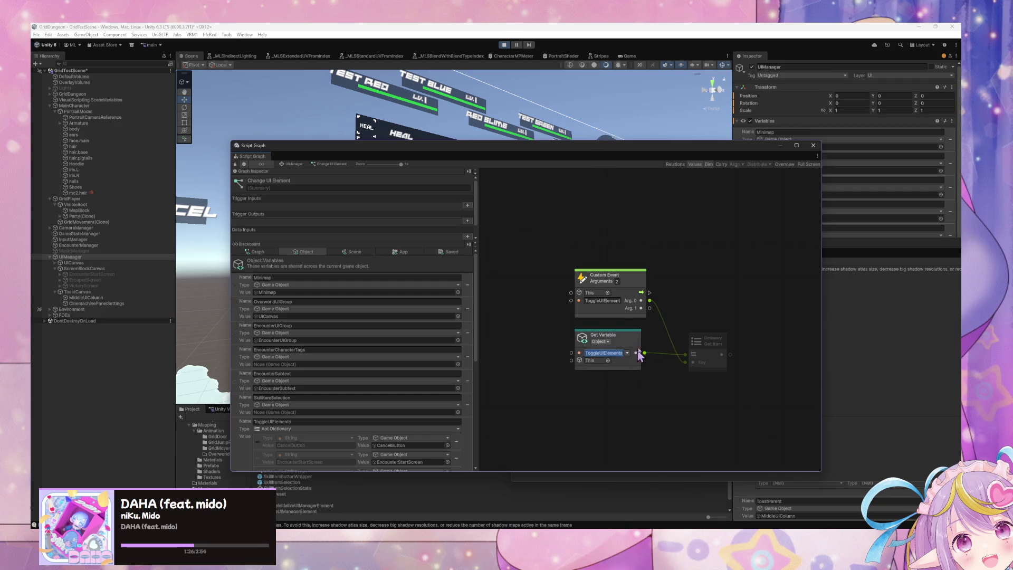
type("c")
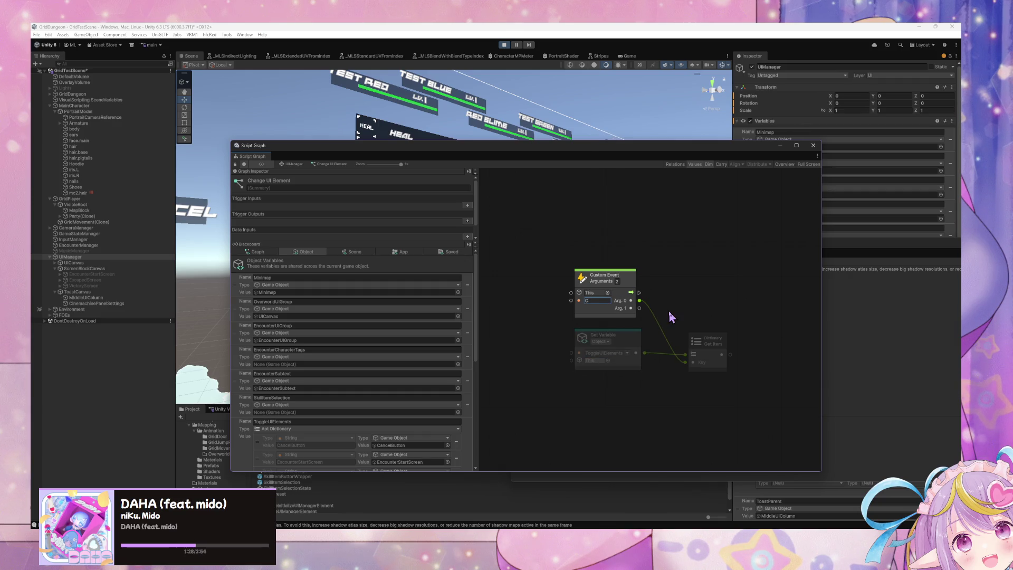
type("hangeU")
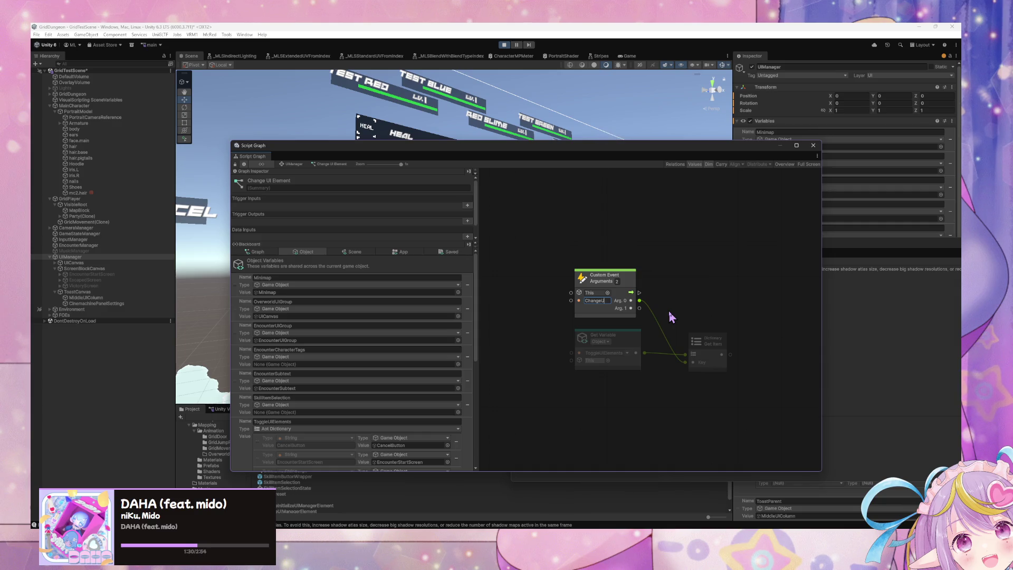
type("IElementnt")
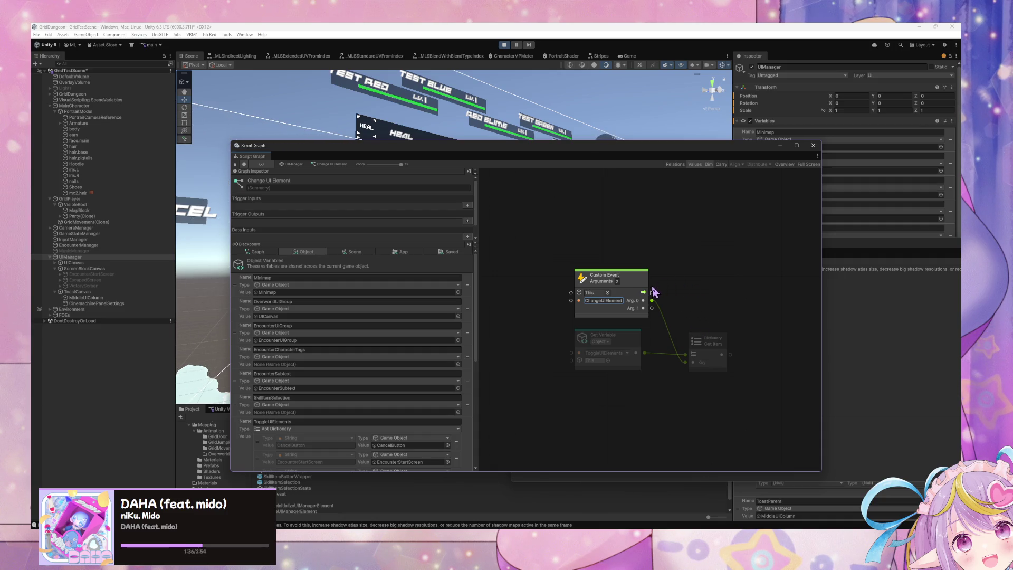
- Search the node finder for 'cust' and add a Trigger Custom Event node
right_click(737, 295)
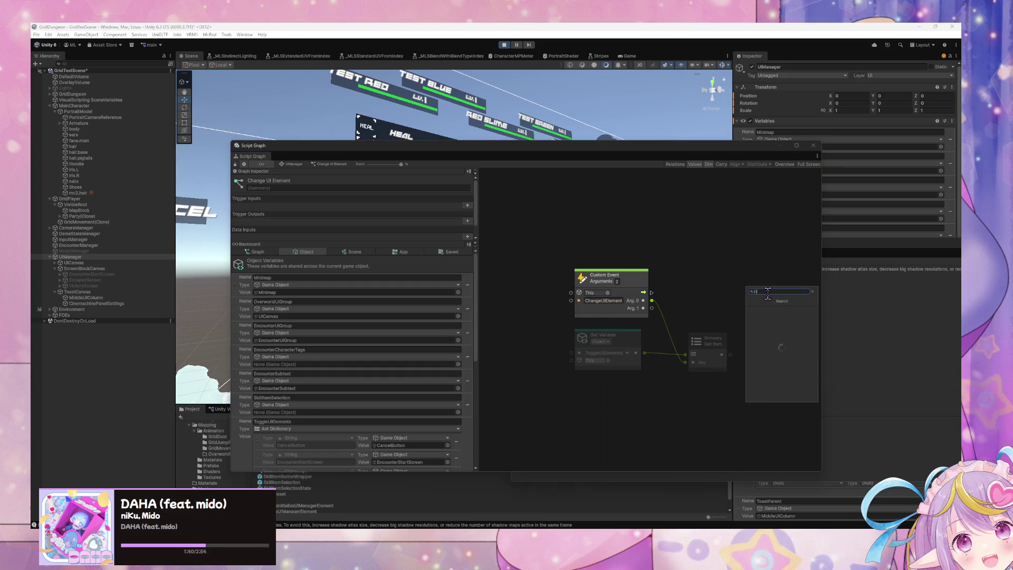
type("in")
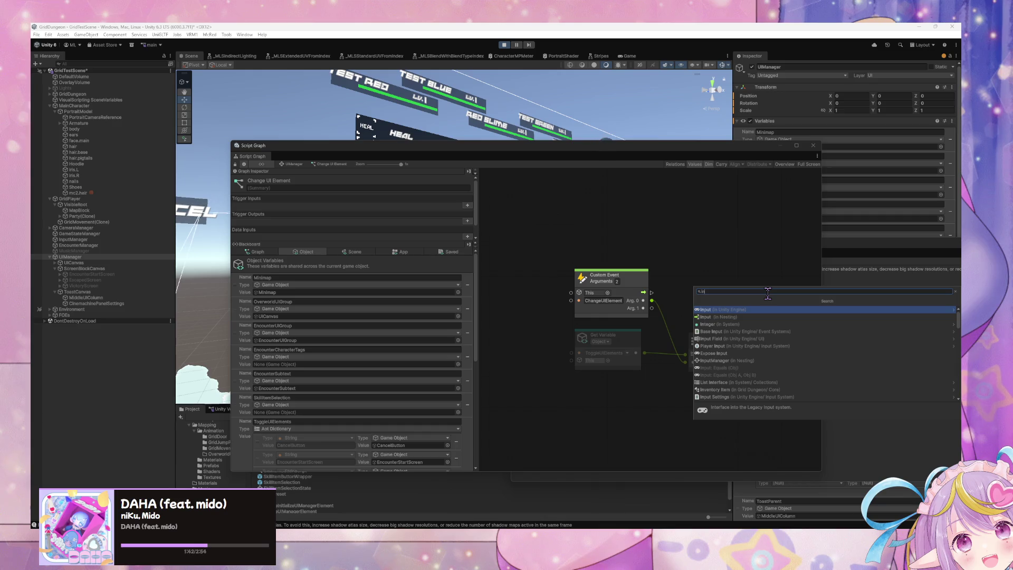
type("t")
key("BackSpace")
key("Escape")
right_click(767, 294)
type("c")
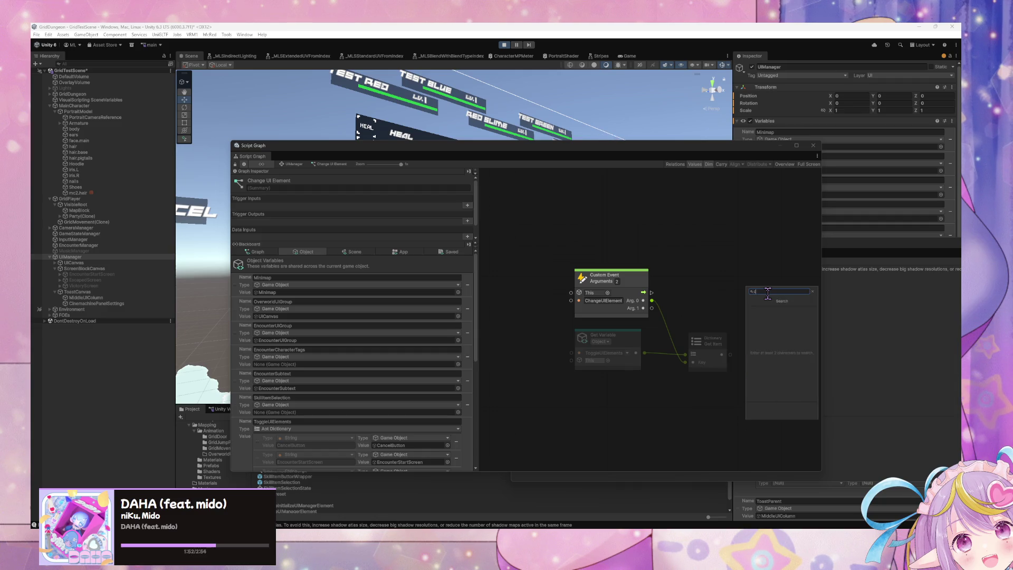
type("ustom event")
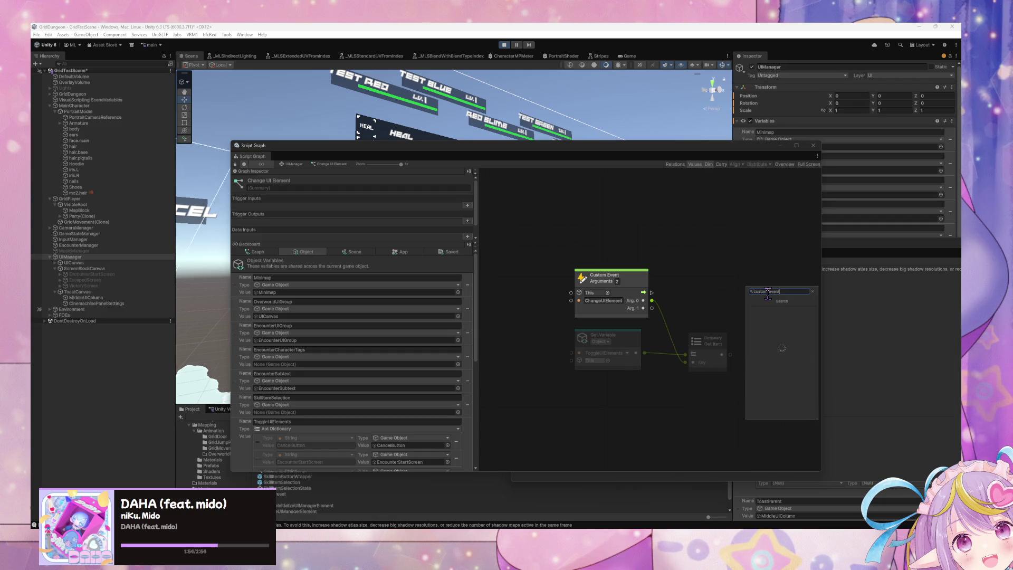
key("Down")
key("Return")
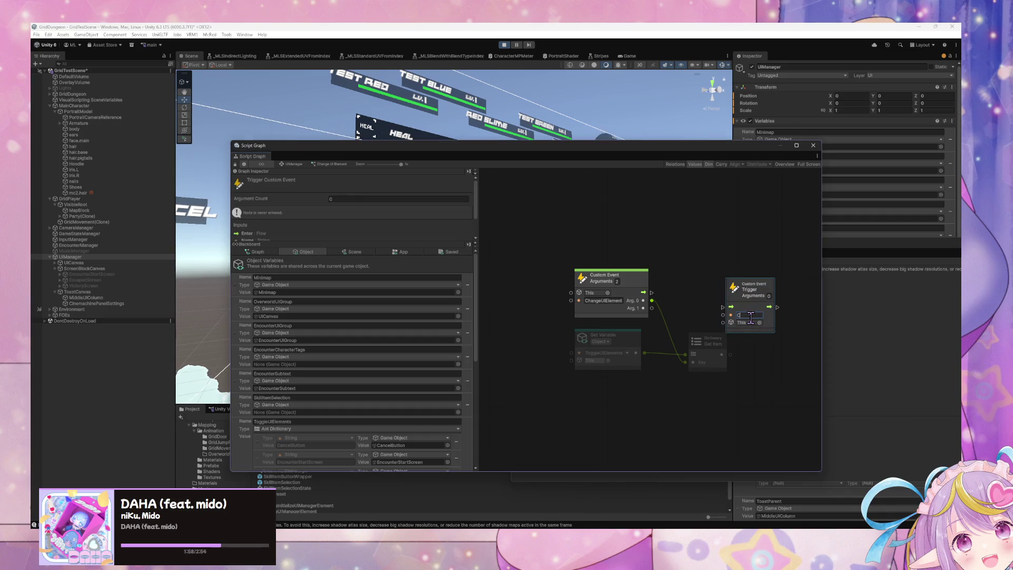
- Rename the triggered event to UpdateUIElement and set its Arguments count to 1
key("Tab")
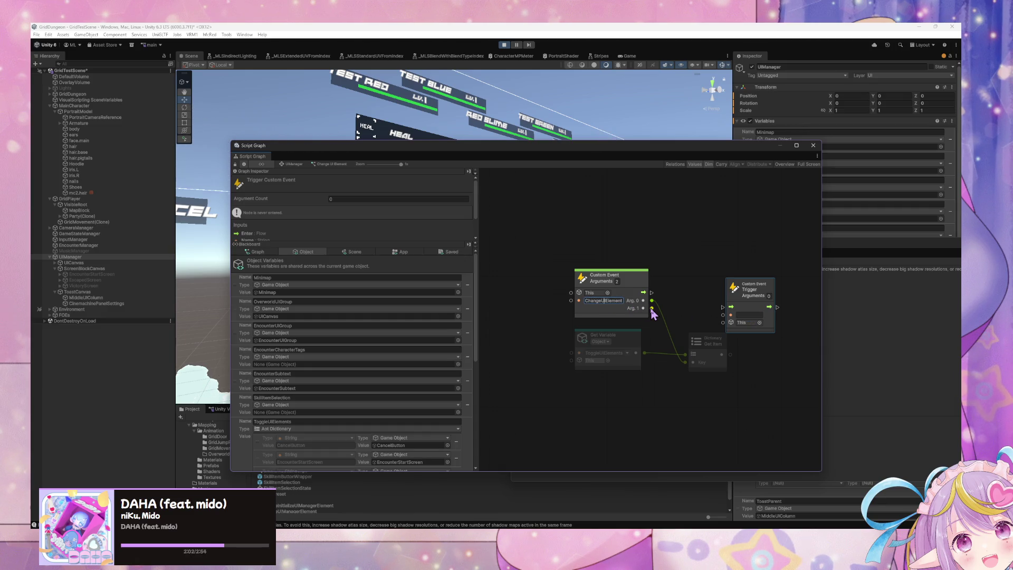
key("BackSpace")
key("BackSpace")
key("BackSpace")
type("Upd")
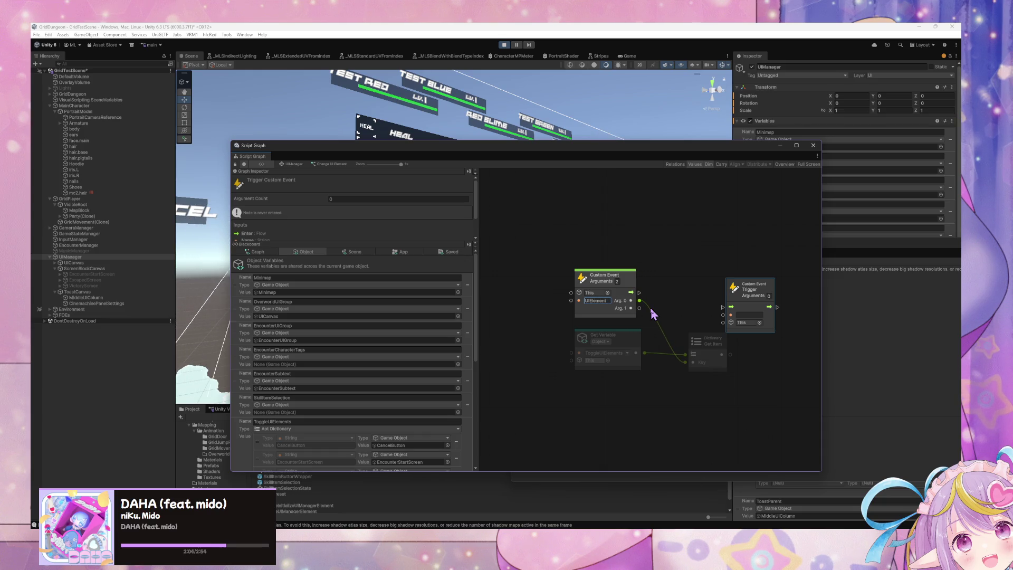
type("ate")
mouse_move(745, 294)
left_mouse_down()
mouse_move(696, 280)
mouse_move(674, 293)
left_mouse_up()
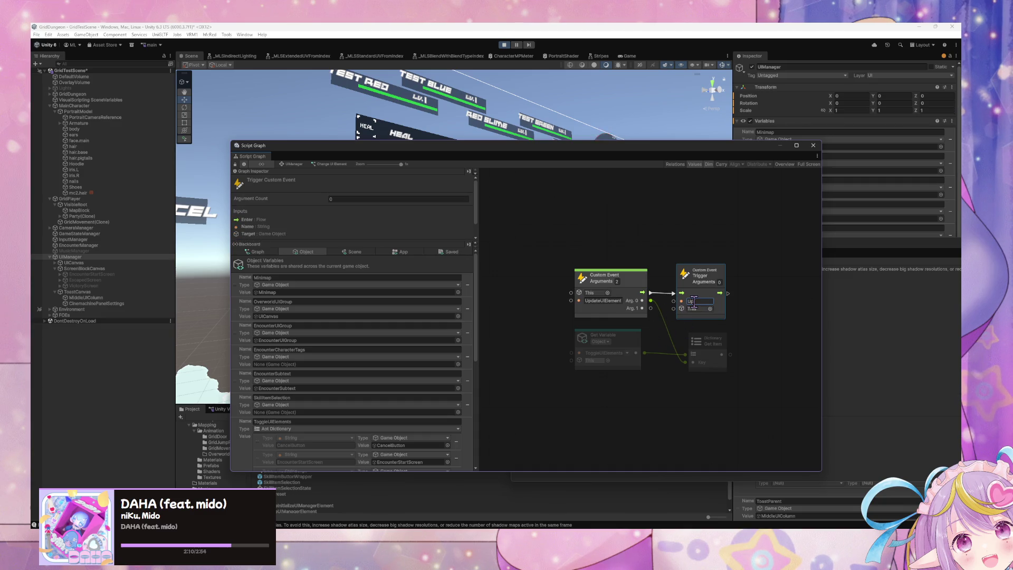
left_click(720, 283)
type("1")
- Connect the Dictionary Get Item output to the trigger's Arg. 0 and tidy the nodes
mouse_move(650, 309)
left_mouse_down()
mouse_move(672, 330)
mouse_move(674, 316)
left_mouse_up()
left_click_drag(624, 345, 580, 359)
left_click_drag(724, 352, 685, 357)
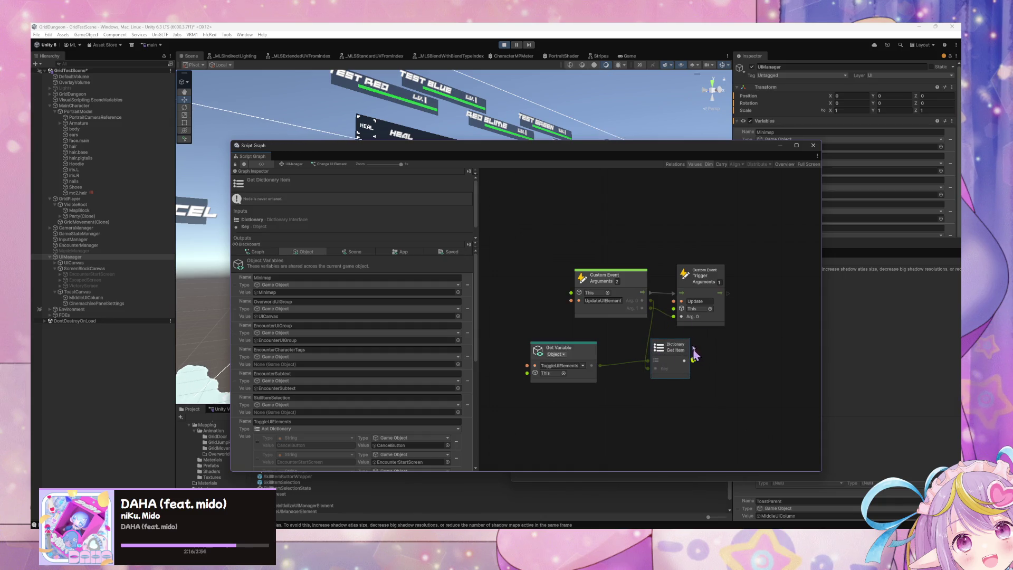
left_click_drag(678, 315, 674, 316)
left_click_drag(605, 276, 558, 281)
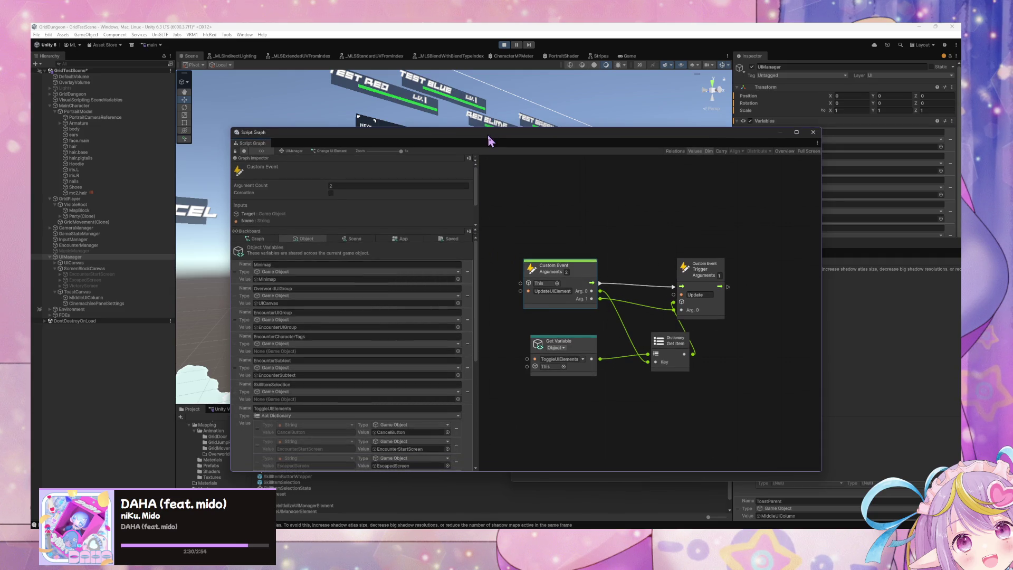
- Move the graph window aside, stop play mode, and switch to skills.aseprite in Aseprite
left_click_drag(486, 142, 696, 99)
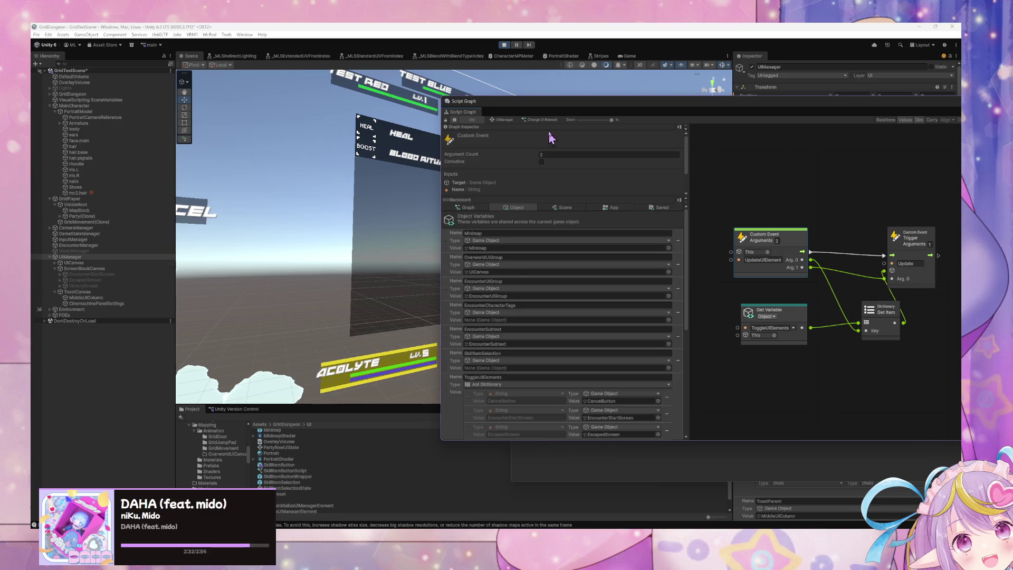
mouse_move(558, 109)
left_mouse_down()
mouse_move(685, 297)
mouse_move(721, 293)
left_mouse_up()
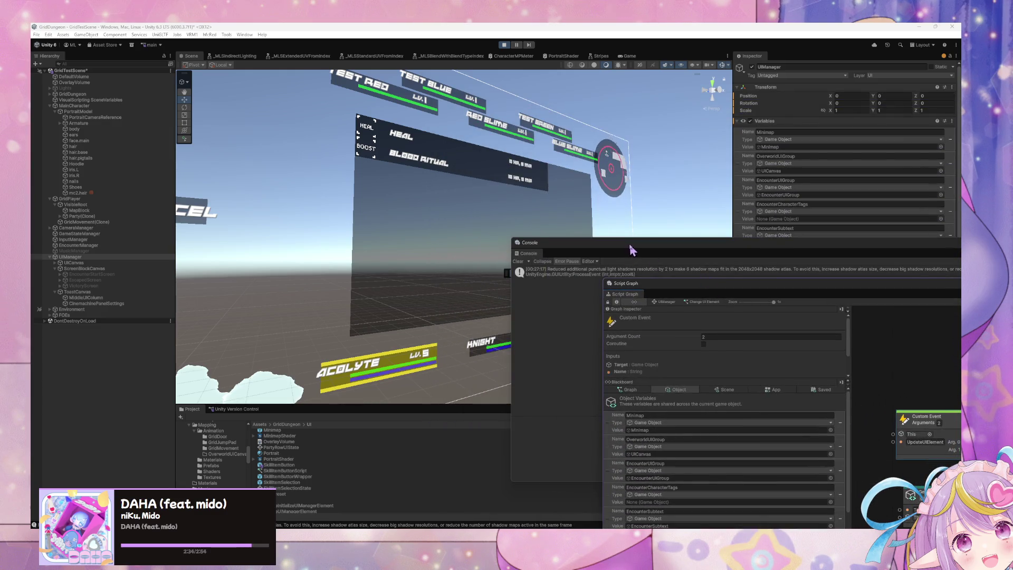
left_click(504, 45)
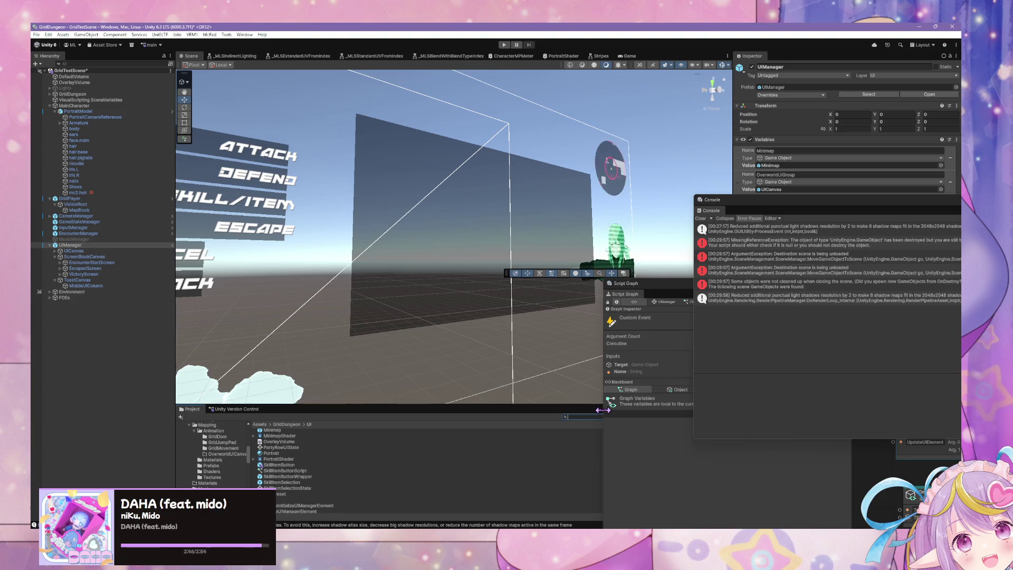
key("alt+Tab")
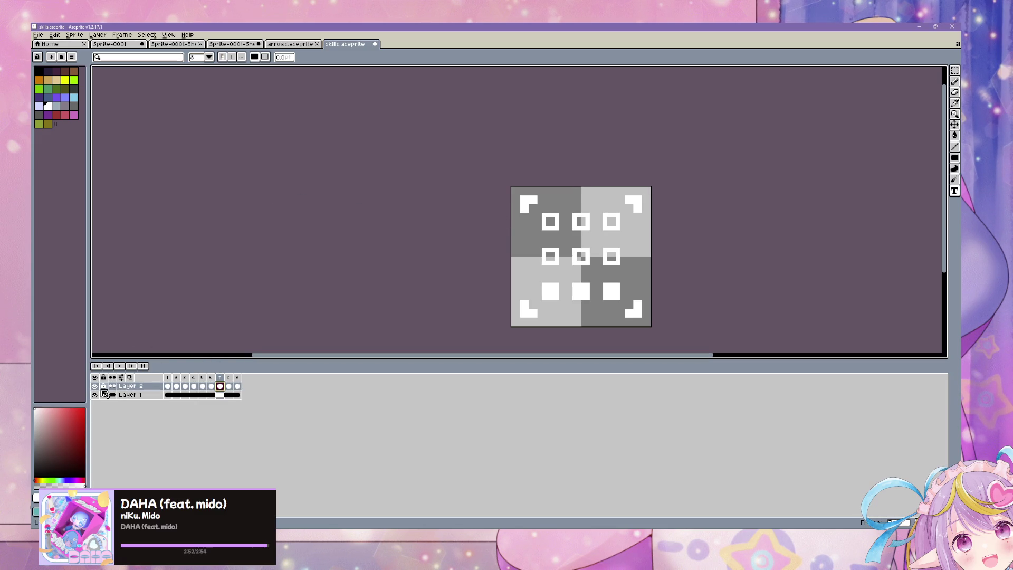
- Compare icon frames 7 through 9 and save skills.aseprite
left_click(238, 387)
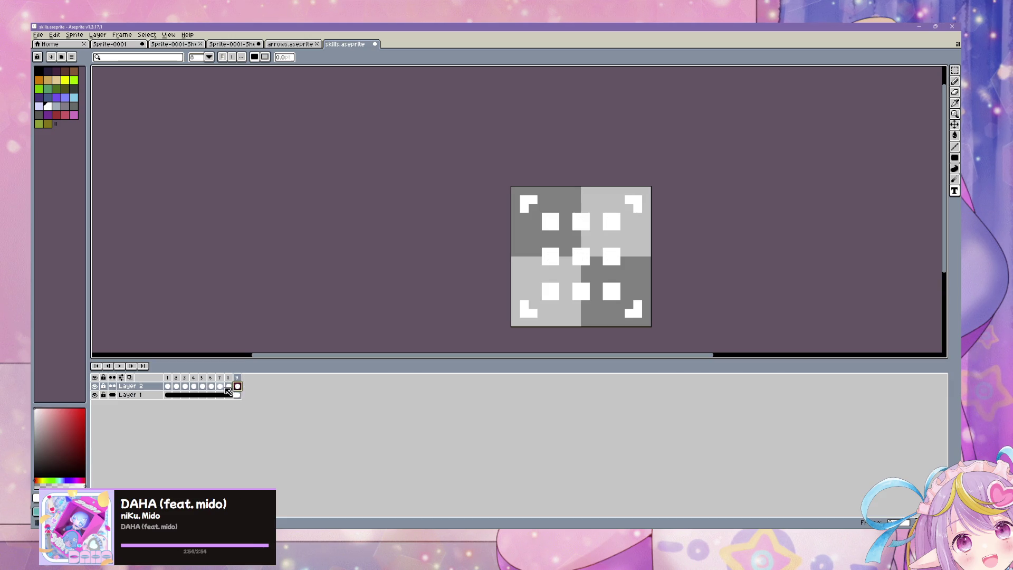
left_click(220, 388)
left_click(228, 387)
left_click(238, 387)
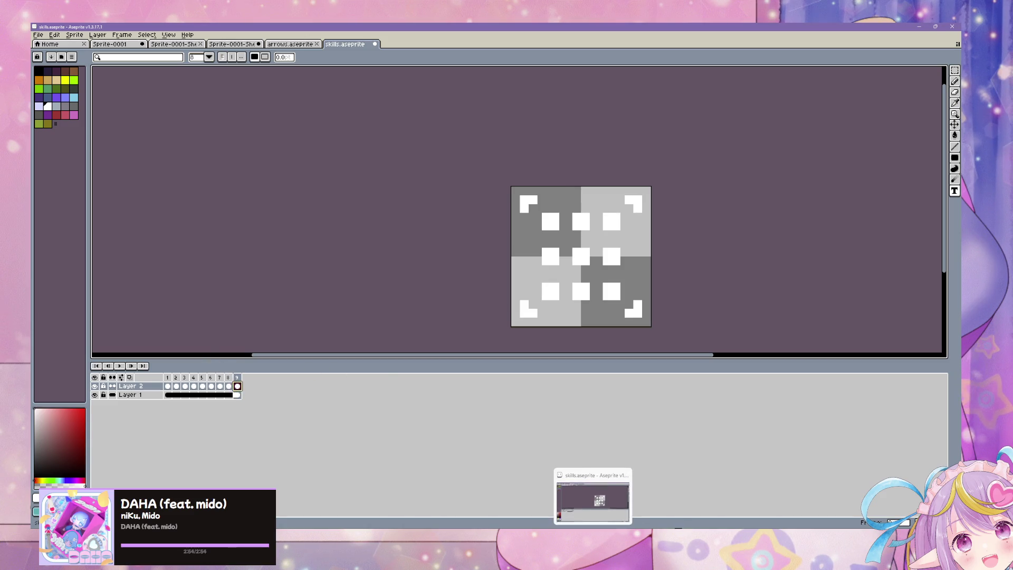
key("ctrl+s")
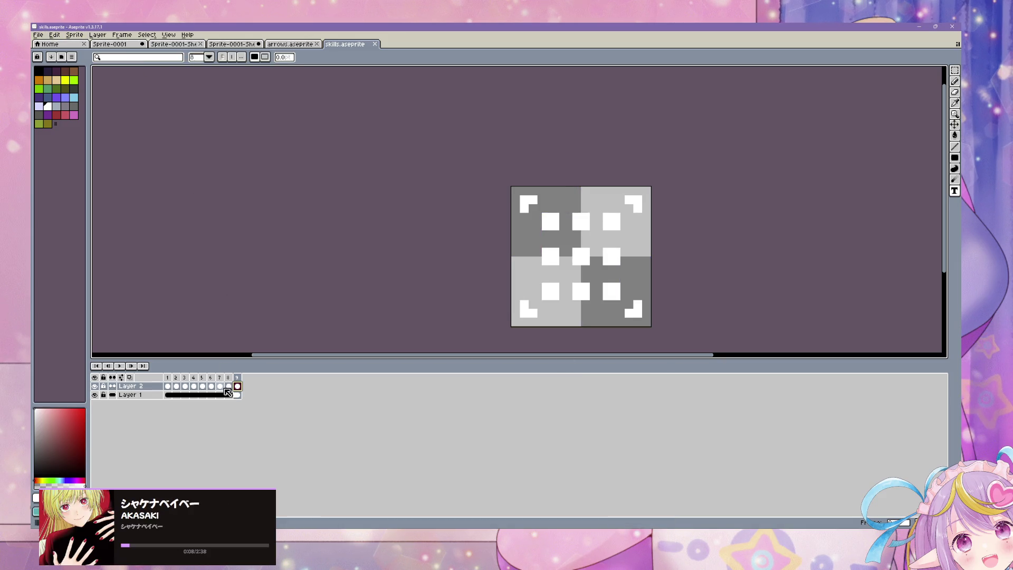
- Recheck frames 7 and 9, then open the File menu toward Export
left_click(221, 388)
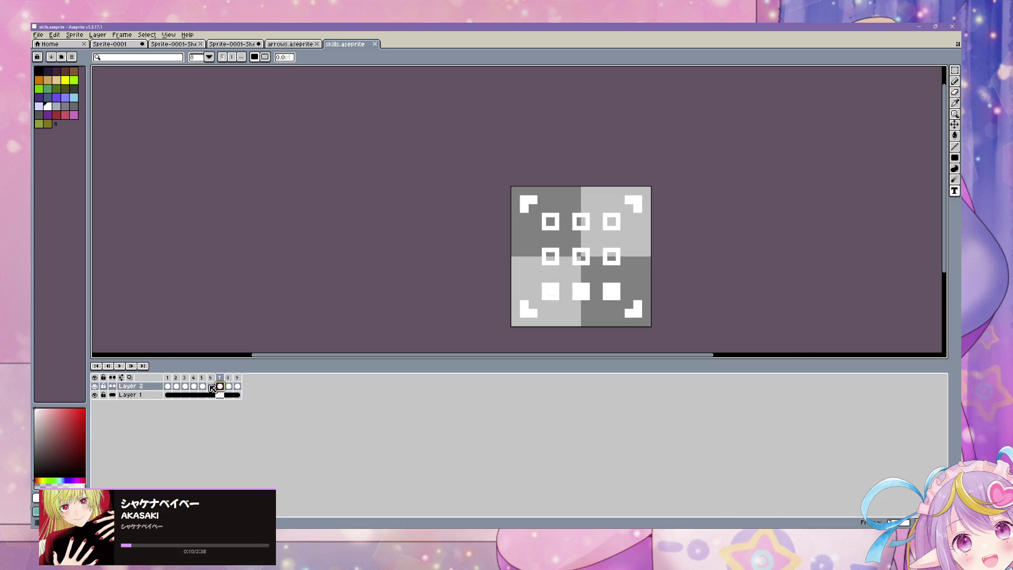
left_click(228, 387)
left_click(237, 387)
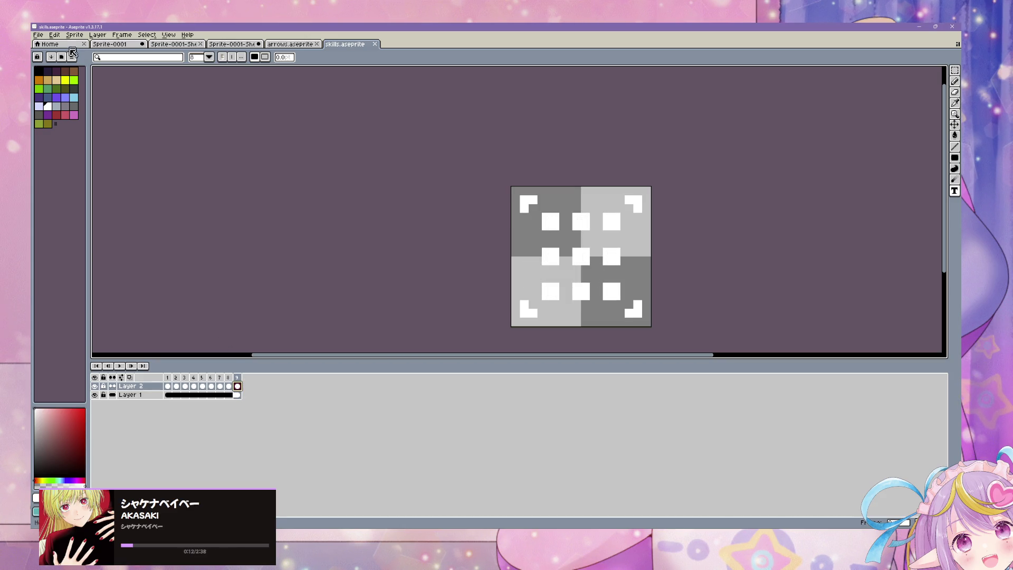
left_click(39, 35)
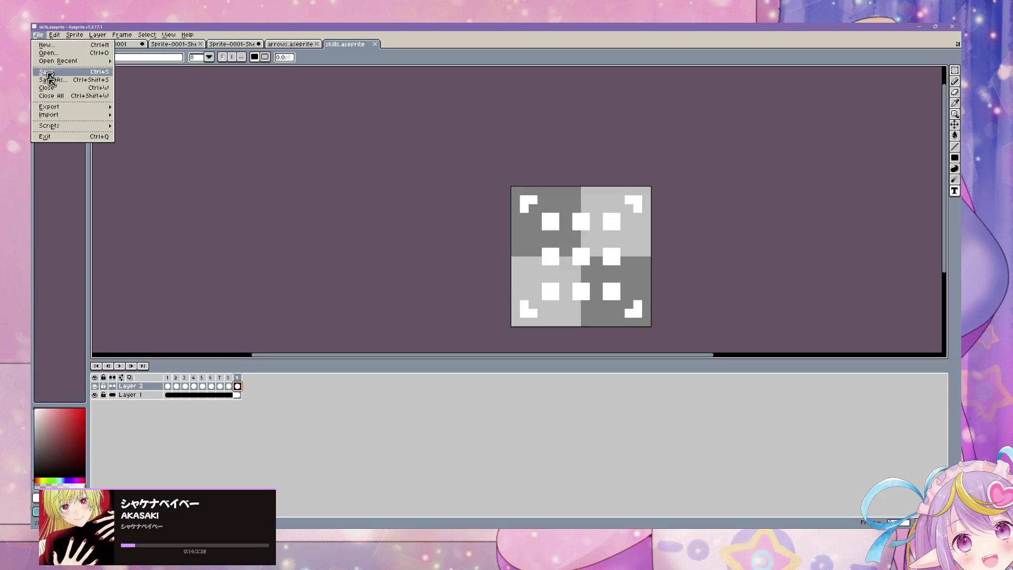
mouse_move(58, 107)
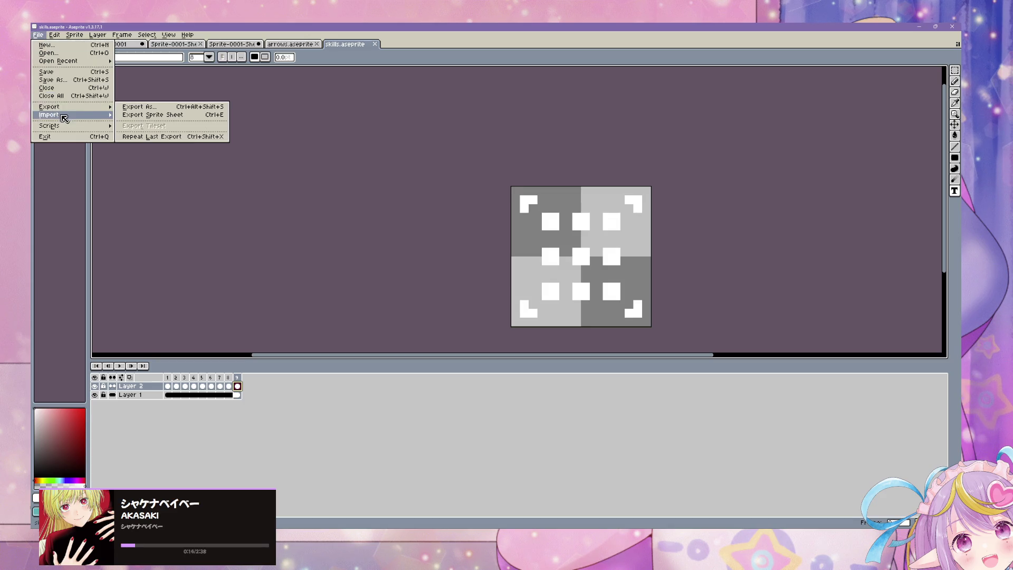
- Export the skill frames as a sprite sheet into the GridDungeon Shaders folder
left_click(151, 116)
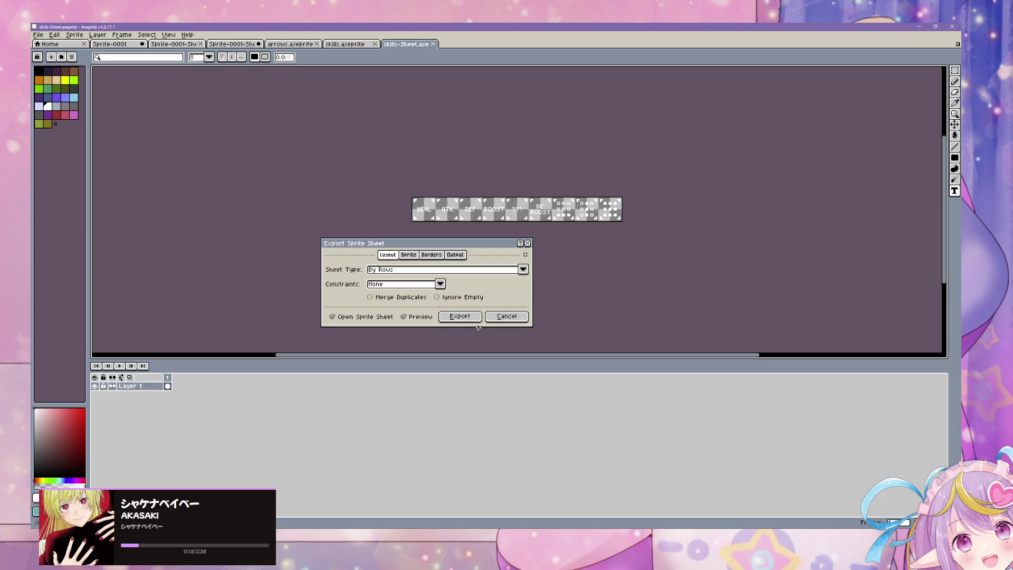
left_click(460, 316)
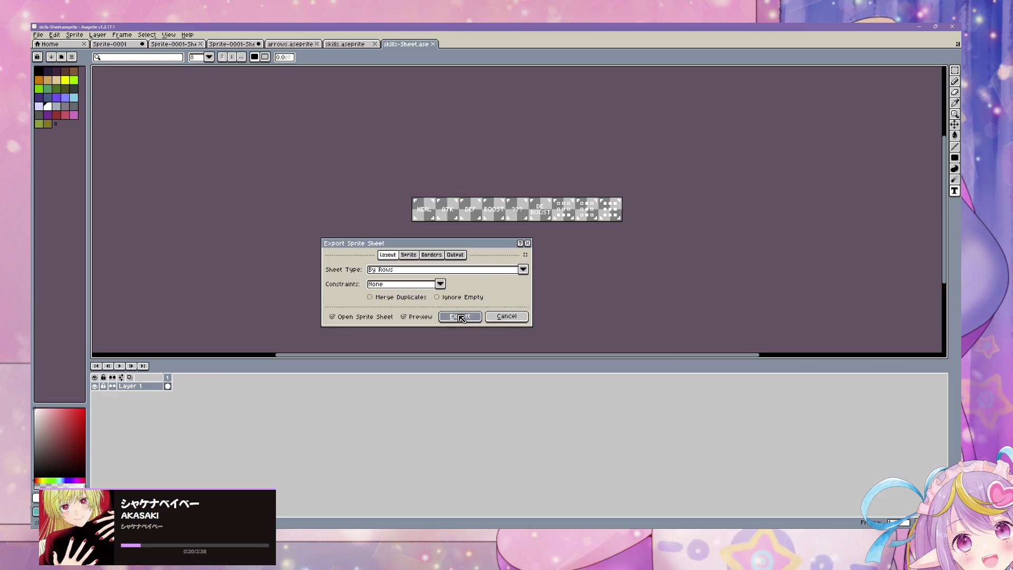
key("ctrl+alt+shift+s")
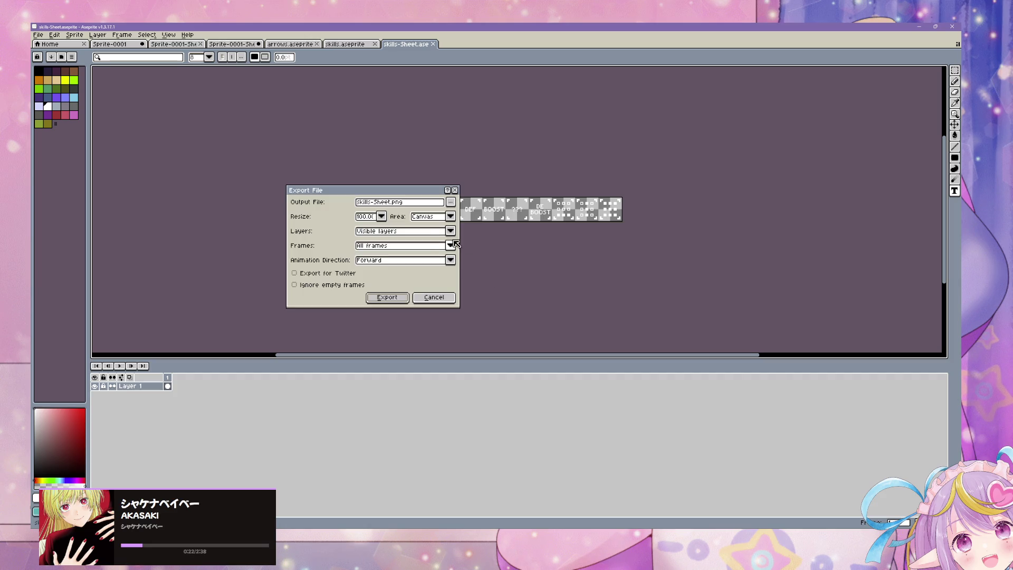
left_click(452, 203)
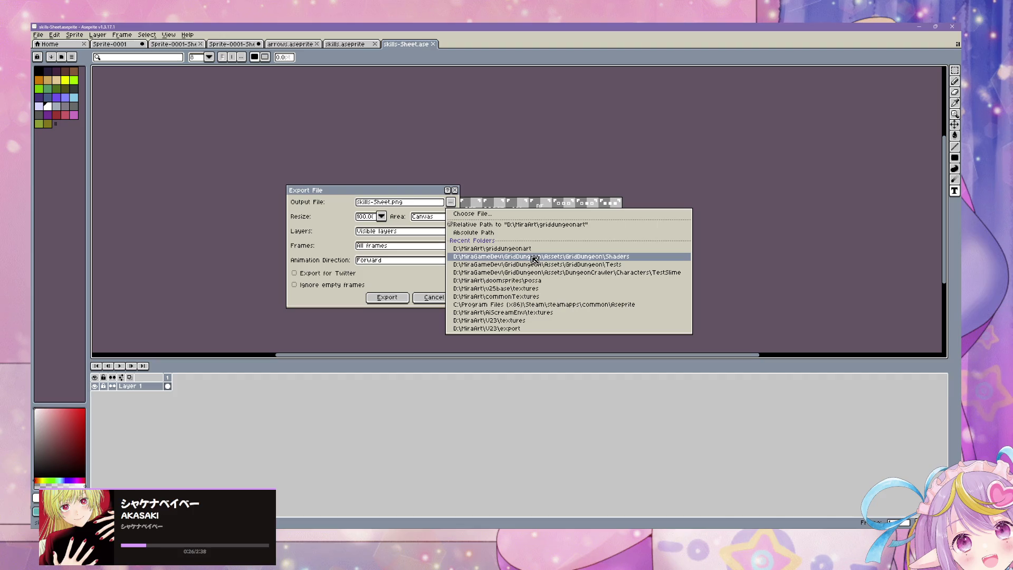
left_click(534, 257)
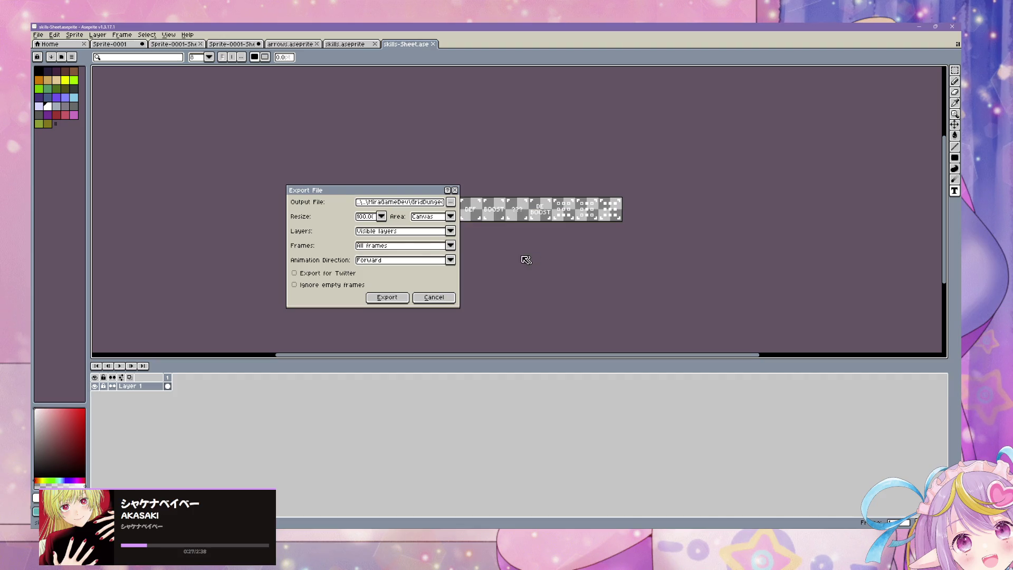
left_click(397, 299)
- Retarget the export to overwrite generalskills.png in the Shaders folder, confirming the replacement
key("ctrl+alt+shift+s")
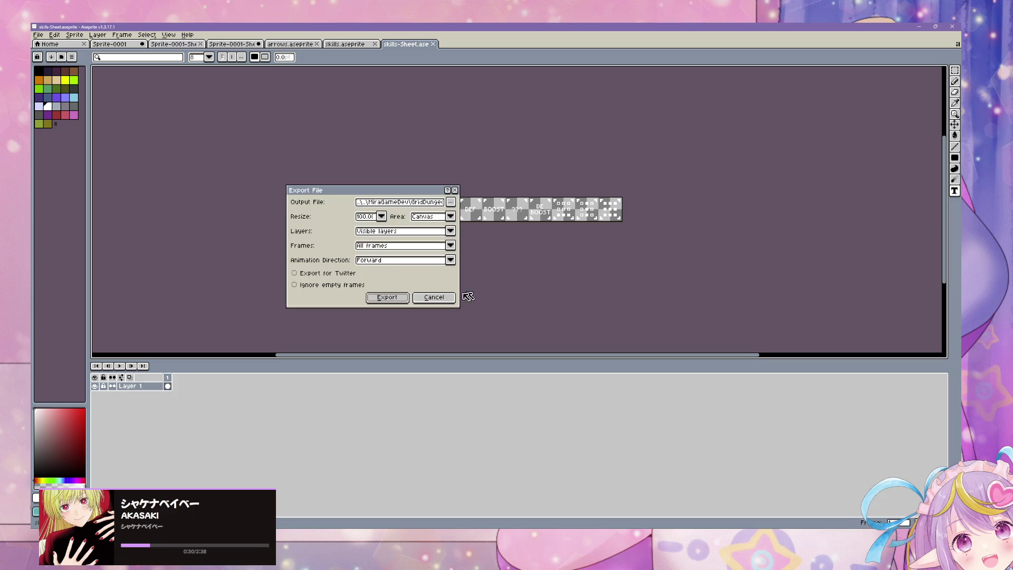
left_click(451, 202)
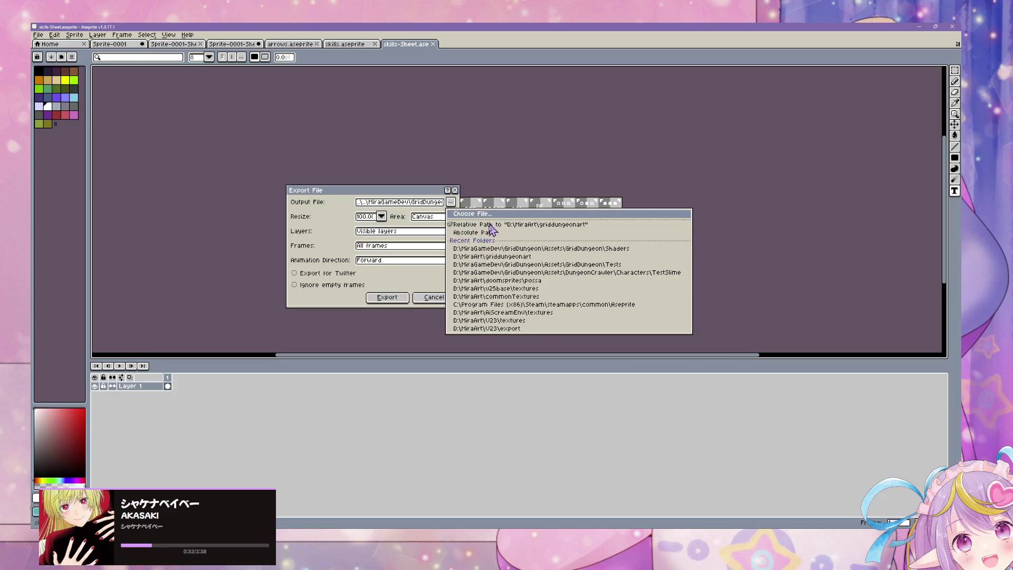
left_click(491, 214)
left_click(287, 111)
left_click(252, 120)
double_click(256, 117)
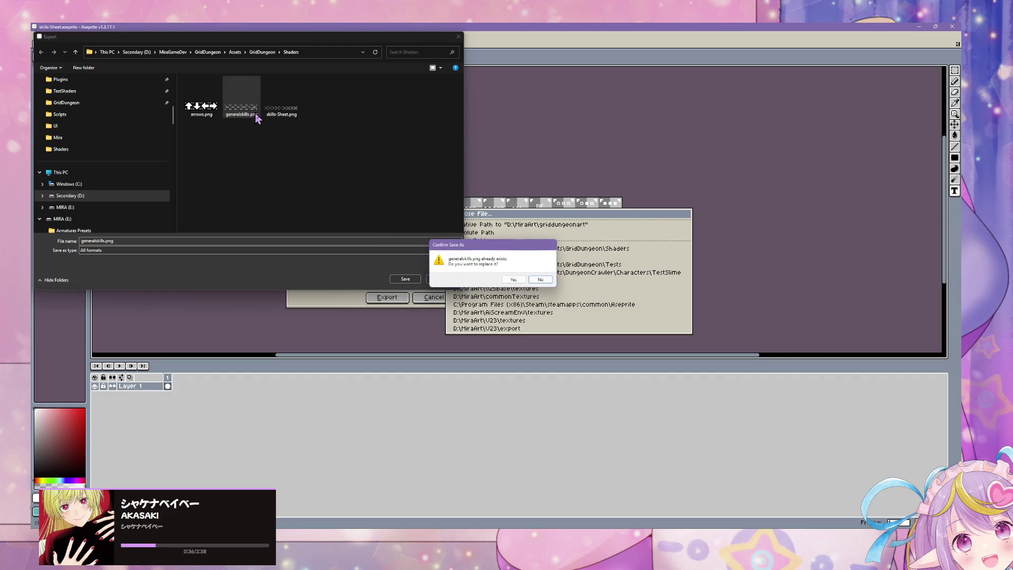
left_click(541, 280)
left_click(270, 109)
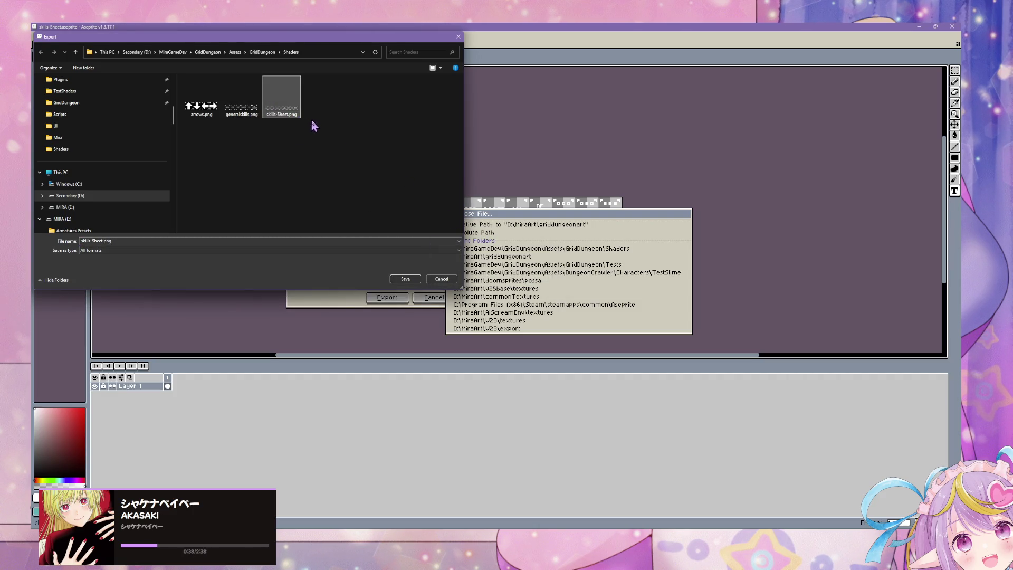
key("Delete")
double_click(242, 84)
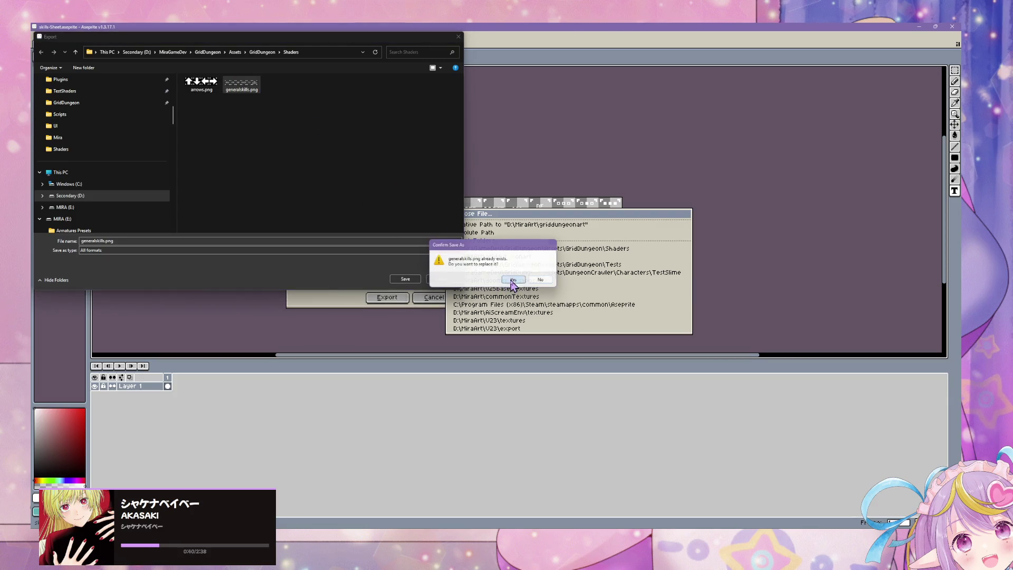
left_click(512, 279)
key("alt+Tab")
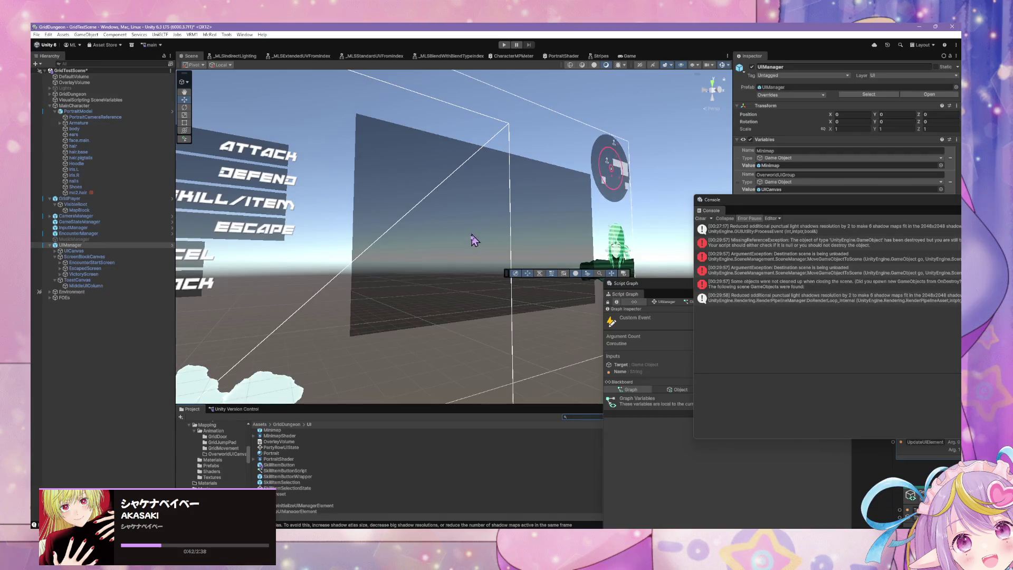
- Preview the generalskills texture in the Shaders folder
scroll(333, 443, "down", 1)
scroll(221, 475, "down", 3)
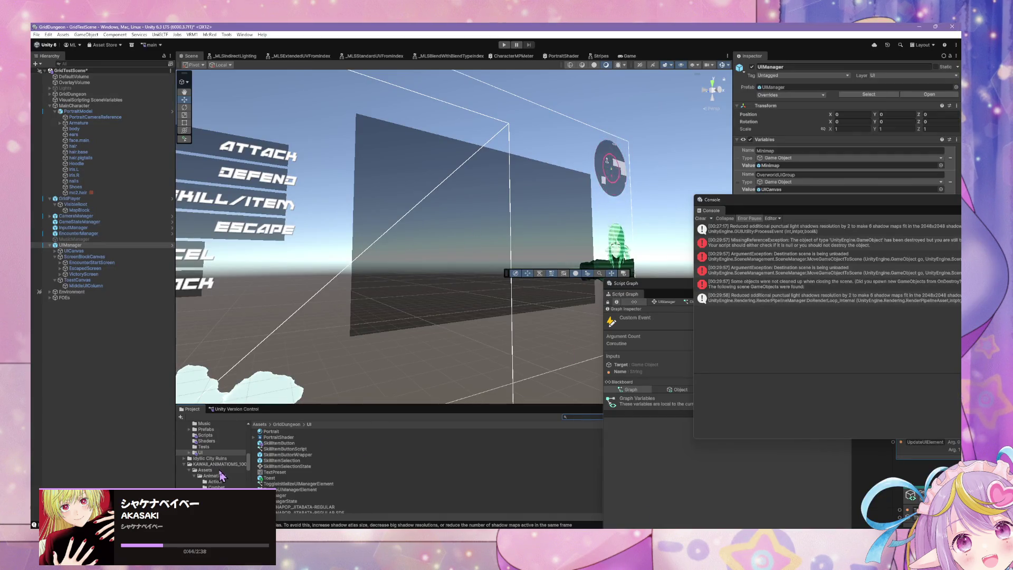
left_click(207, 441)
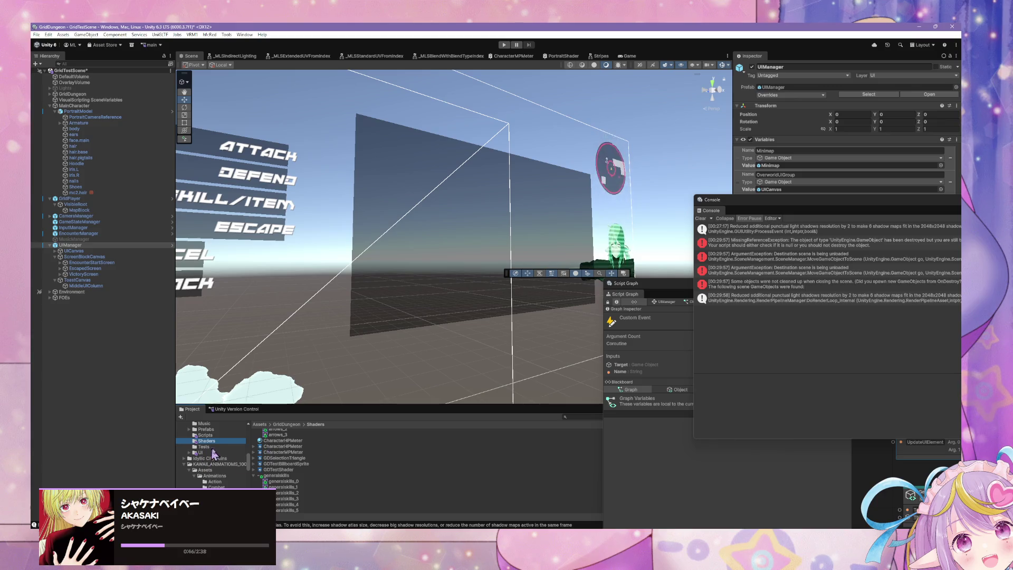
double_click(293, 476)
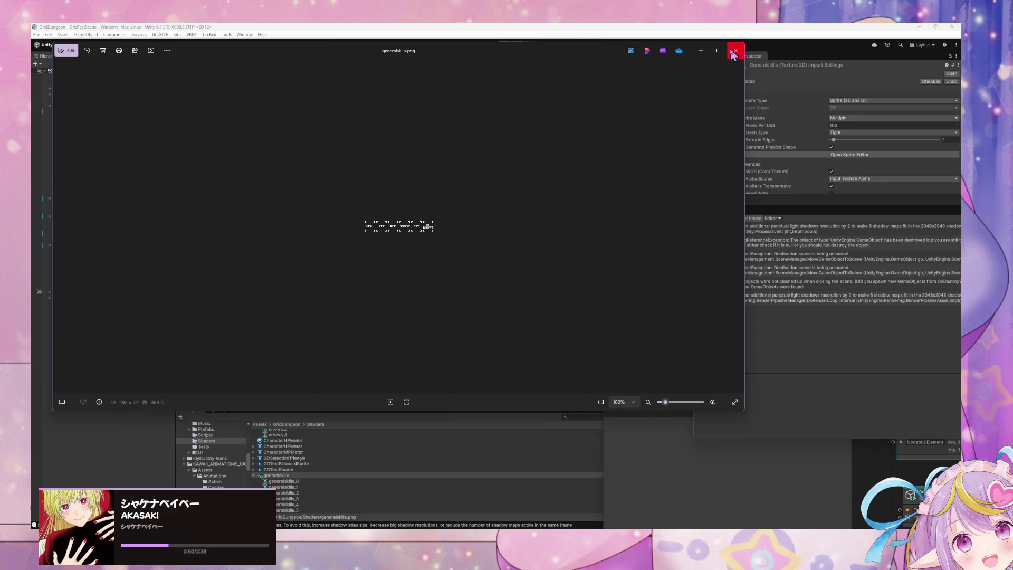
left_click(735, 50)
- Auto-slice generalskills in the Sprite Editor as a trial, then discard the slicing
left_click(850, 155)
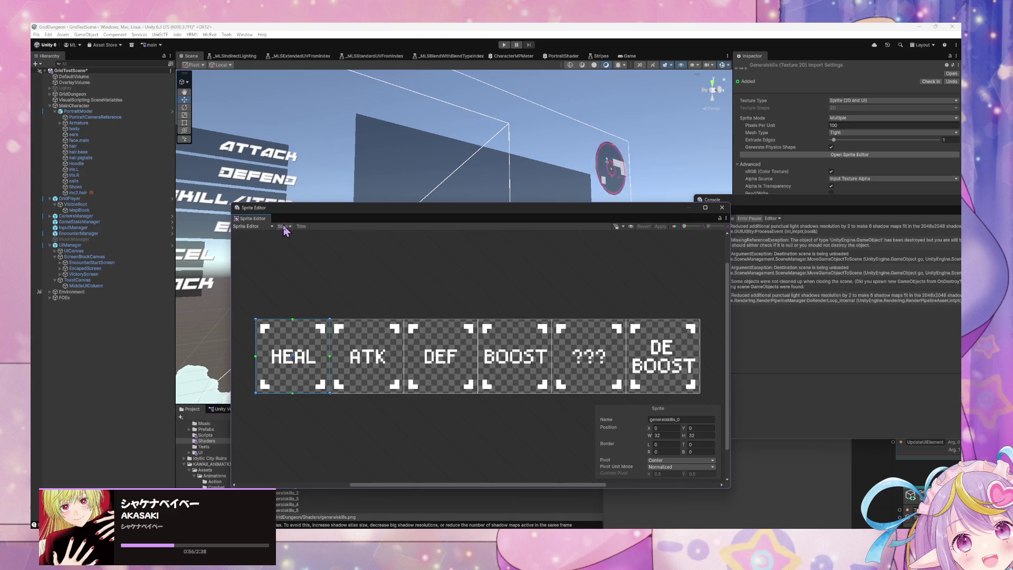
left_click(285, 227)
left_click(355, 326)
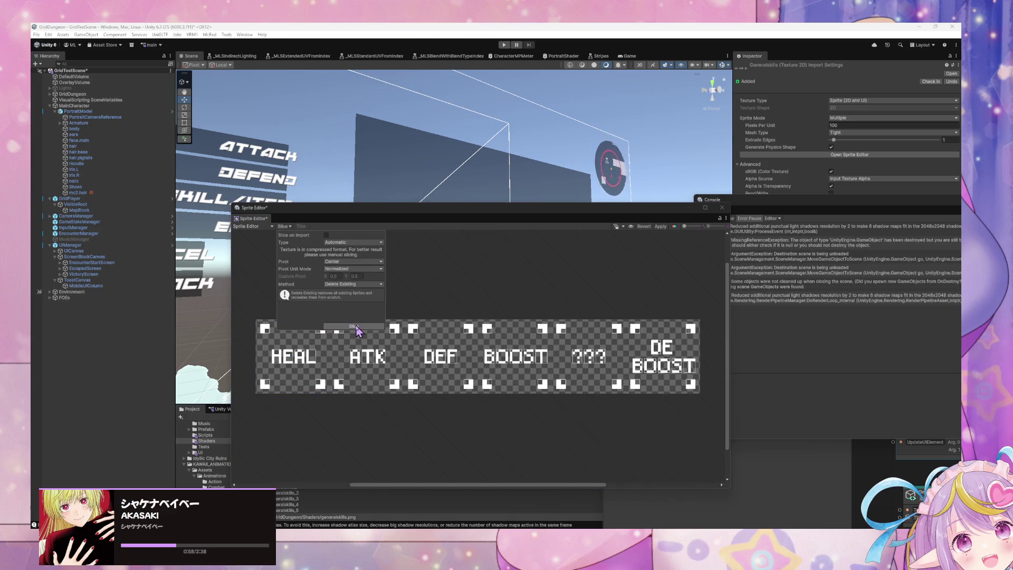
left_click(722, 208)
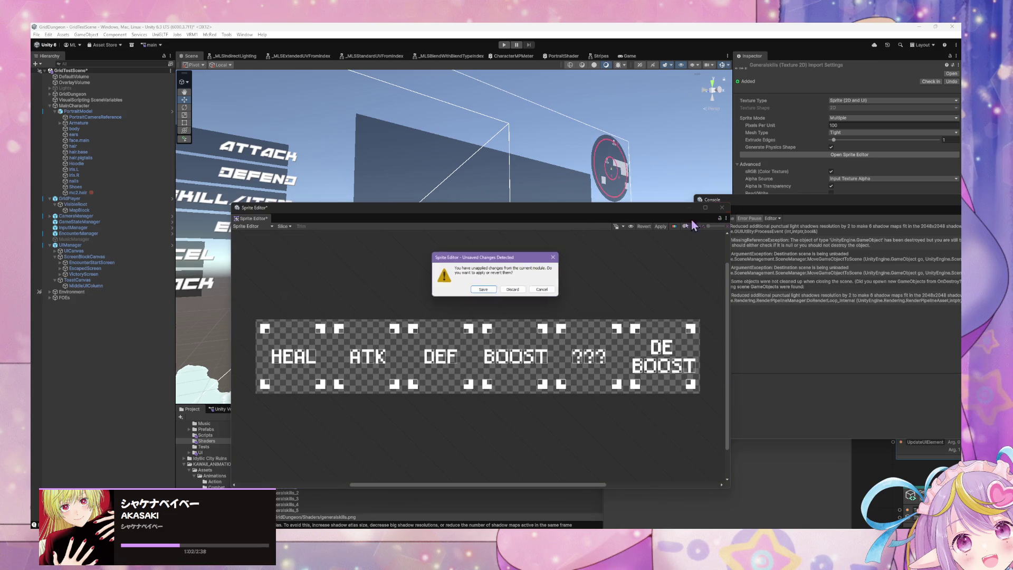
left_click(512, 291)
- Select the generalskills texture and return to Aseprite's export settings
left_click(305, 477)
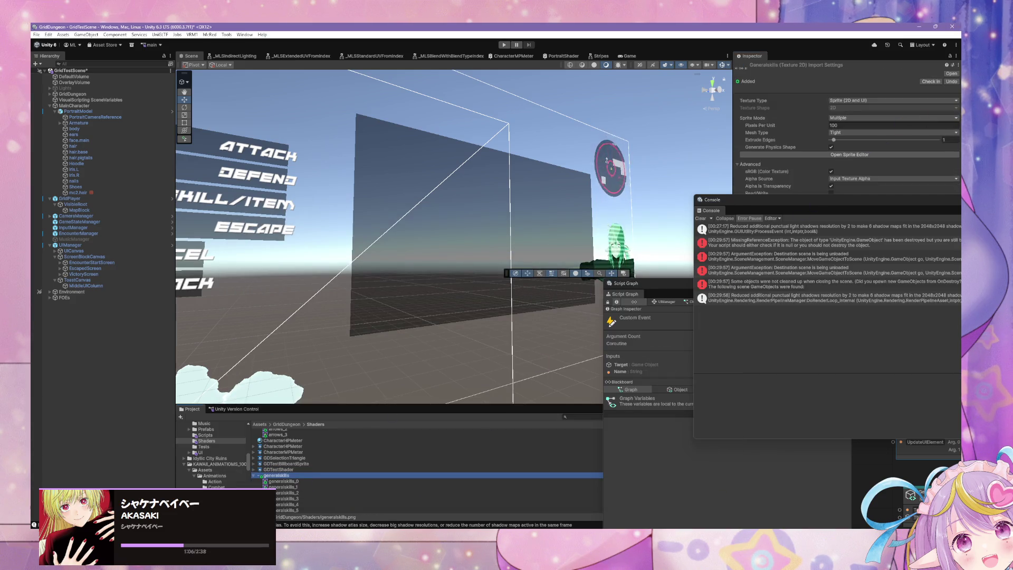
key("alt+Tab")
left_click(404, 299)
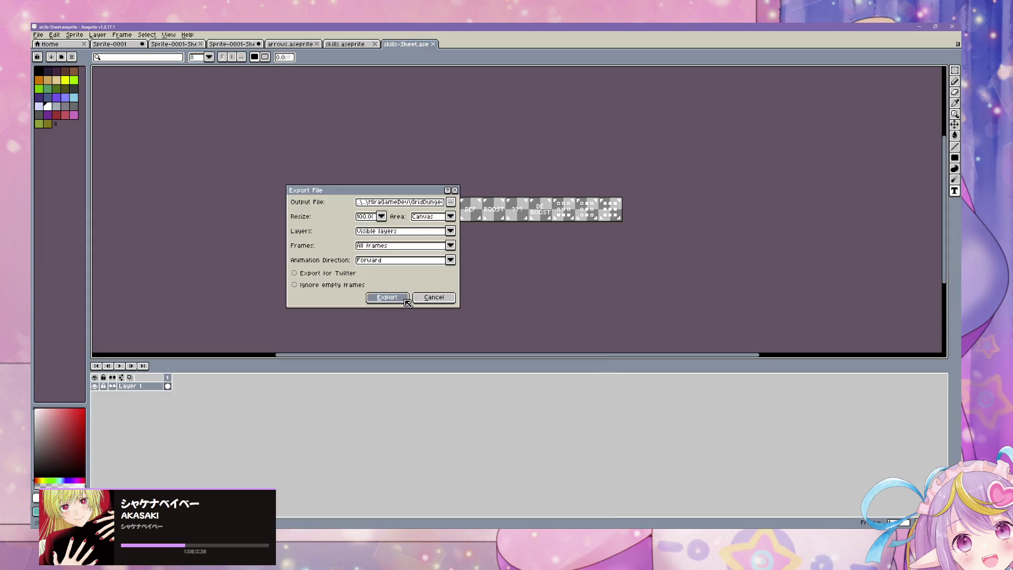
- Re-export the nine-icon skill sheet over generalskills.png, confirming the overwrite
key("ctrl+alt+shift+s")
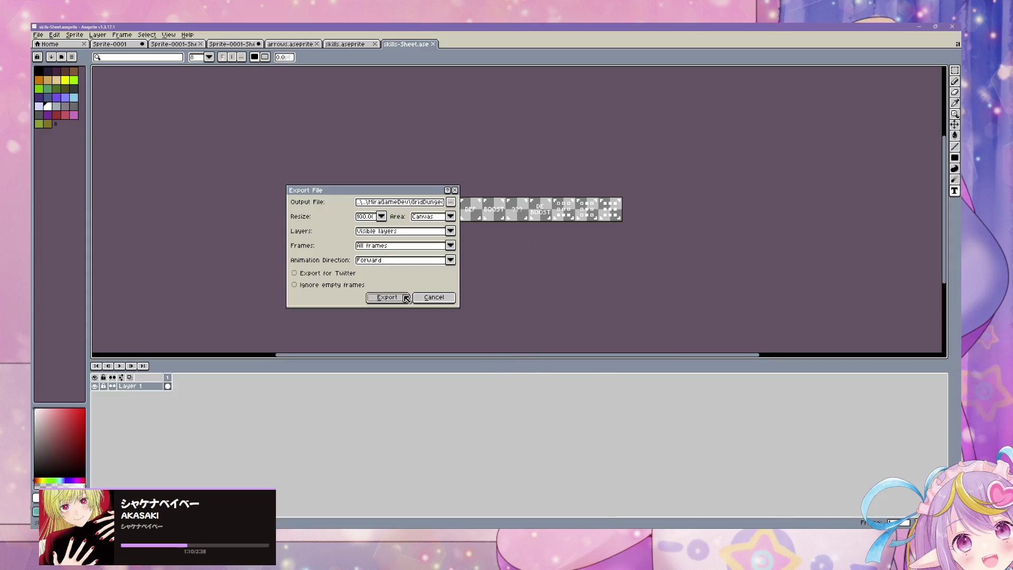
left_click(406, 298)
left_click(474, 304)
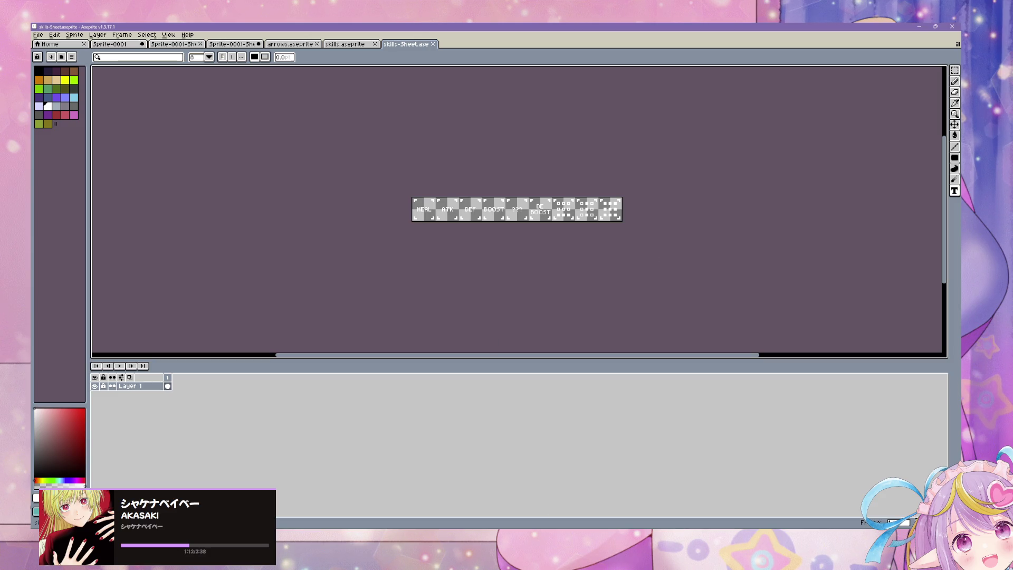
key("alt+Tab")
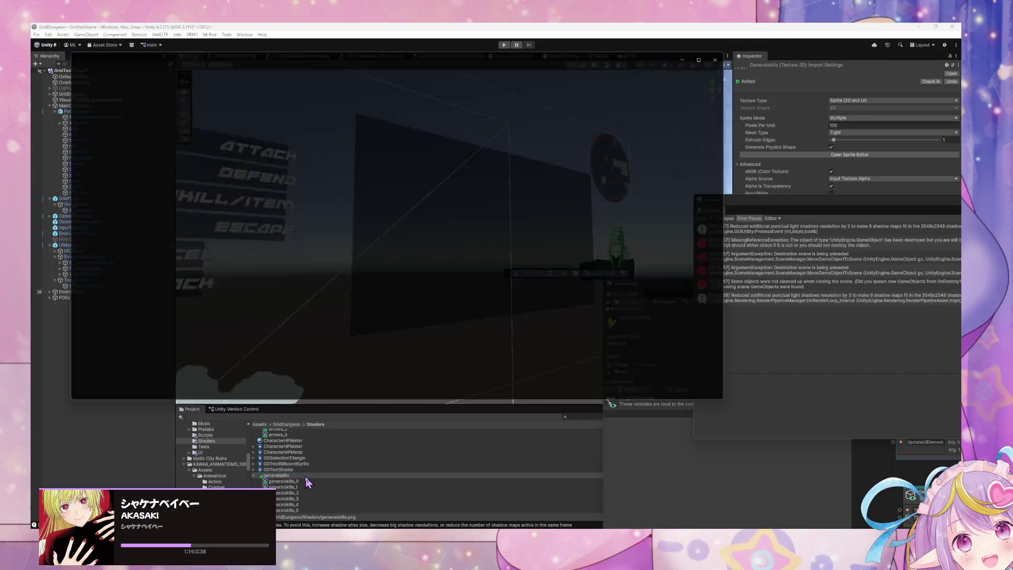
- Slice generalskills in the Sprite Editor using Grid By Cell Size 32x32
left_click(739, 47)
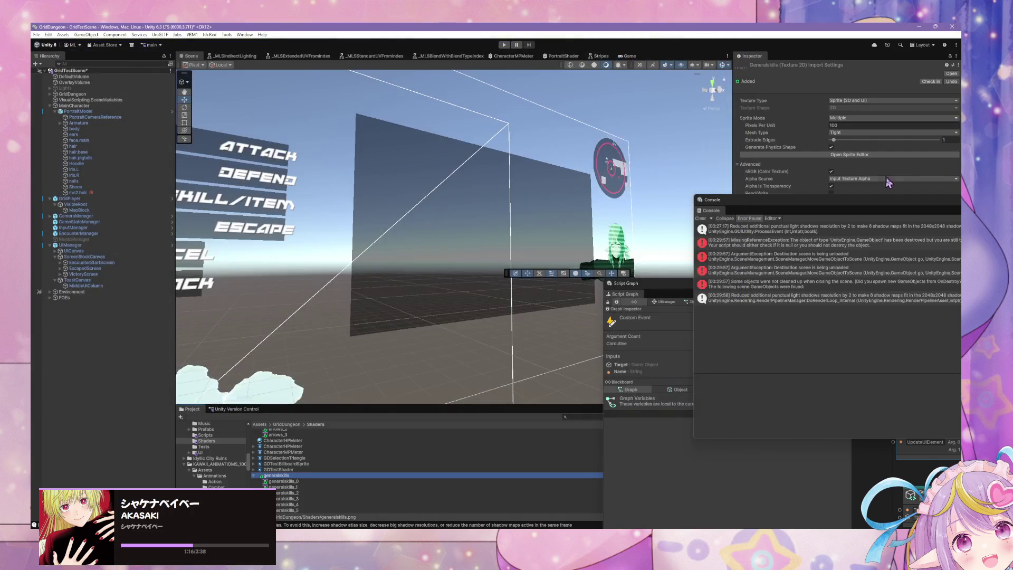
left_click(862, 154)
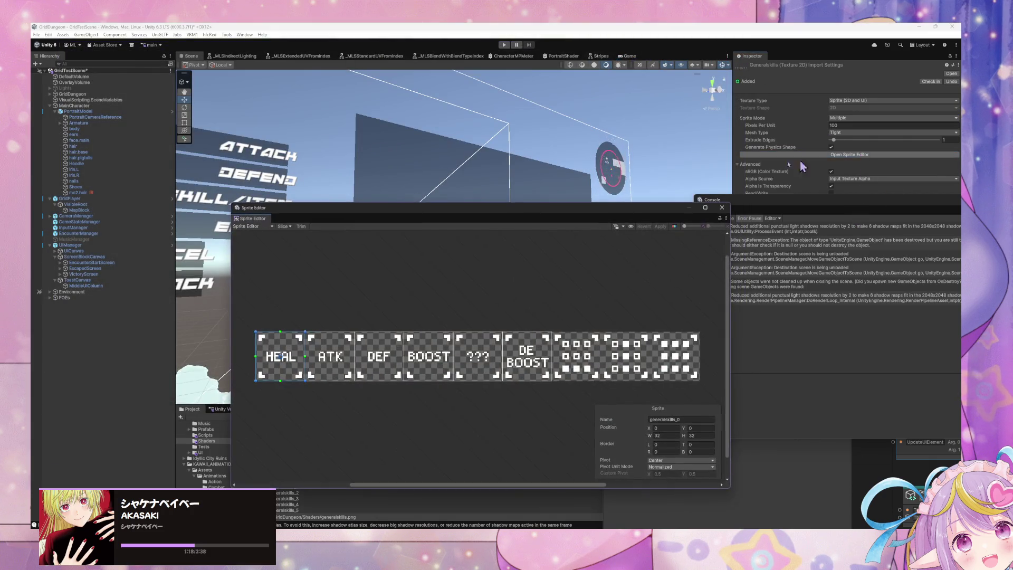
left_click(284, 226)
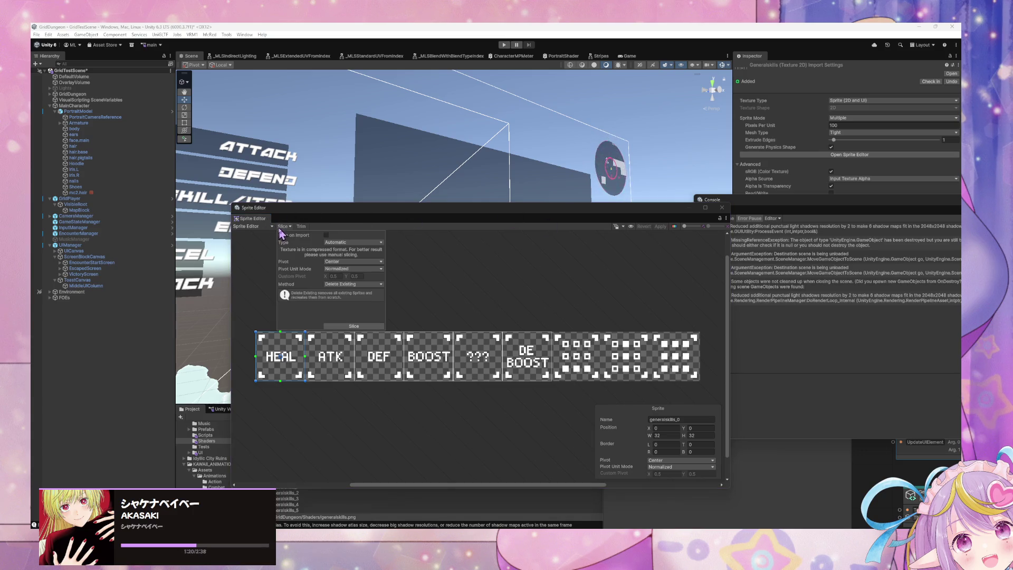
left_click(348, 326)
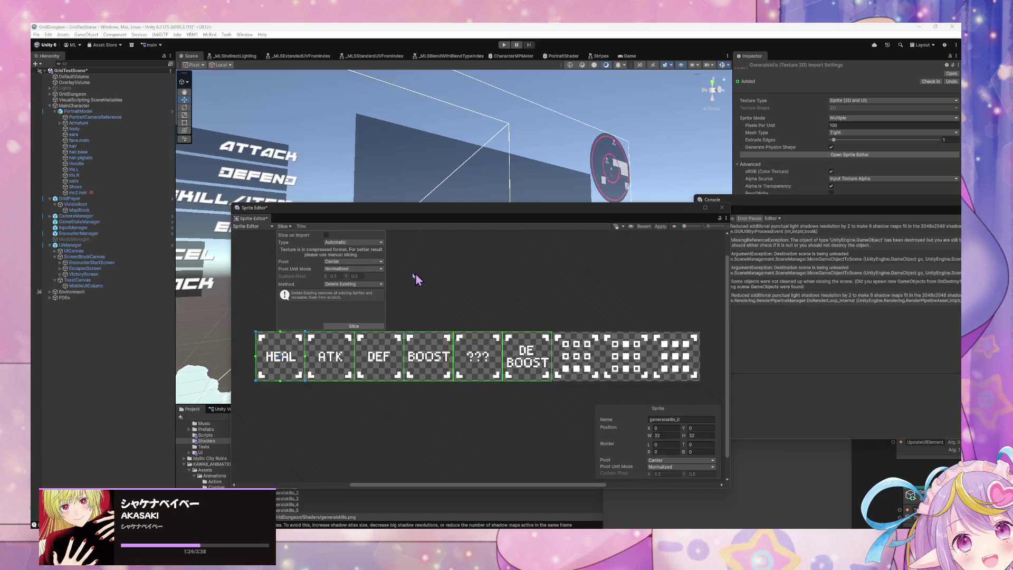
left_click(352, 243)
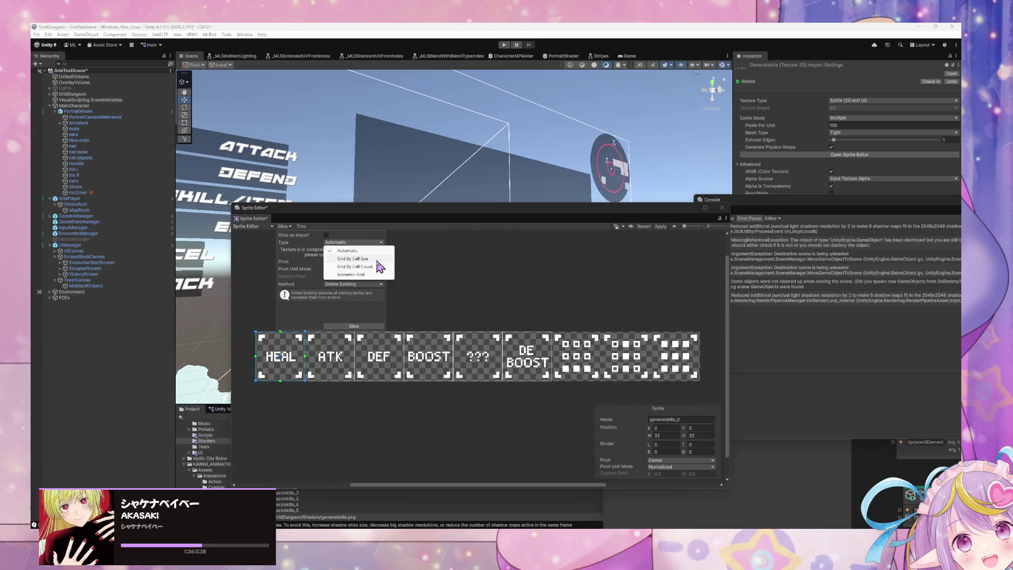
left_click(377, 261)
left_click(340, 250)
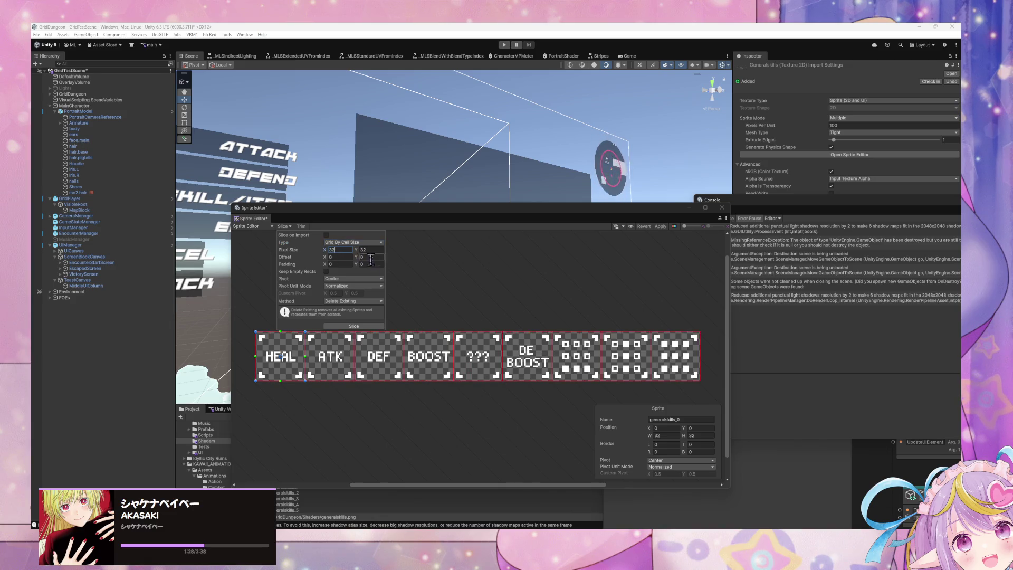
left_click(346, 326)
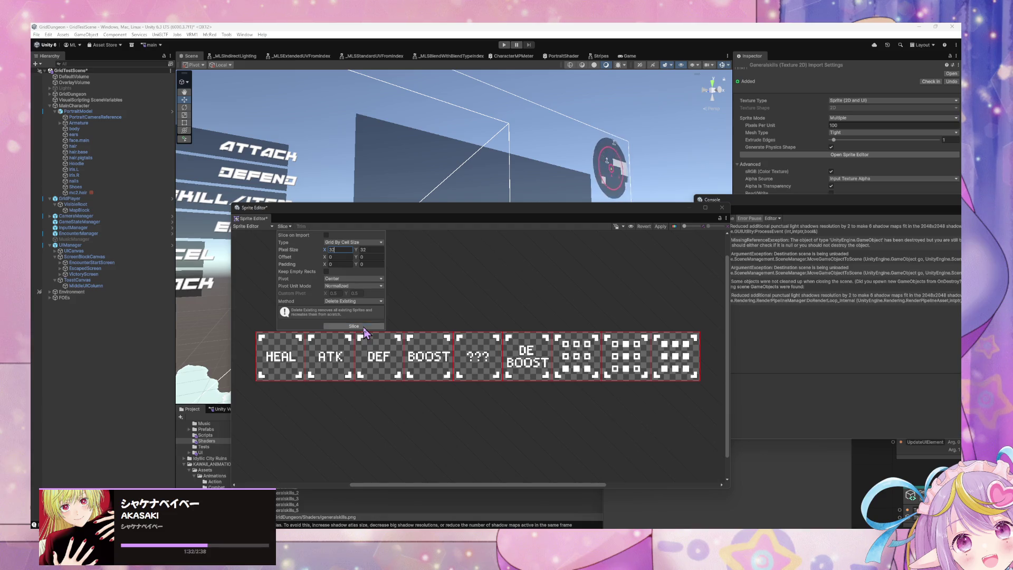
left_click(663, 208)
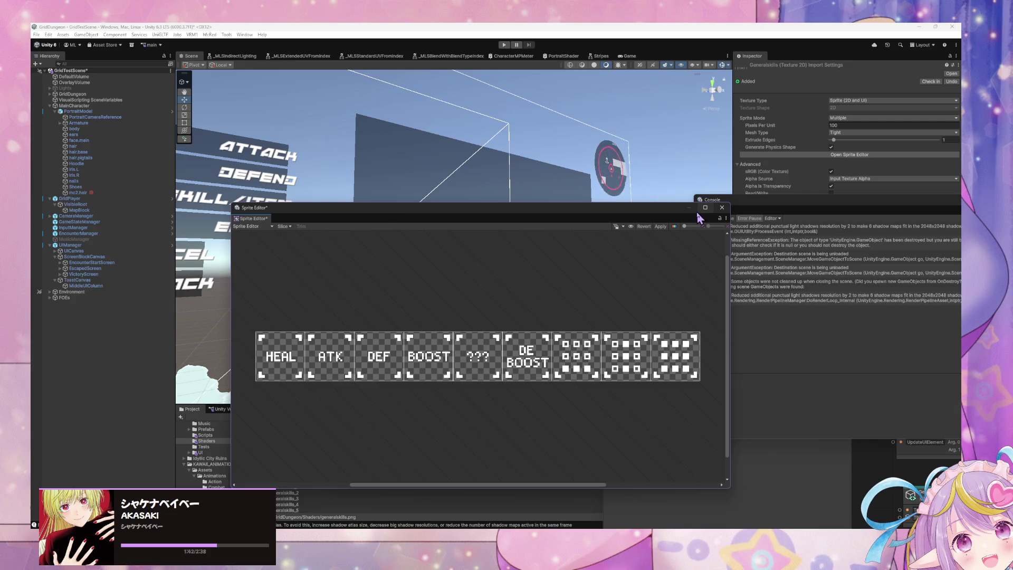
- Close the console and Sprite Editor, keeping the new 32x32 slices
mouse_move(590, 208)
left_mouse_down()
mouse_move(394, 54)
mouse_move(415, 73)
left_mouse_up()
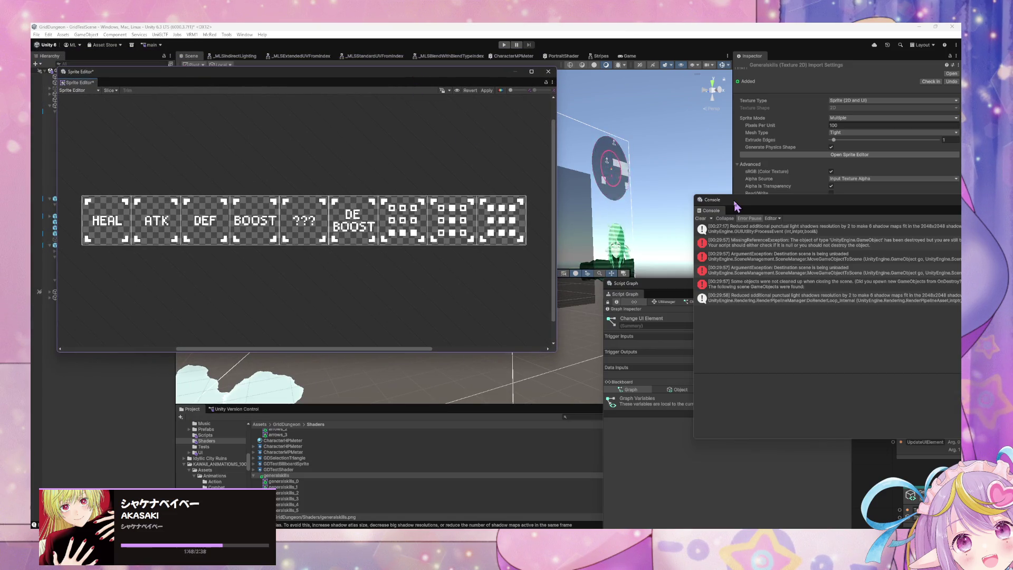
left_click_drag(741, 208, 216, 182)
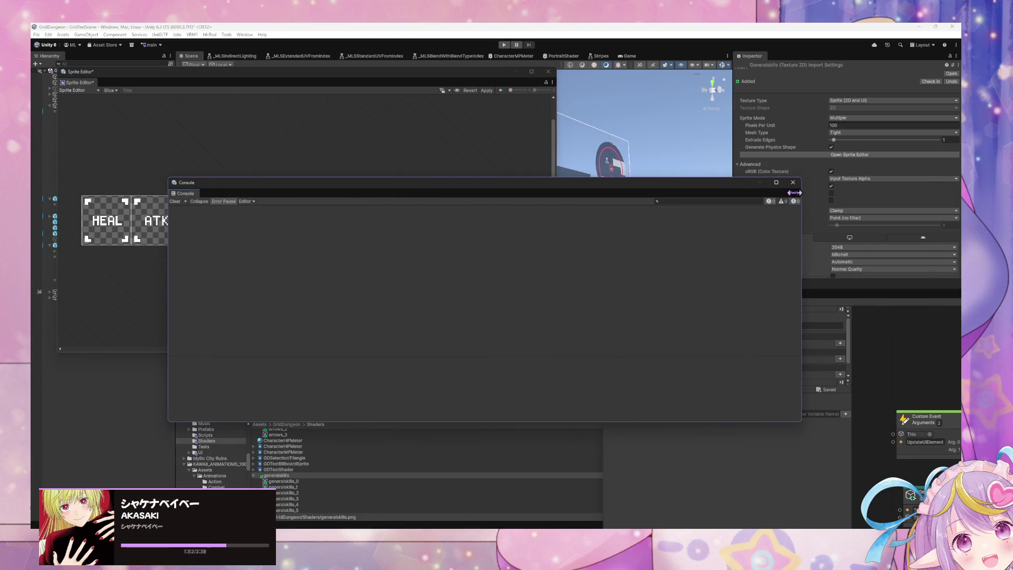
left_click(792, 182)
left_click(548, 71)
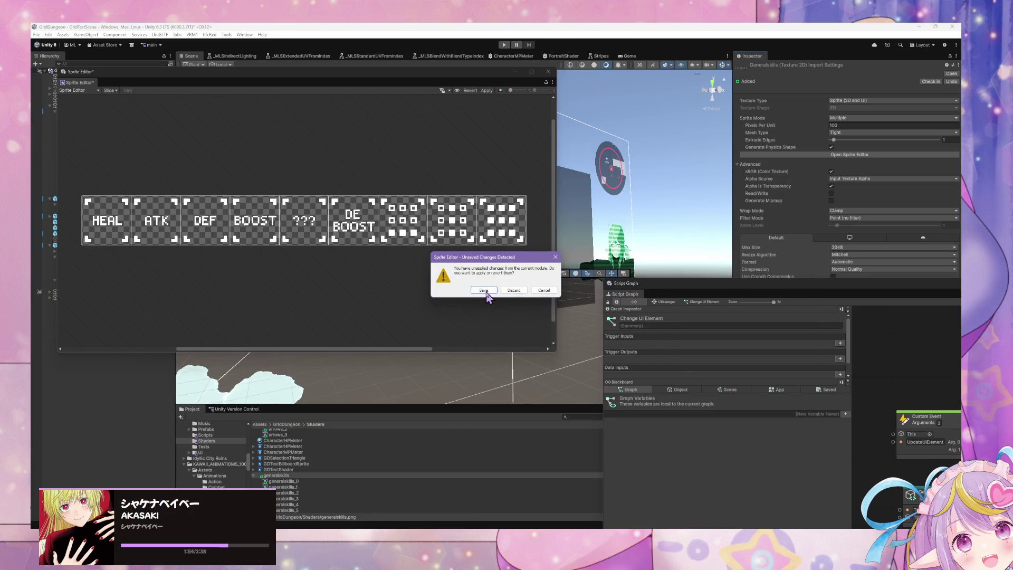
left_click(484, 290)
- Search the project for 'eui' and open the ToggleUIManagerElement graph
mouse_move(725, 291)
left_mouse_down()
mouse_move(343, 132)
mouse_move(349, 109)
mouse_move(389, 132)
left_mouse_up()
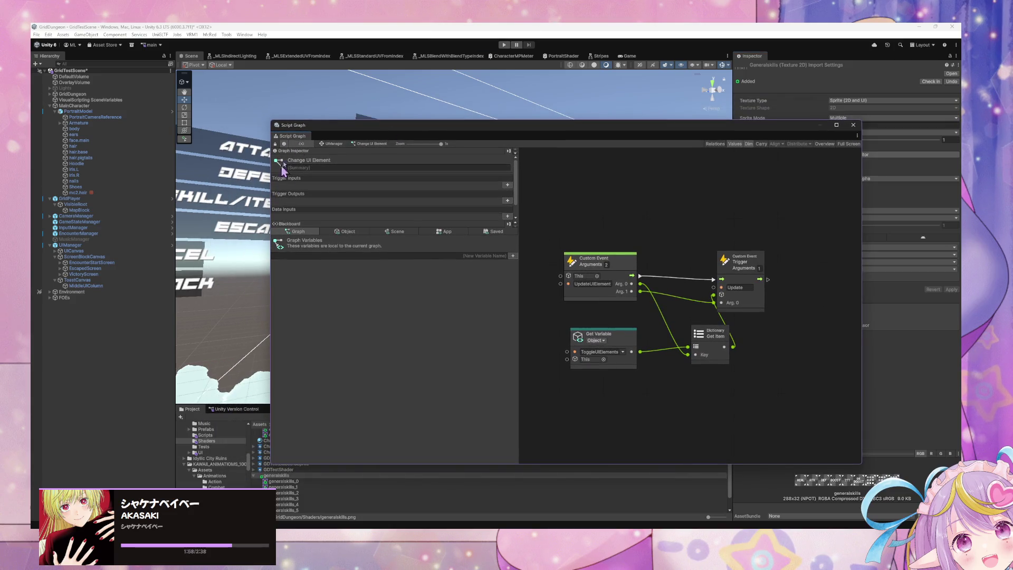
mouse_move(324, 128)
left_mouse_down()
mouse_move(670, 296)
mouse_move(666, 447)
left_mouse_up()
left_click(586, 417)
type("eui")
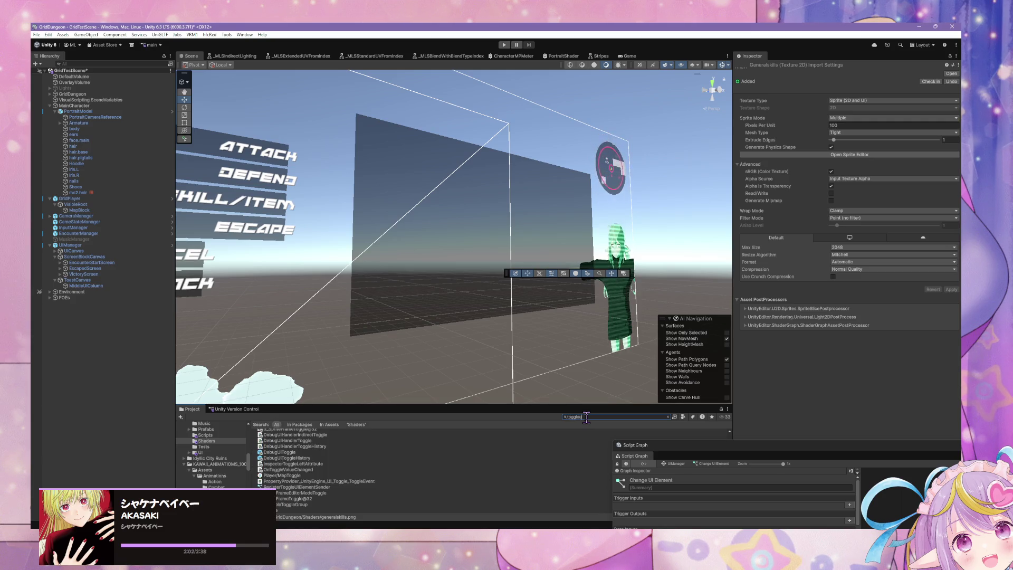
left_click(290, 437)
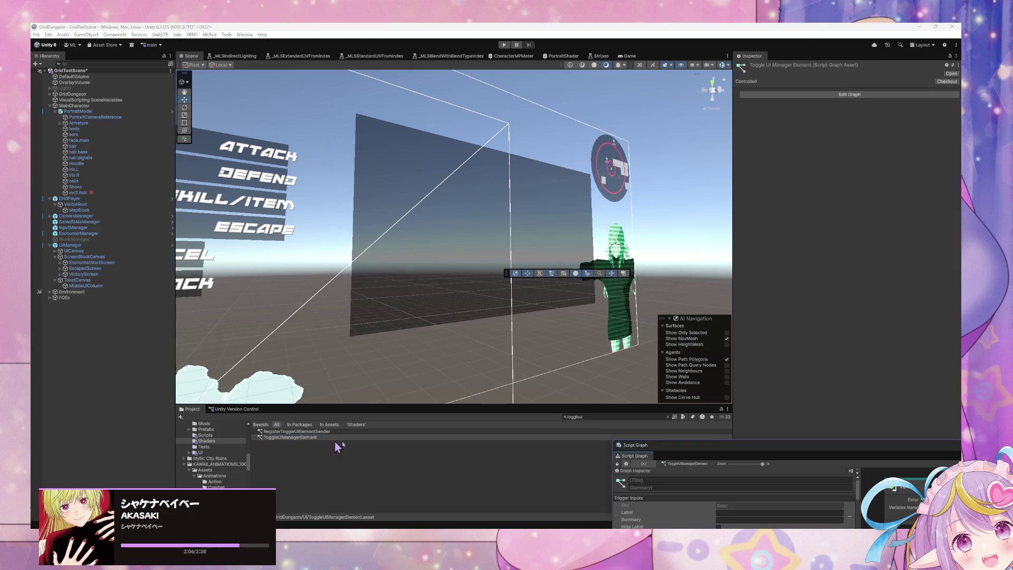
mouse_move(734, 450)
left_mouse_down()
mouse_move(567, 100)
mouse_move(338, 79)
mouse_move(436, 80)
left_mouse_up()
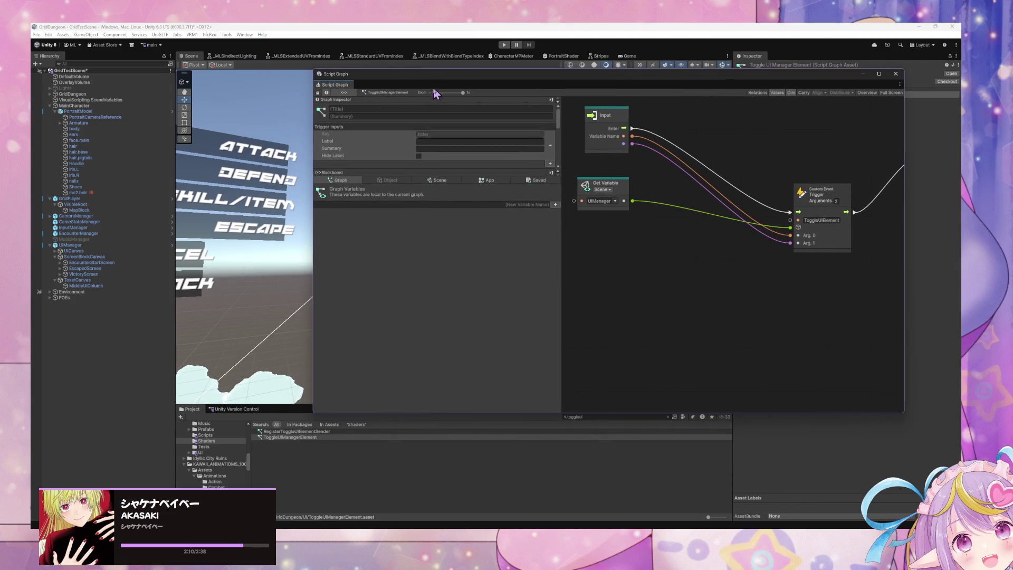
left_click_drag(693, 255, 718, 310)
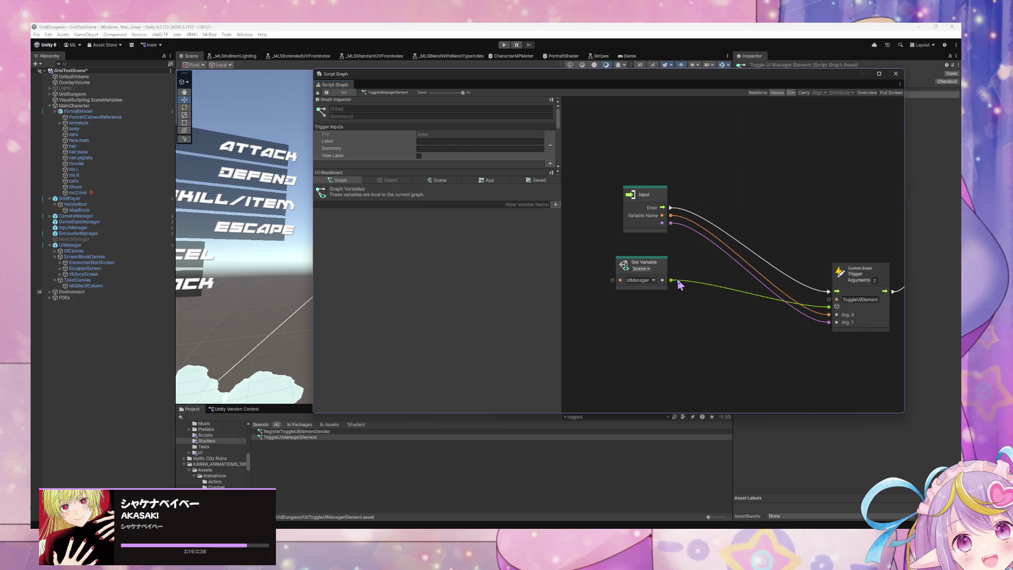
- Duplicate the ToggleUIManagerElement asset and clear the project search
left_click(314, 438)
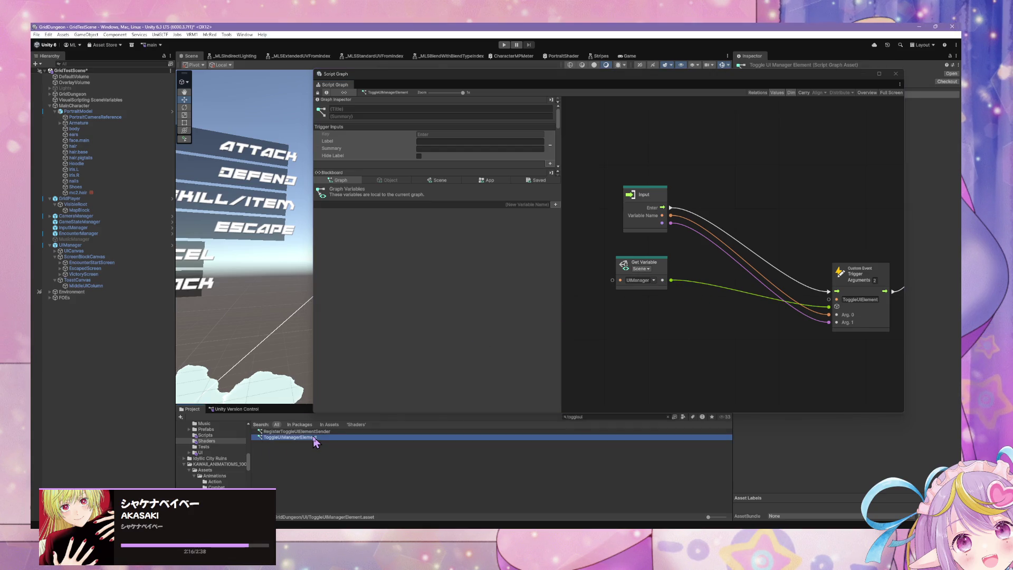
key("ctrl+d")
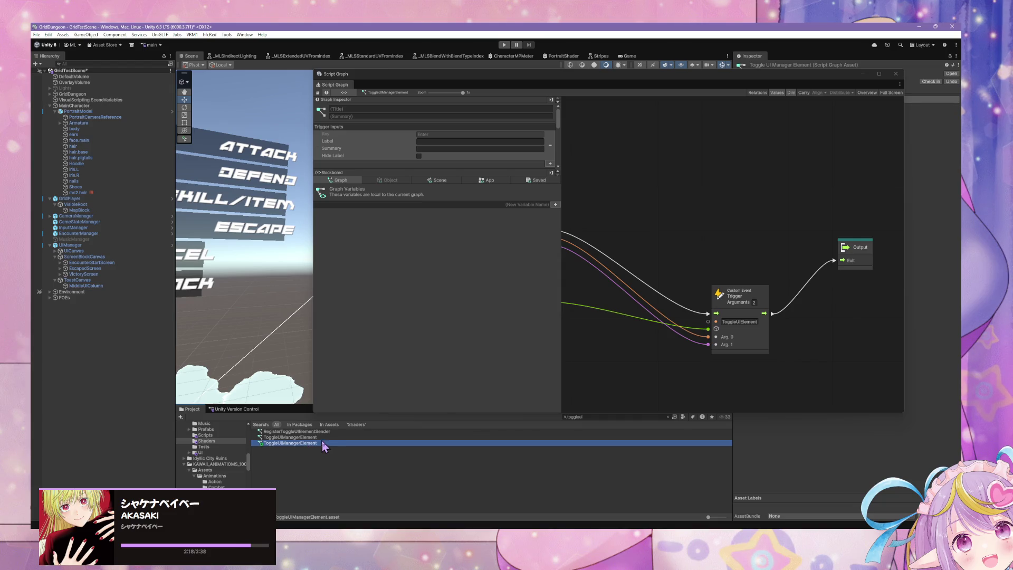
left_click(311, 443)
left_click(636, 417)
key("BackSpace")
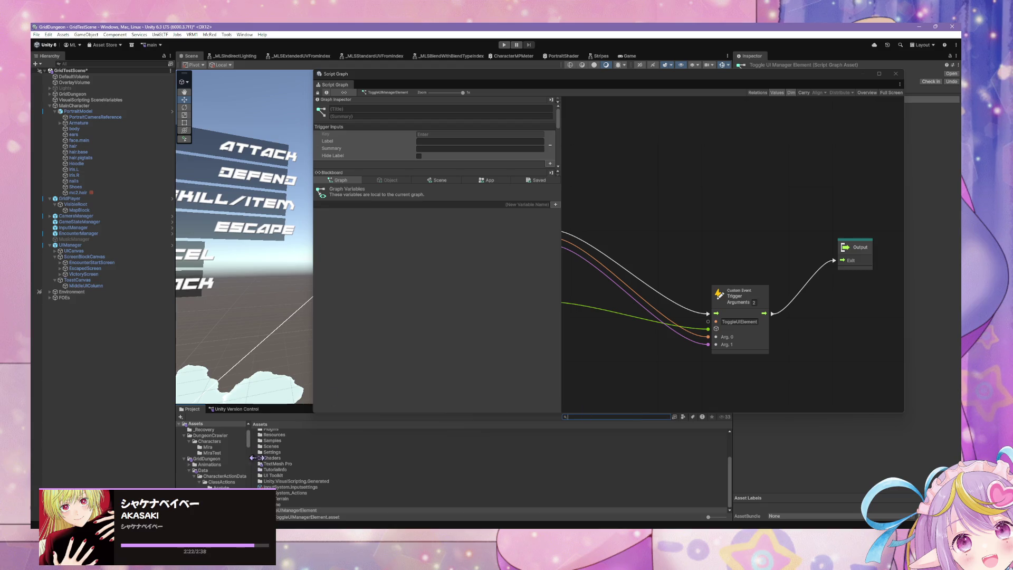
- Delete the unwanted UI manager element graph asset
left_click(311, 511)
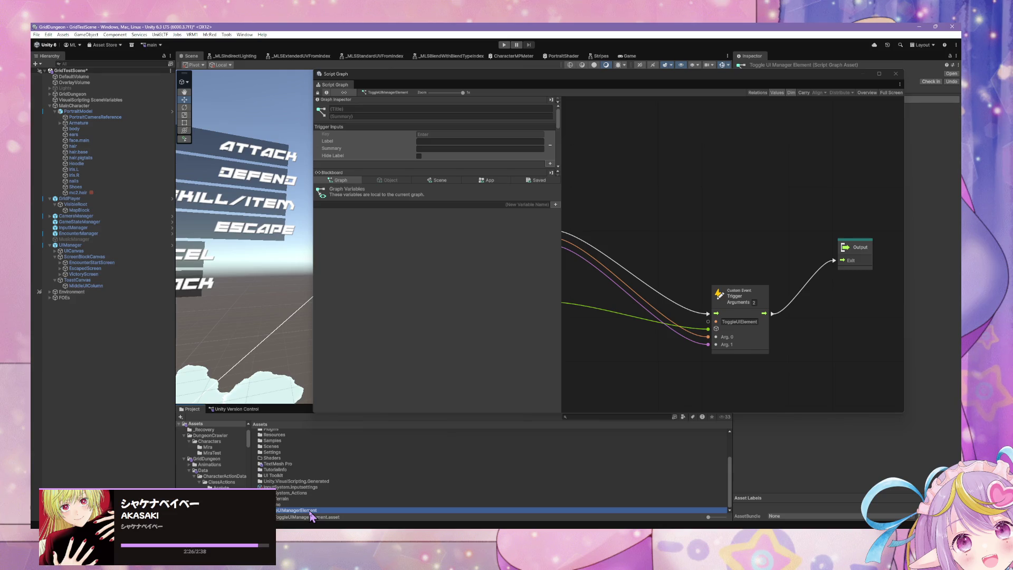
key("Delete")
left_click(500, 292)
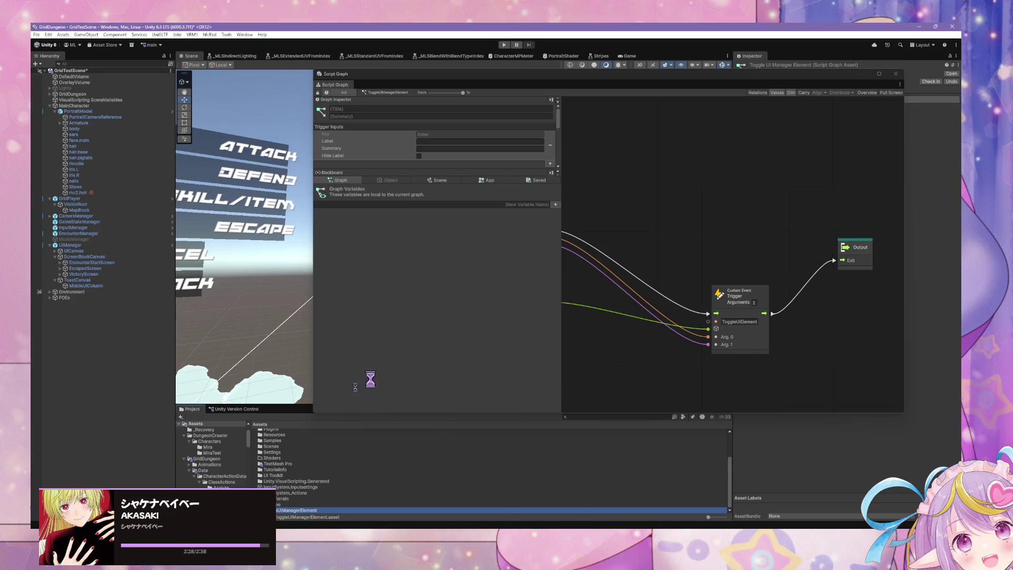
- Go to the GridDungeon UI folder and open the ToggleUIManagerElement graph
scroll(216, 454, "down", 10)
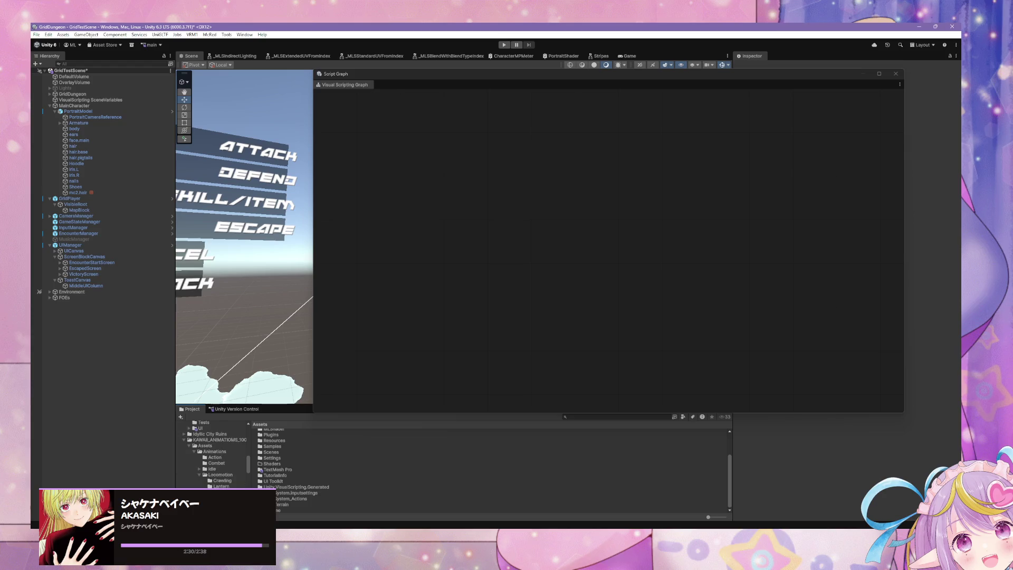
scroll(217, 453, "down", 5)
scroll(216, 454, "up", 5)
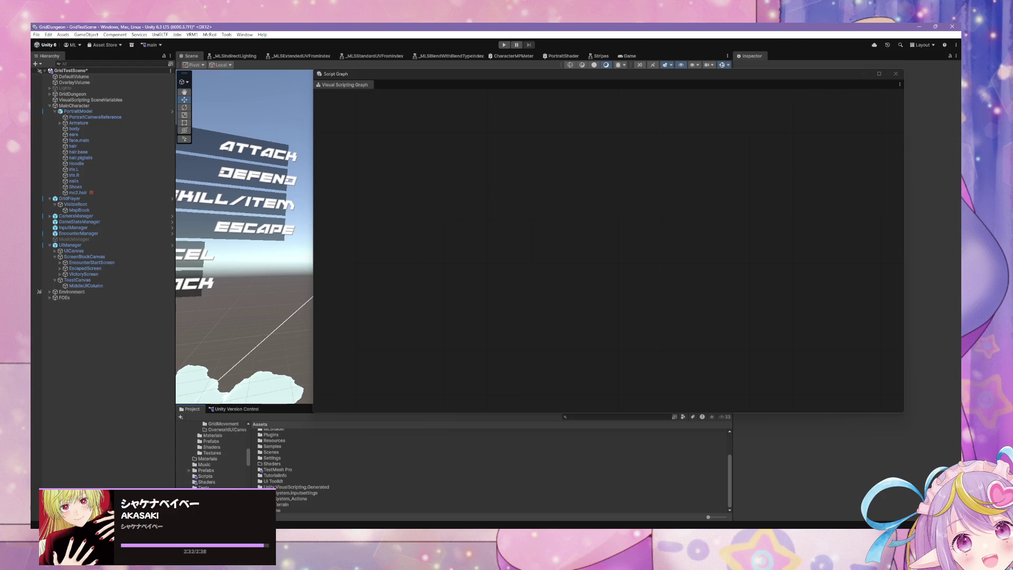
left_click(211, 509)
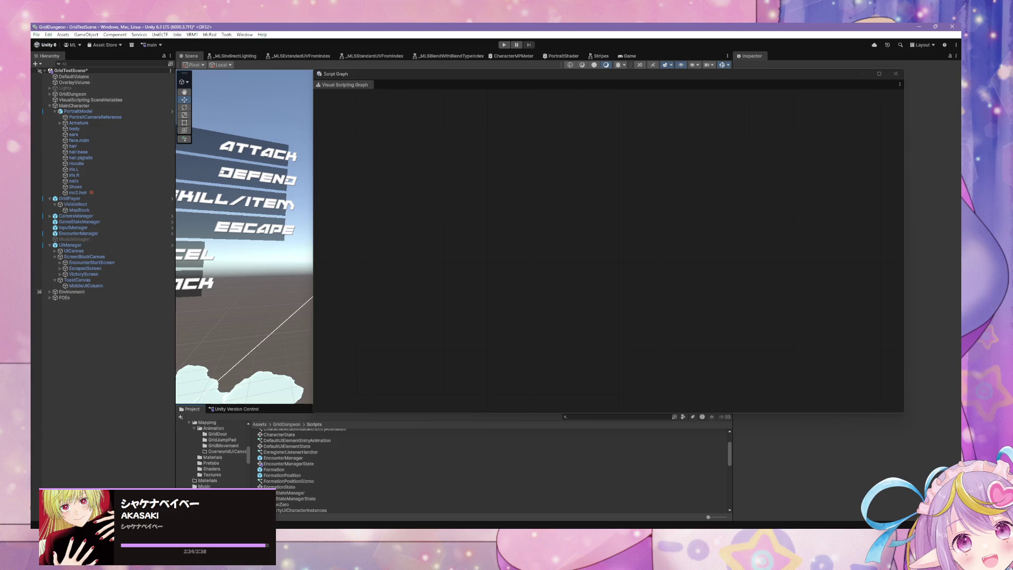
left_click(211, 509)
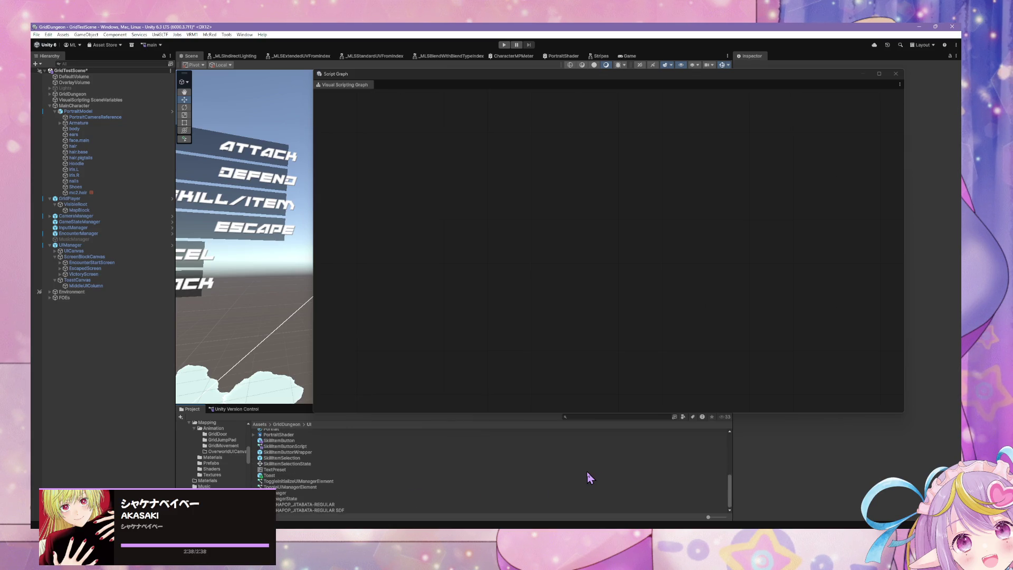
scroll(219, 454, "down", 3)
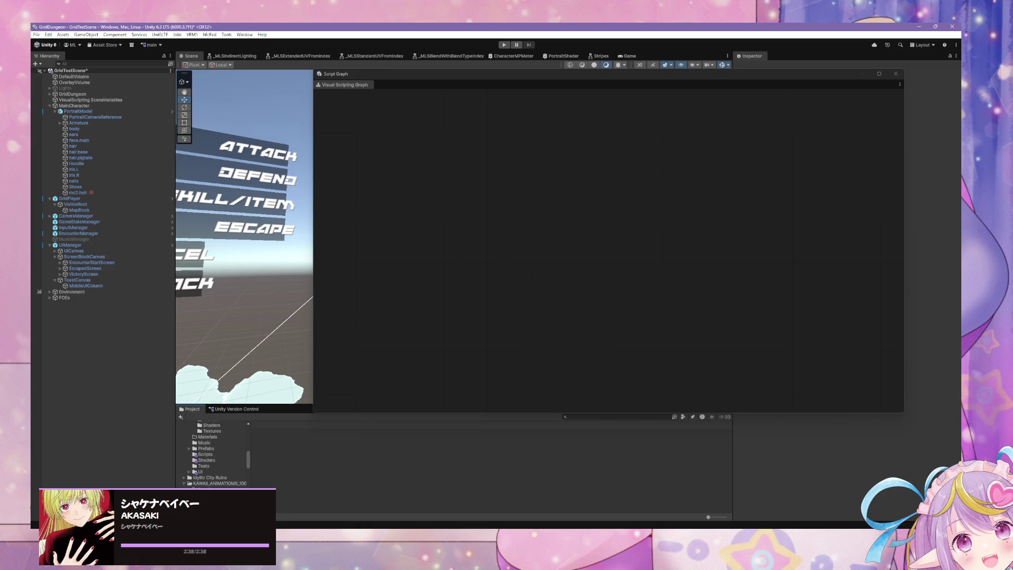
left_click(199, 473)
double_click(599, 486)
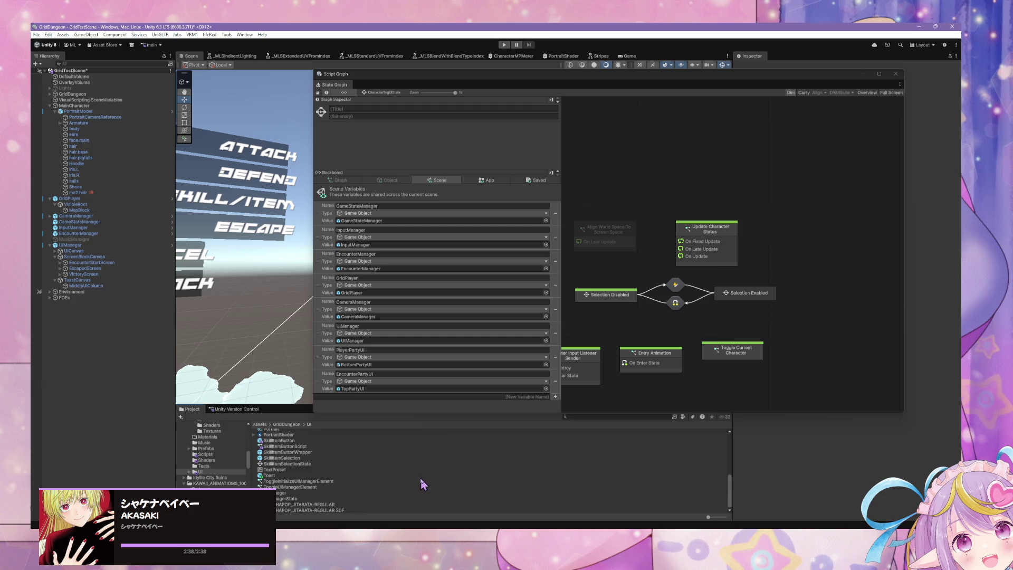
double_click(327, 487)
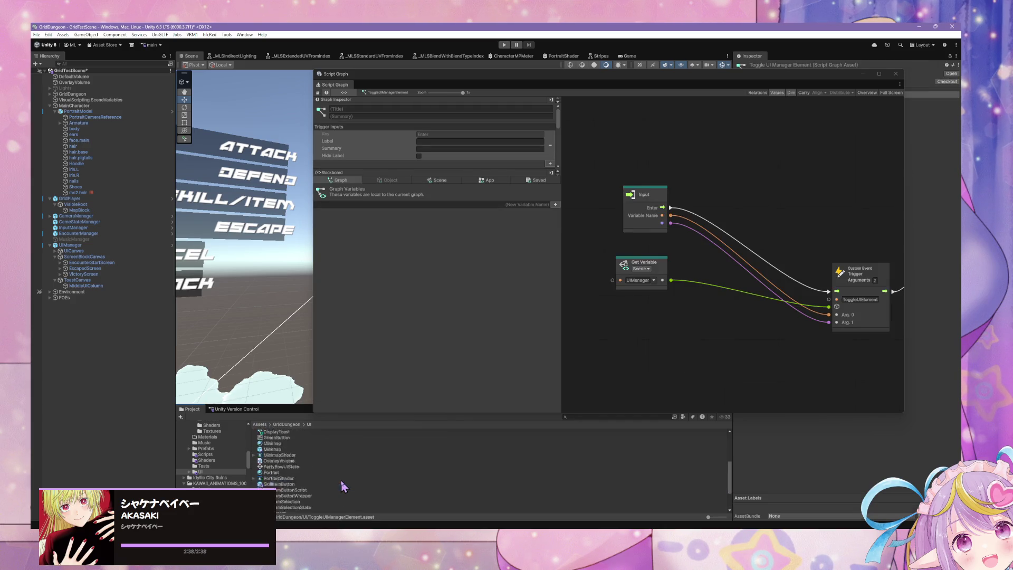
mouse_move(731, 487)
left_mouse_down()
mouse_move(737, 433)
mouse_move(740, 507)
left_mouse_up()
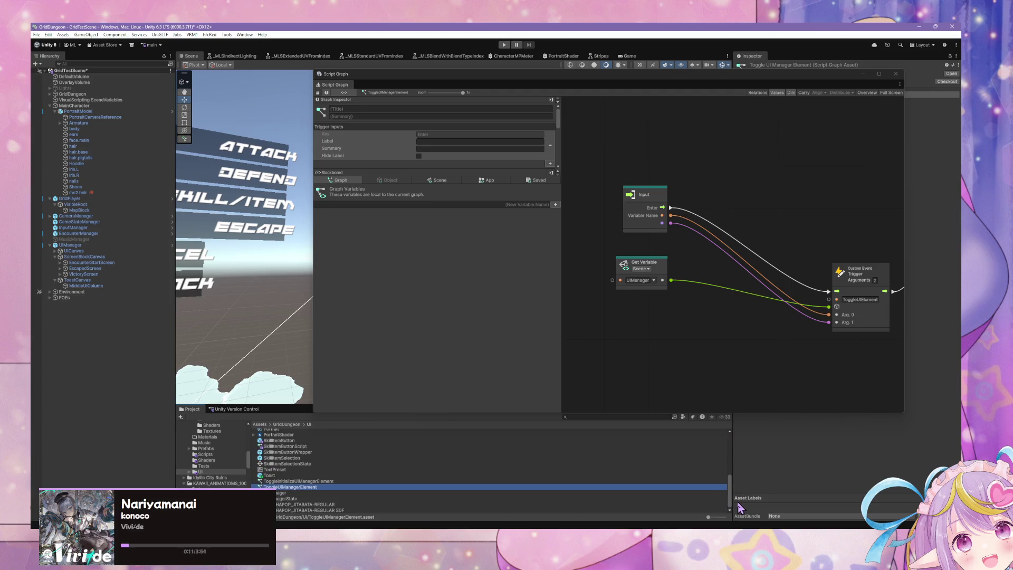
- Duplicate ToggleUIManagerElement and rename the copy to UpdateUIManagerElement
left_click(48, 35)
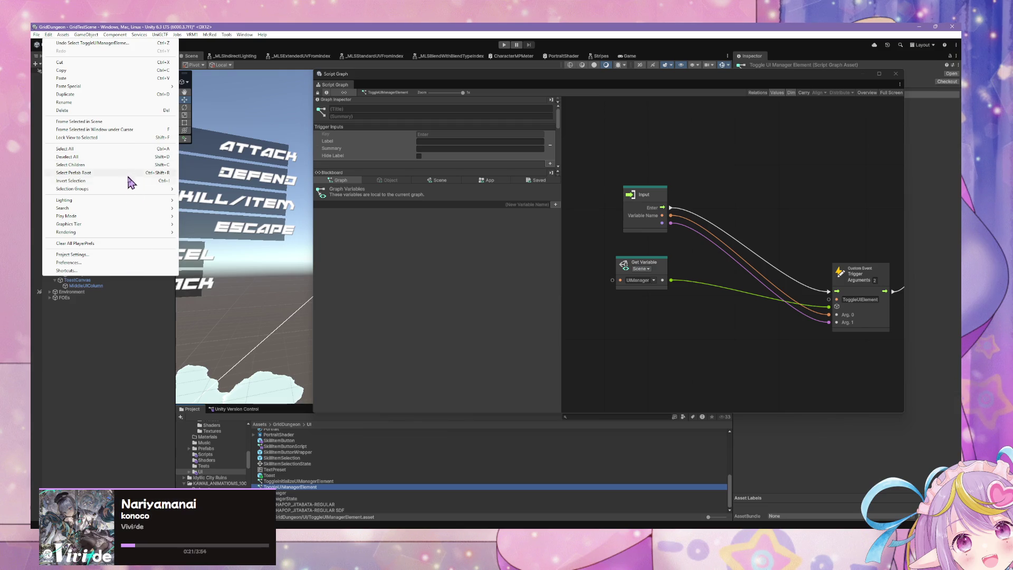
left_click(153, 44)
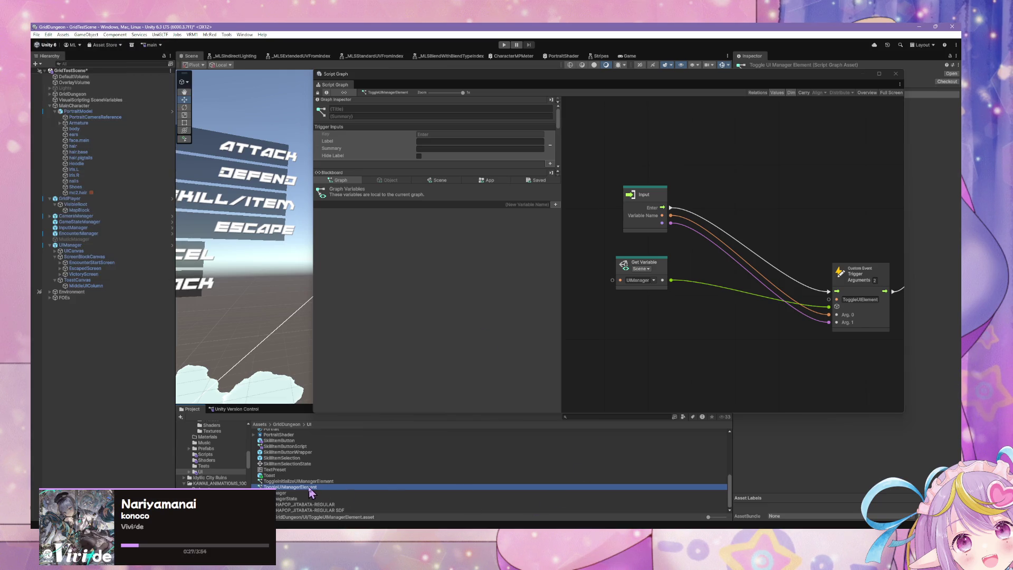
key("ctrl+d")
key("F2")
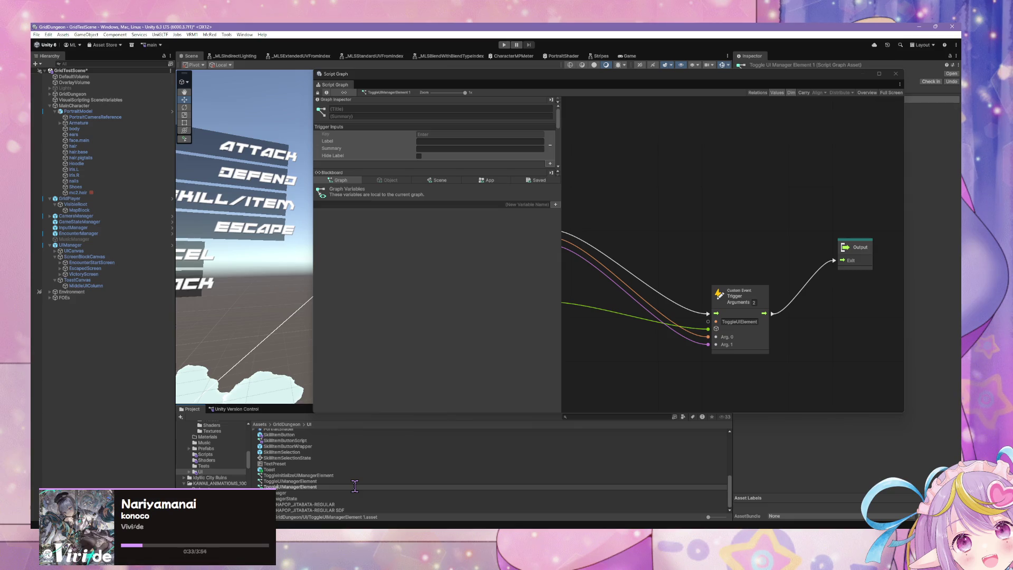
key("Delete")
key("Delete")
key("Delete")
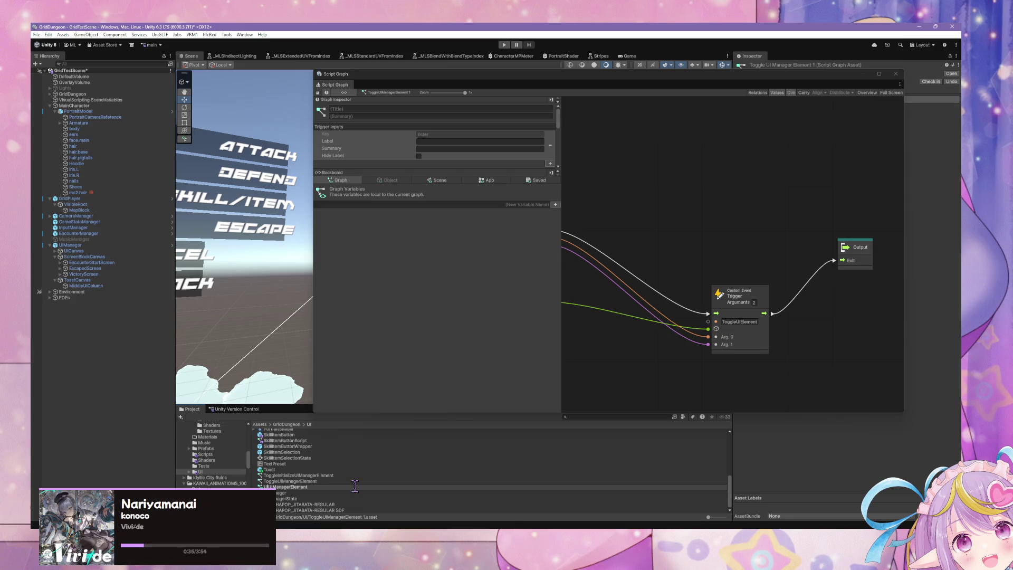
type("Upd")
key("Return")
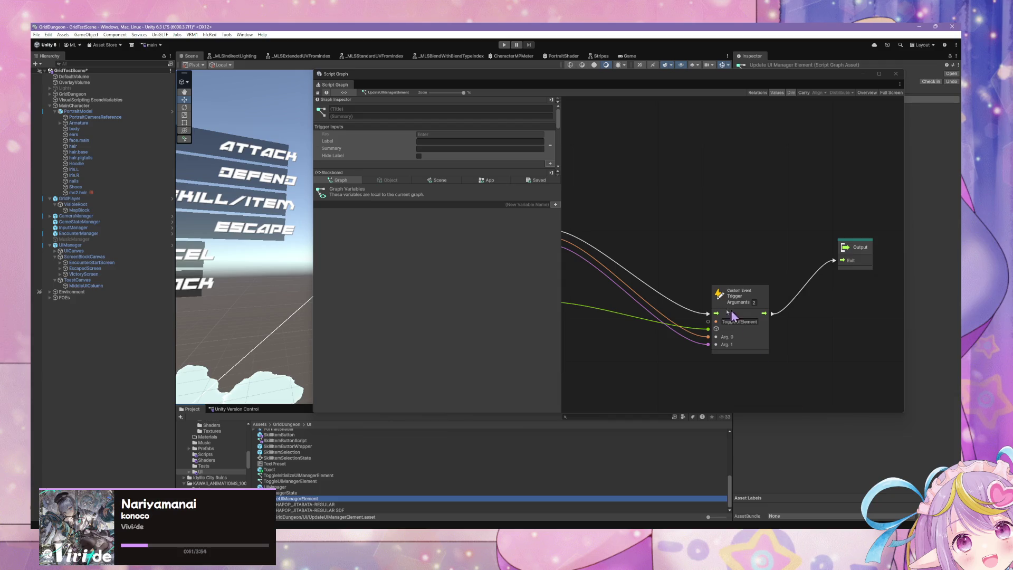
- Change the Trigger node's event name from ToggleUIElement to UpdateUIElement
left_click(734, 312)
left_click_drag(790, 272, 706, 256)
double_click(744, 321)
left_click(761, 322)
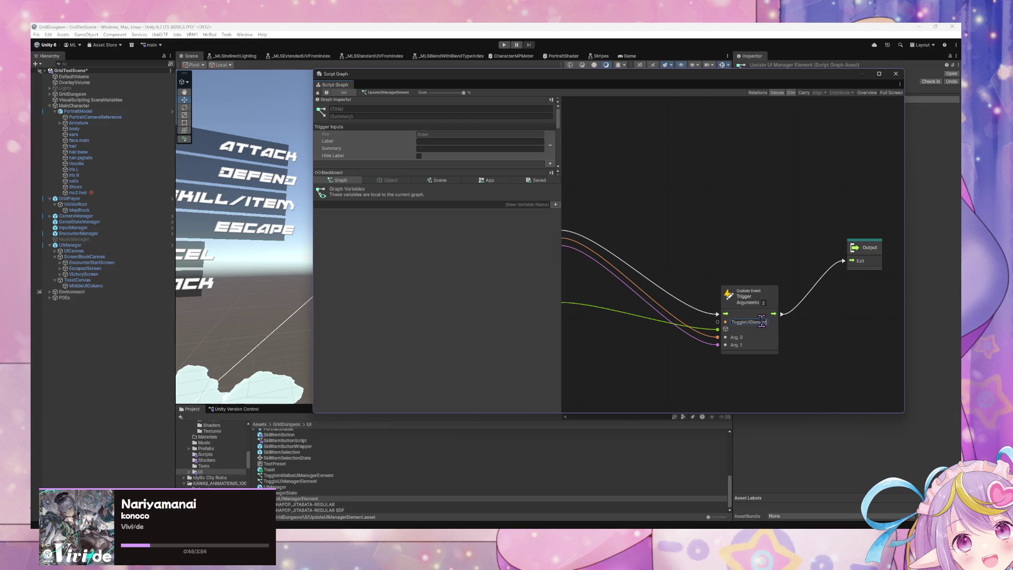
key("BackSpace")
key("BackSpace")
key("BackSpace")
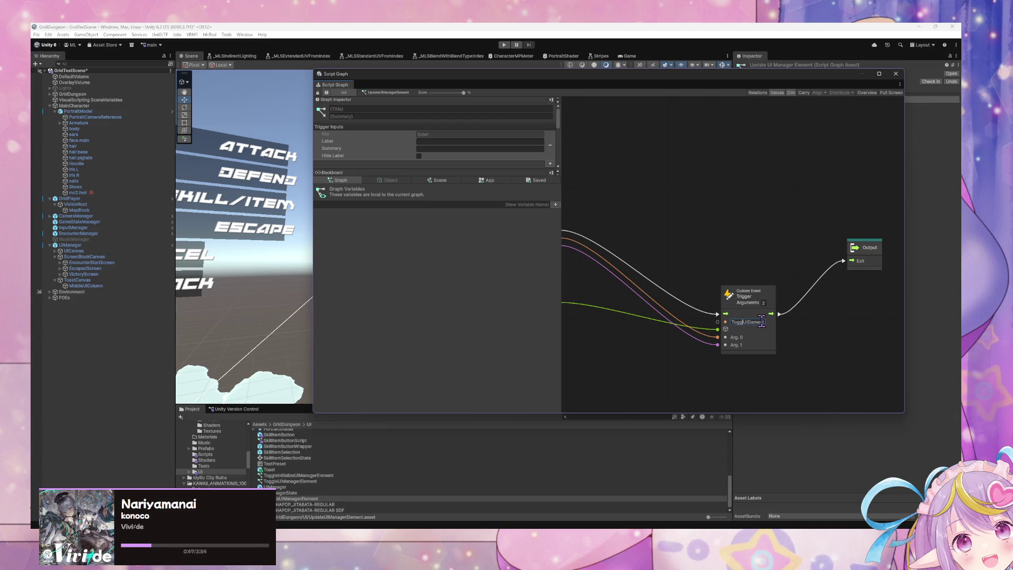
type("Update")
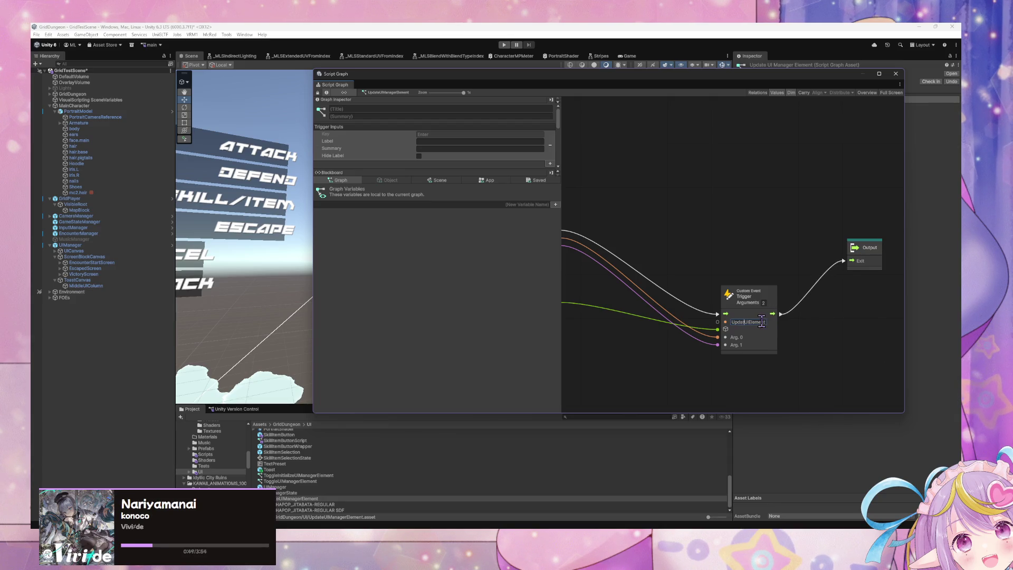
left_click_drag(704, 273, 753, 283)
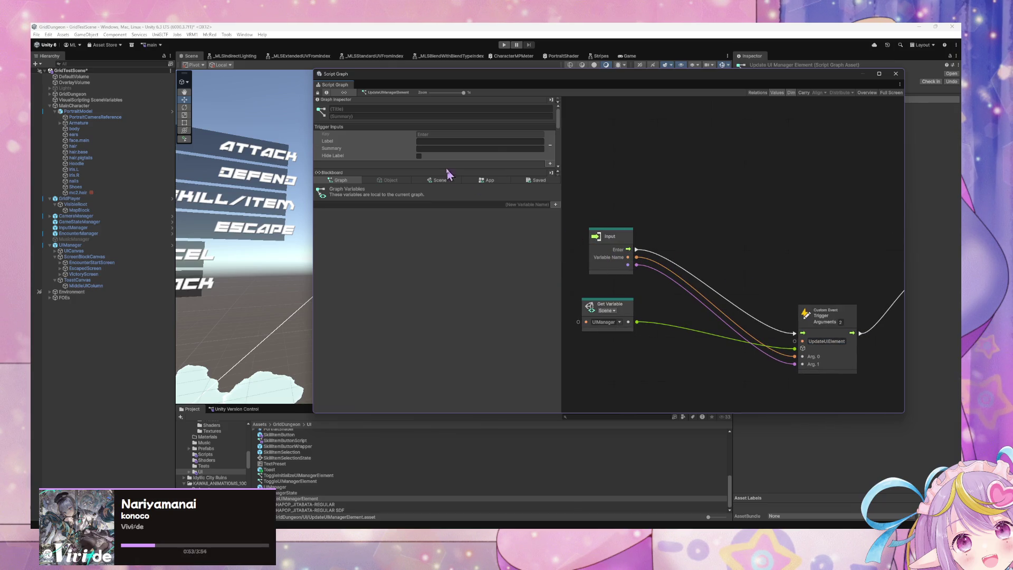
- Rename the Input node's Toggle port key to Data and set its type to Object
scroll(498, 154, "down", 3)
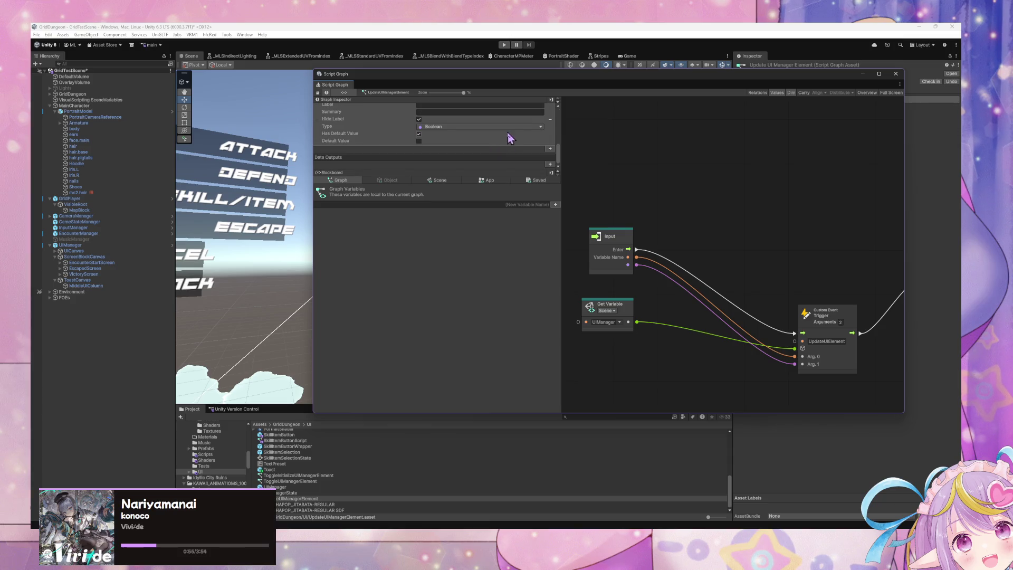
scroll(506, 139, "up", 2)
left_click(478, 142)
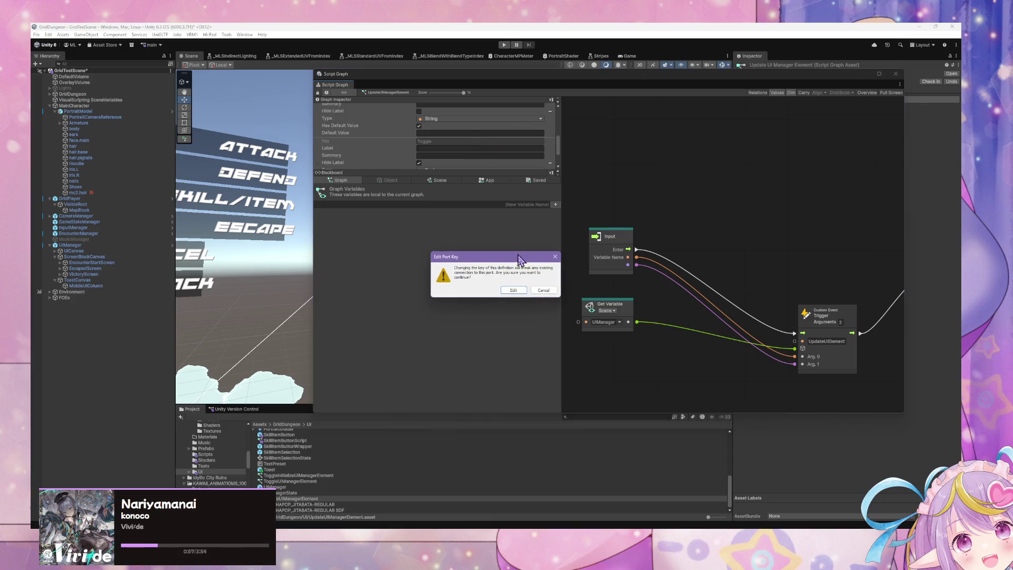
left_click(513, 290)
left_click(455, 142)
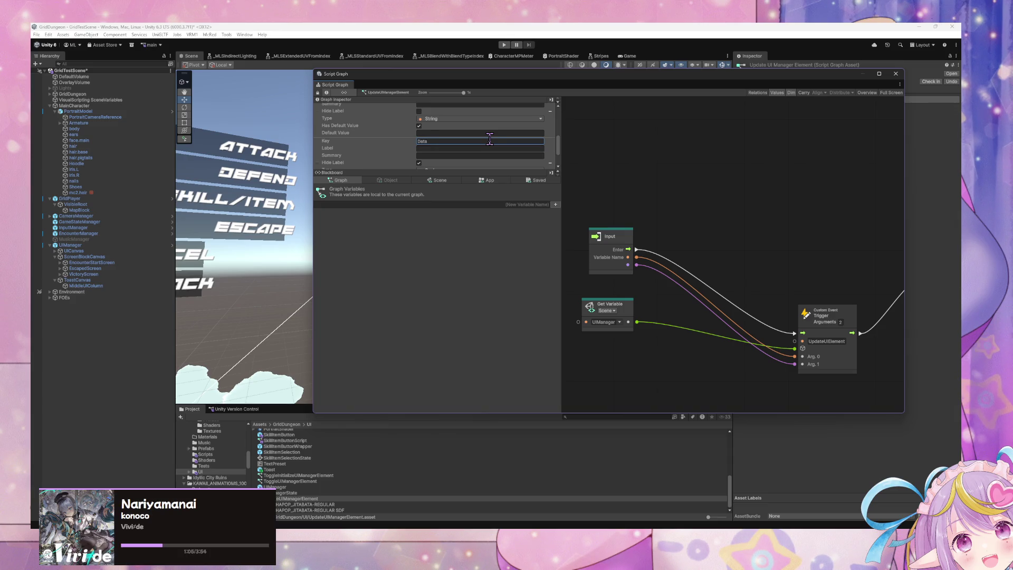
scroll(488, 141, "down", 2)
left_click(468, 129)
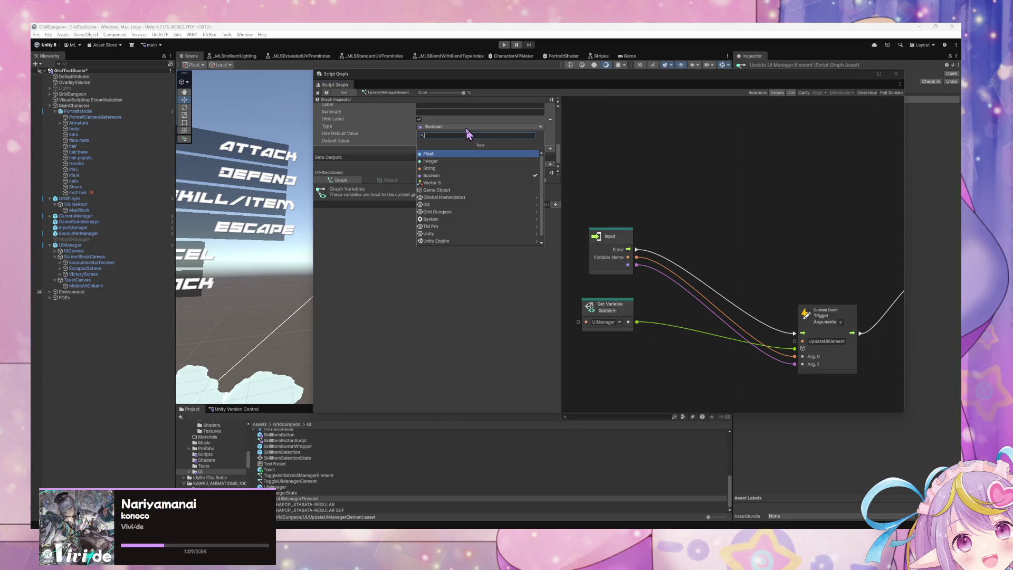
type("object")
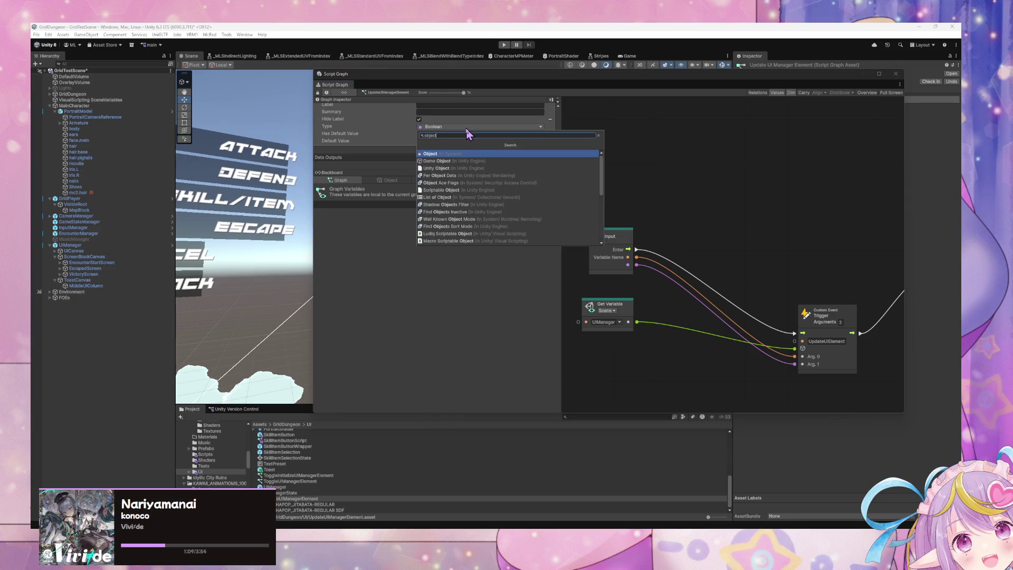
key("Return")
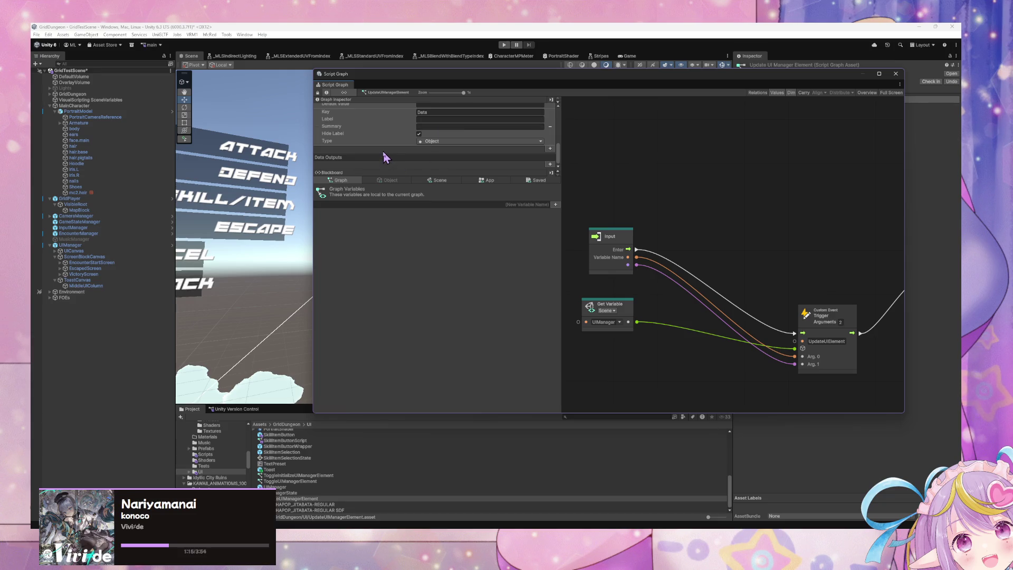
- Show the Data port's label, remove the invalid Toggle port, and wire Data into Arg. 1
scroll(453, 135, "up", 3)
scroll(455, 134, "down", 3)
left_click(602, 246)
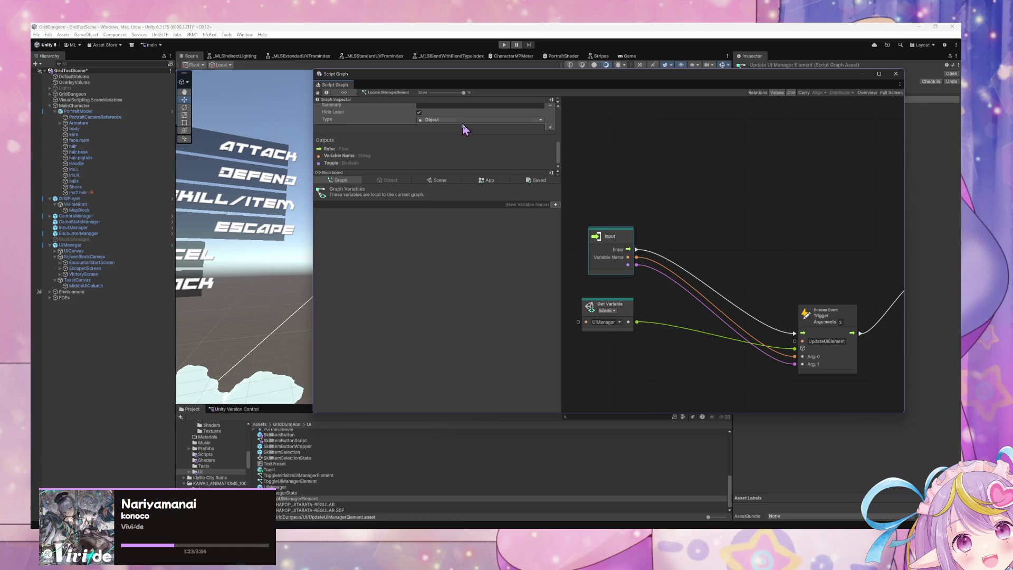
left_click_drag(450, 169, 452, 354)
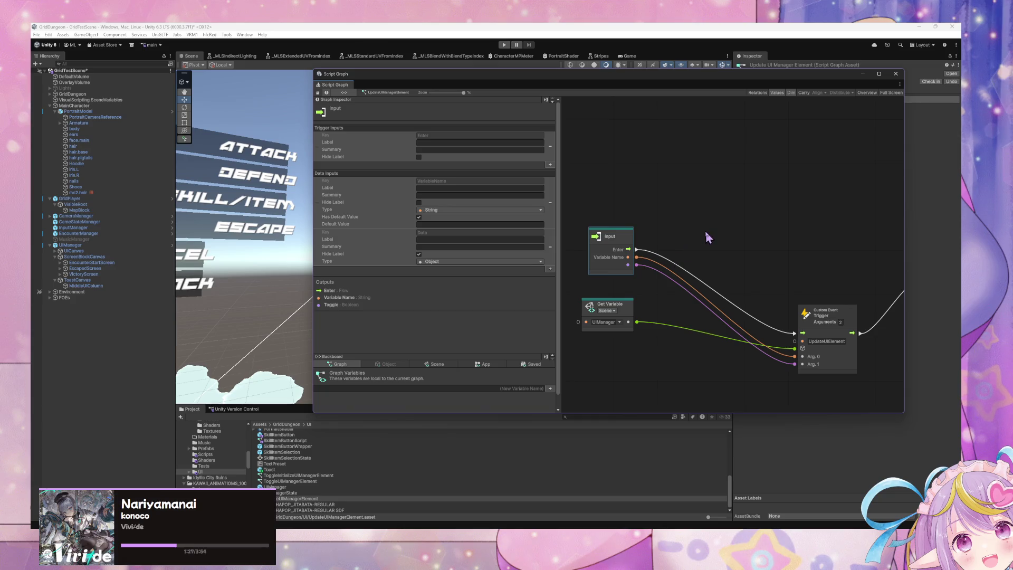
left_click(419, 254)
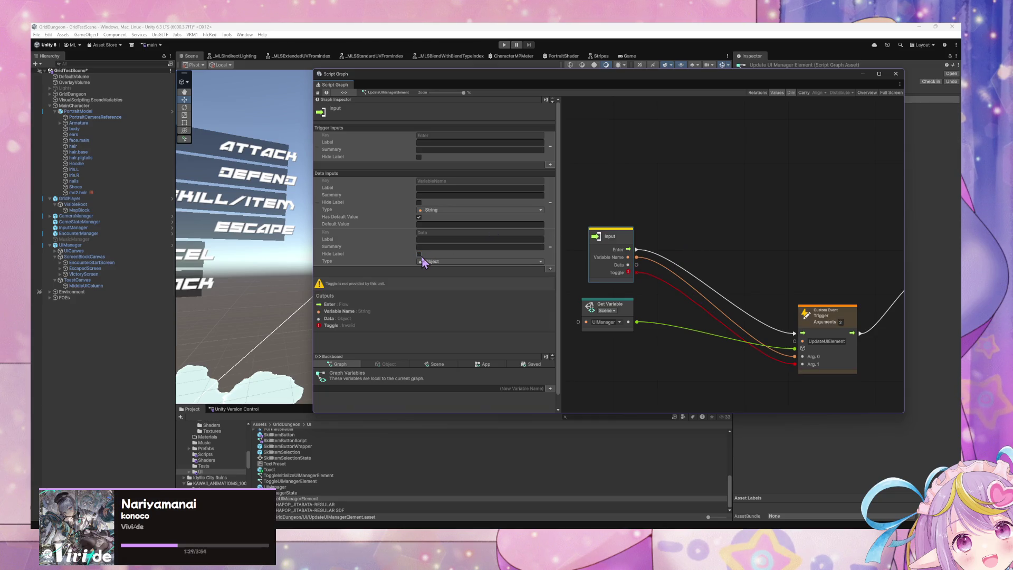
right_click(636, 272)
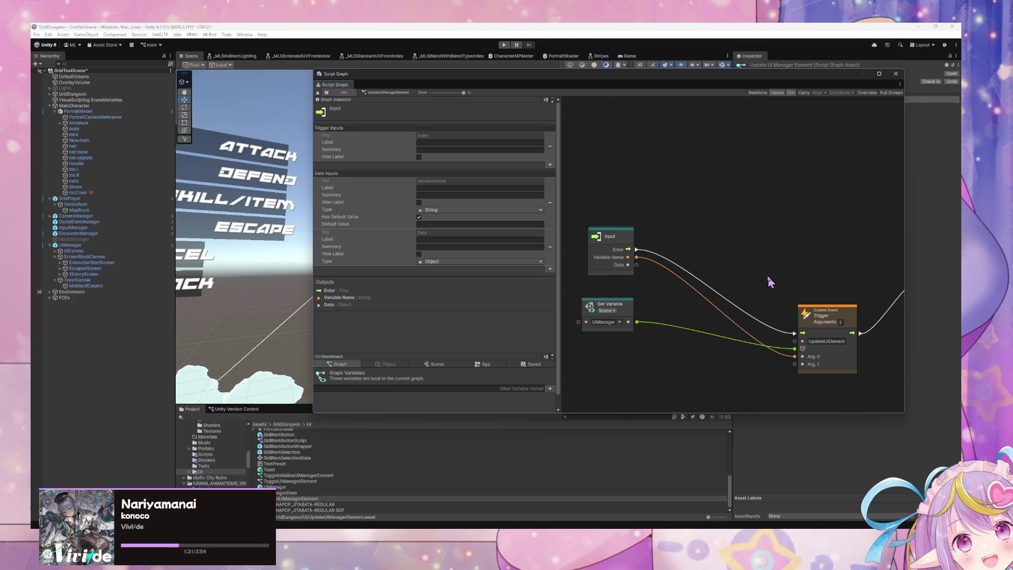
left_click_drag(636, 264, 795, 364)
mouse_move(865, 273)
left_mouse_down()
mouse_move(615, 233)
mouse_move(666, 244)
left_mouse_up()
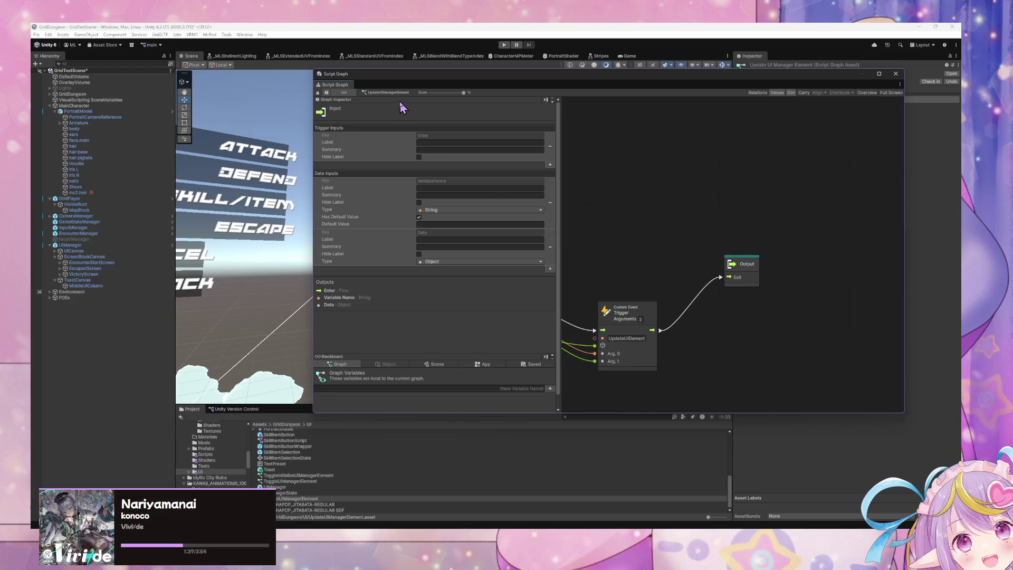
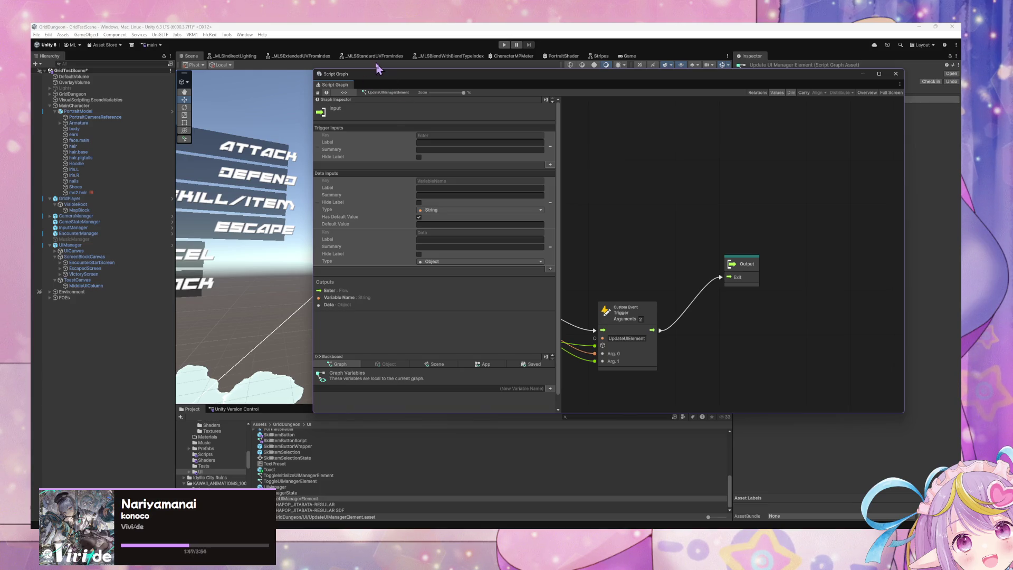
- Move the Script Graph window to the lower right so the scene's UI canvas is visible
mouse_move(352, 75)
left_mouse_down()
mouse_move(672, 173)
mouse_move(620, 182)
mouse_move(630, 219)
left_mouse_up()
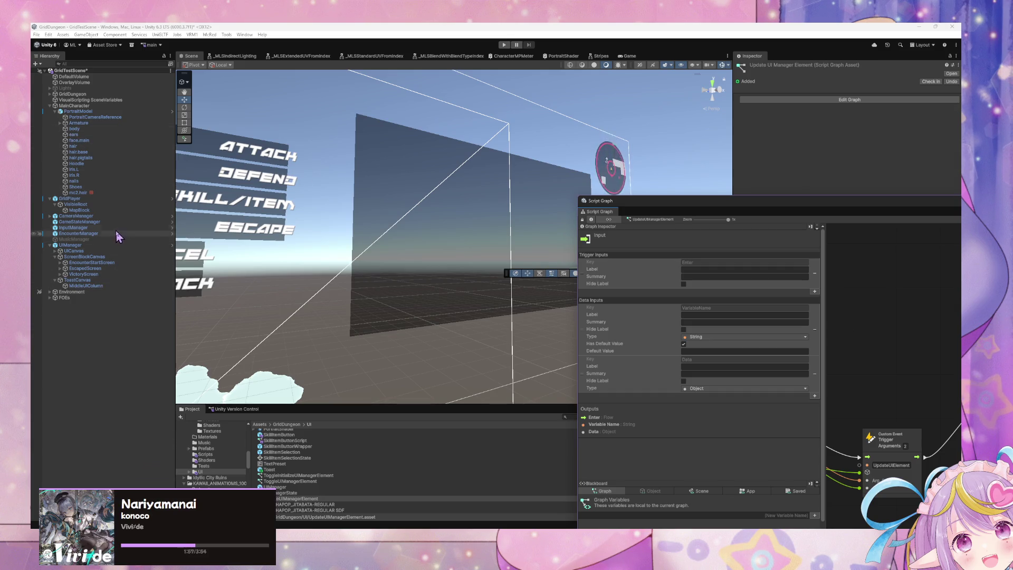
- Inspect EncounterStartScreen, ScreenBlockCanvas, MiddleUIColumn, UIManager and ToastCanvas, ending on List under SkillItemSelection
left_click(117, 262)
left_click(87, 256)
left_click(71, 285)
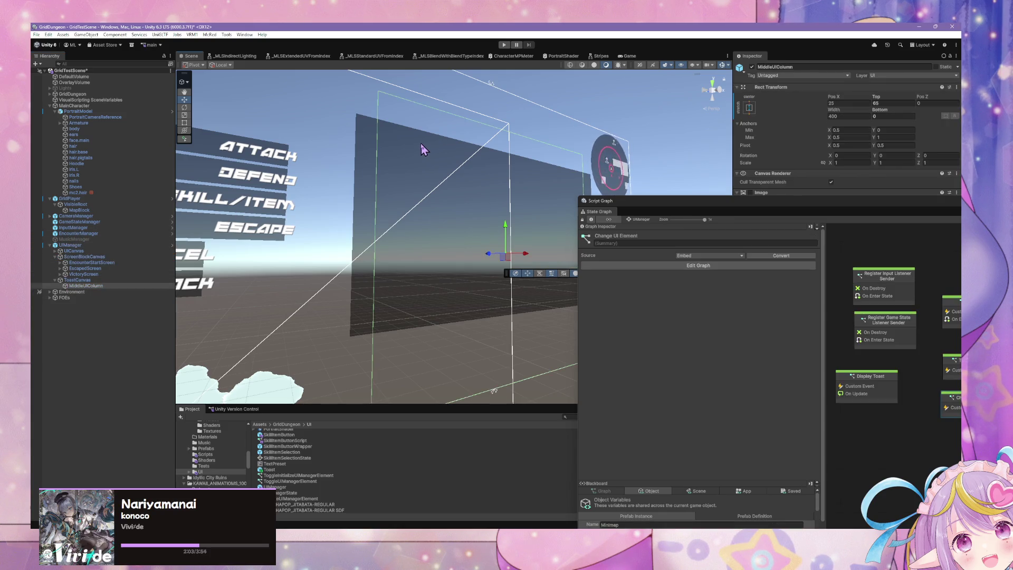
left_click(385, 148)
left_click(365, 147)
left_click(363, 140)
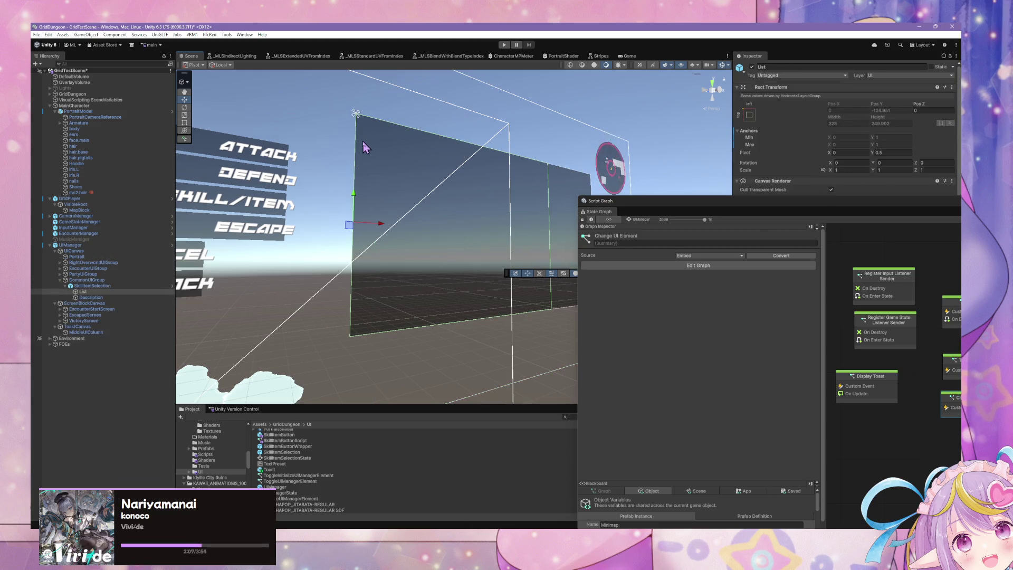
- Orbit the scene toward the menu and select Description under SkillItemSelection
mouse_move(405, 158)
left_mouse_down()
mouse_move(382, 153)
mouse_move(401, 147)
mouse_move(343, 143)
mouse_move(436, 145)
mouse_move(459, 163)
mouse_move(426, 150)
mouse_move(432, 159)
mouse_move(443, 143)
left_mouse_up()
scroll(361, 144, "up", 5)
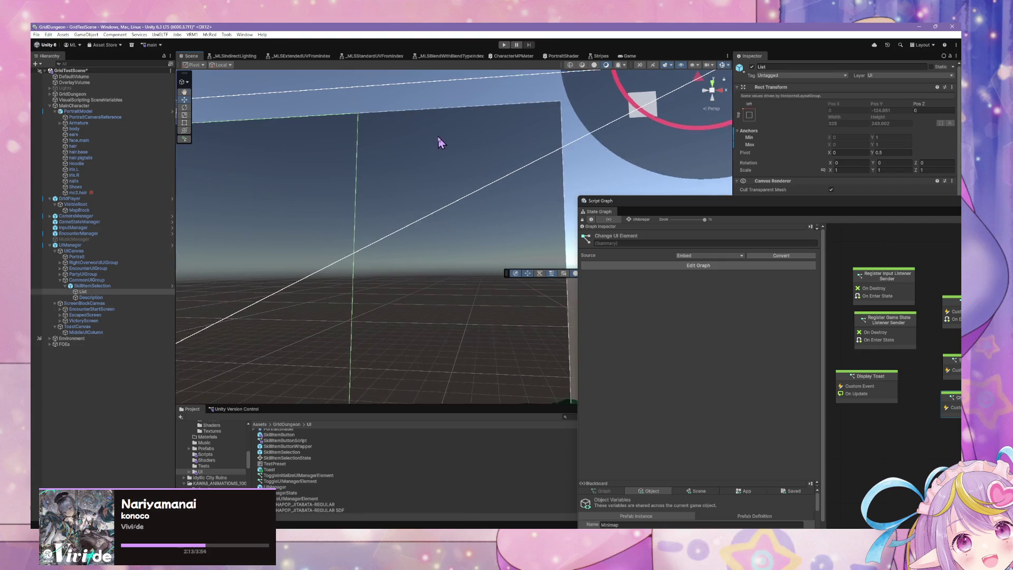
left_click(442, 143)
left_click(561, 168)
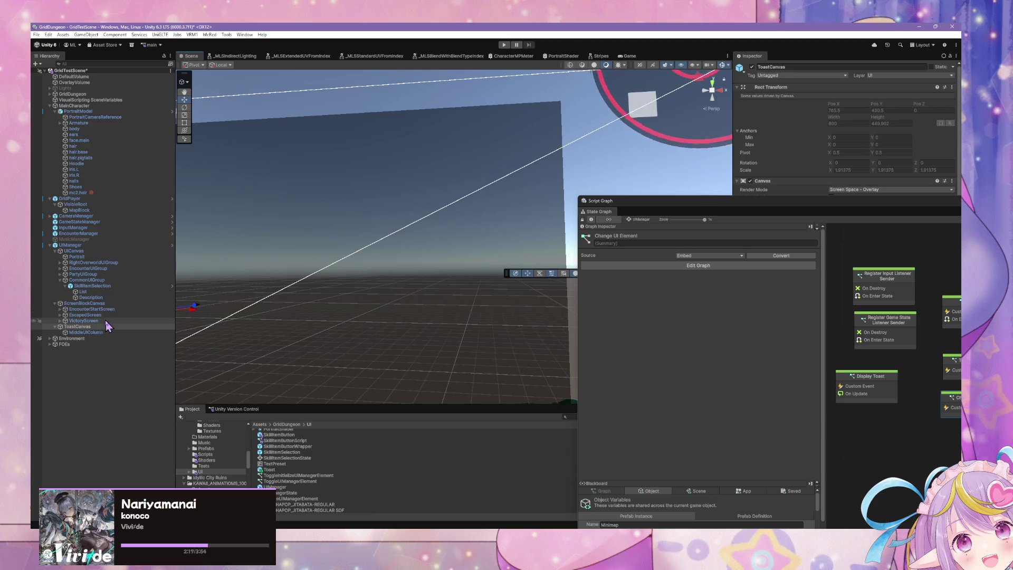
left_click_drag(317, 261, 386, 250)
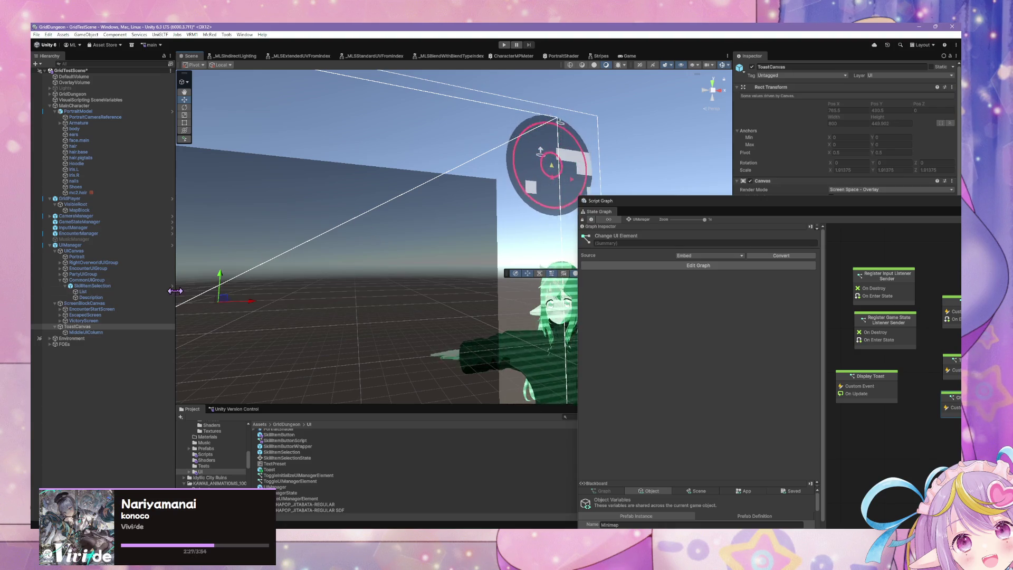
left_click(90, 297)
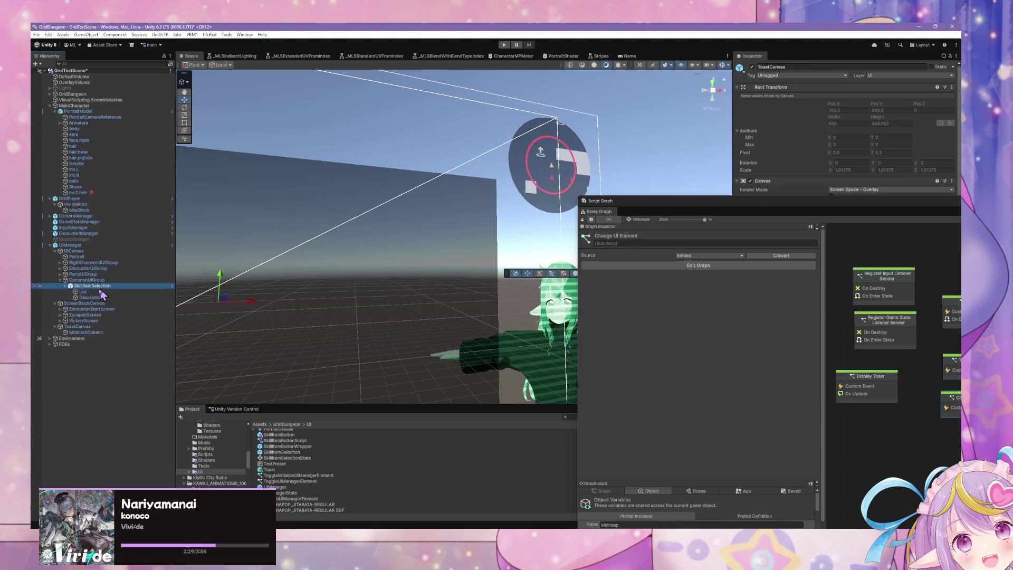
right_click(90, 300)
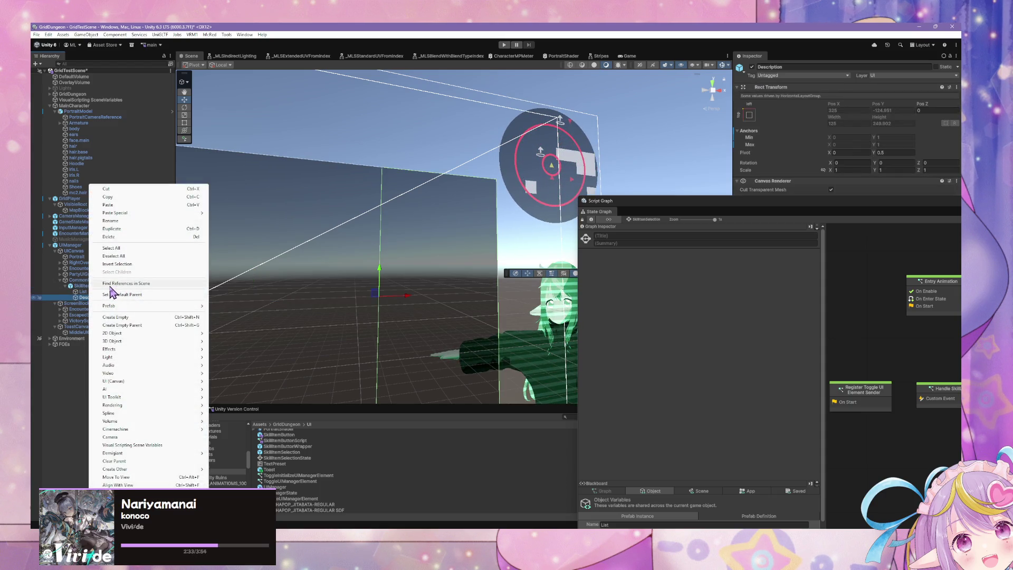
- Discard a stray empty child and create a UI Panel under Description instead
left_click(143, 317)
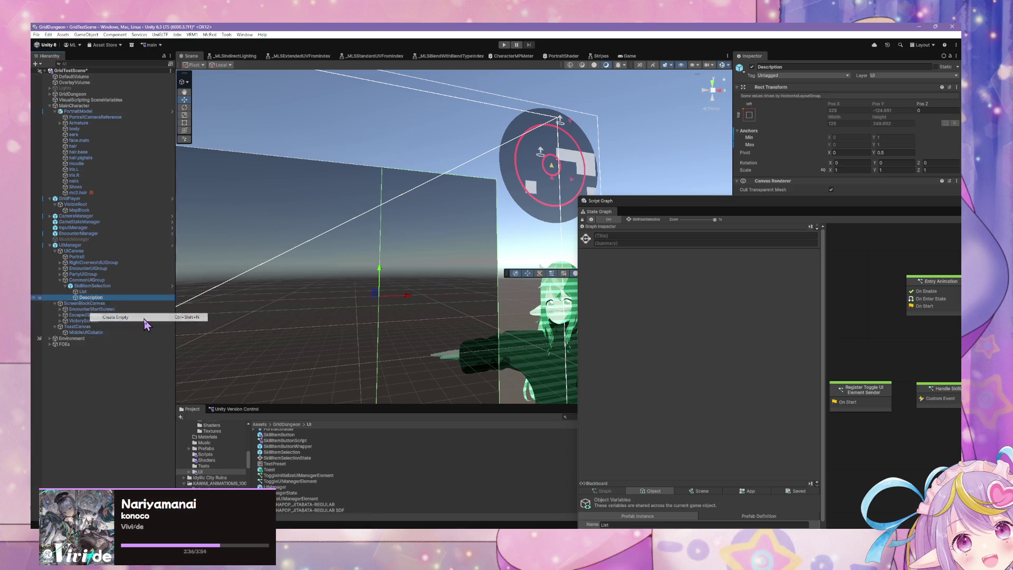
left_click(110, 292)
left_click(108, 304)
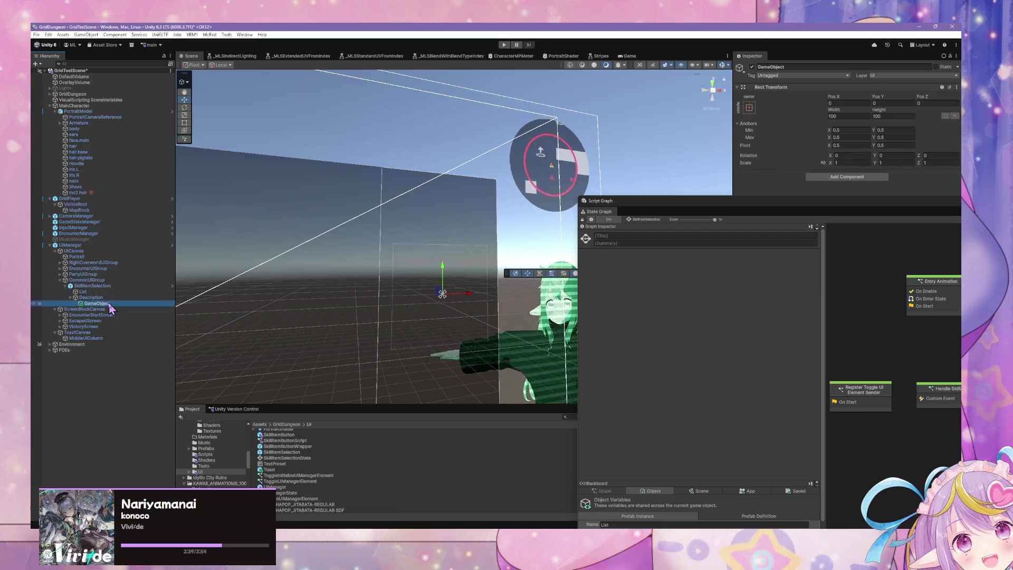
key("Delete")
right_click(101, 297)
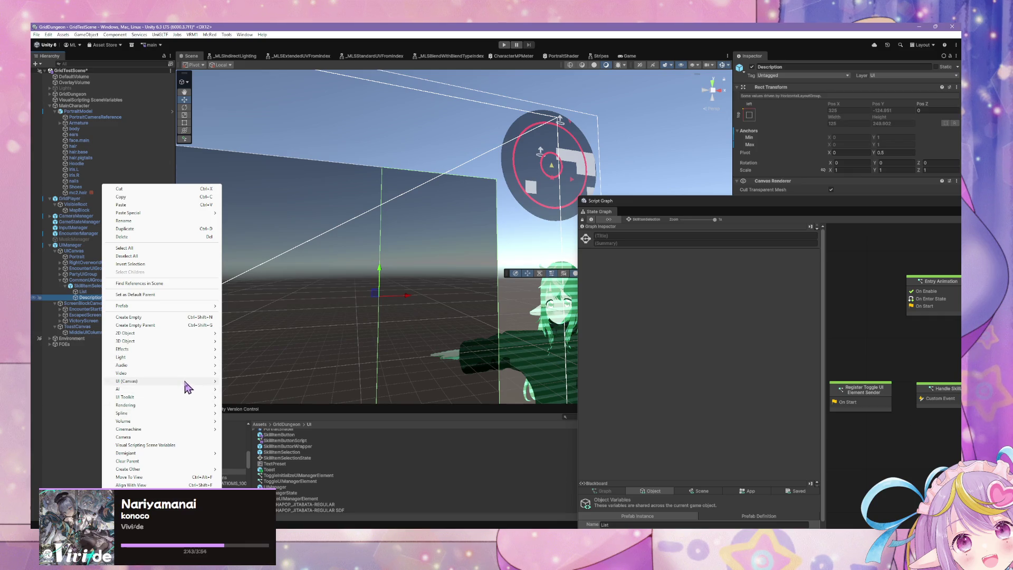
mouse_move(197, 383)
left_click(264, 416)
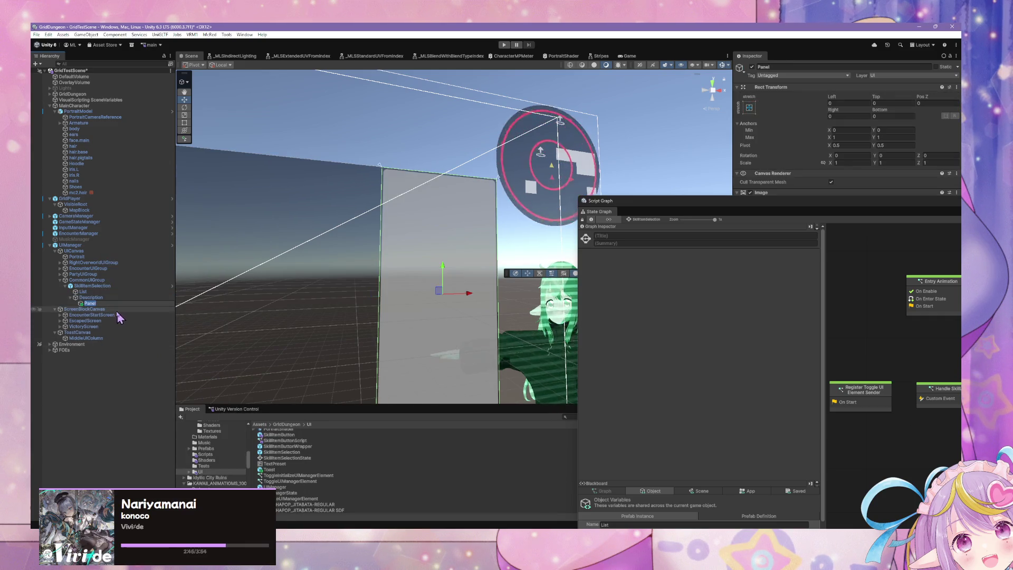
- Float the graph editor window and check the Panel's sprite choices without changing them
left_click_drag(799, 204, 516, 384)
left_click(956, 201)
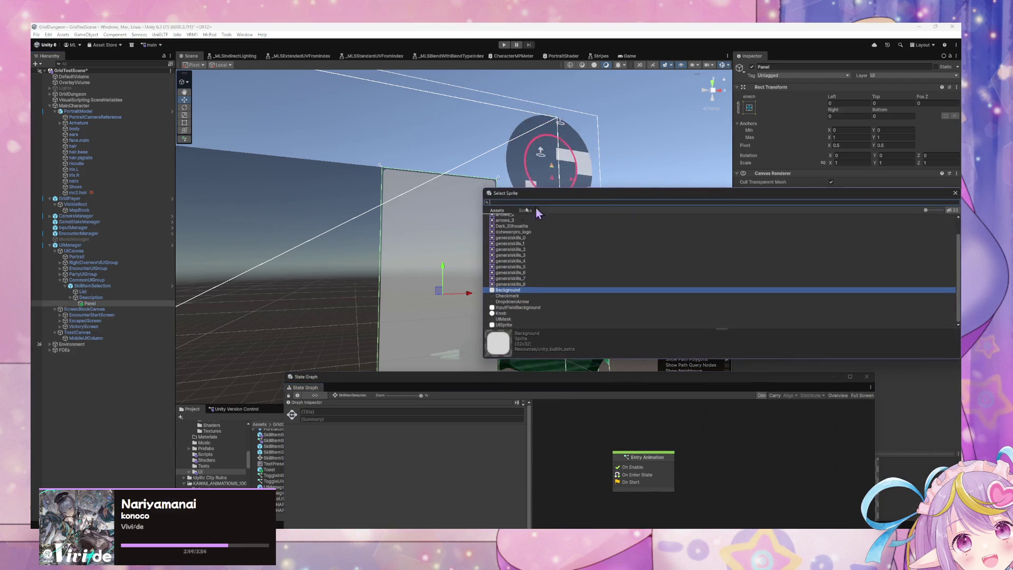
left_click(955, 193)
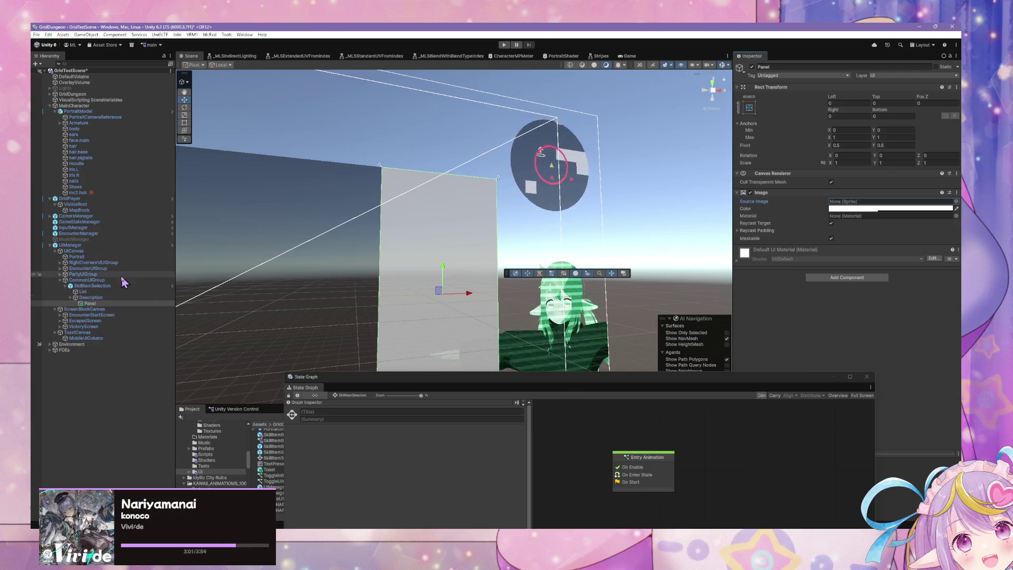
- Anchor the Panel with the top-stretch preset and set its height to 50
left_click(752, 109)
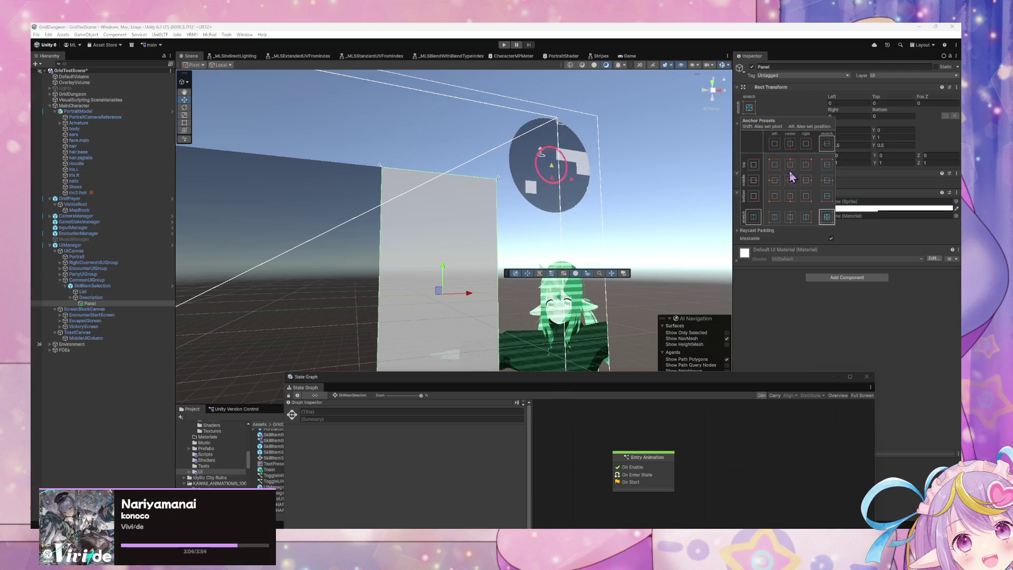
left_click(826, 163, "shift")
left_click(896, 116)
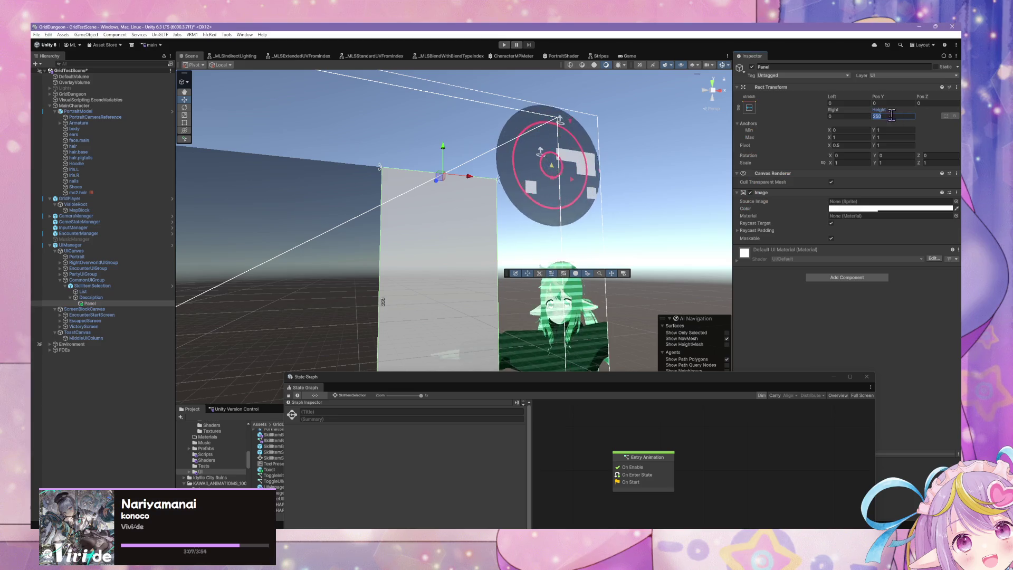
left_click_drag(888, 110, 868, 110)
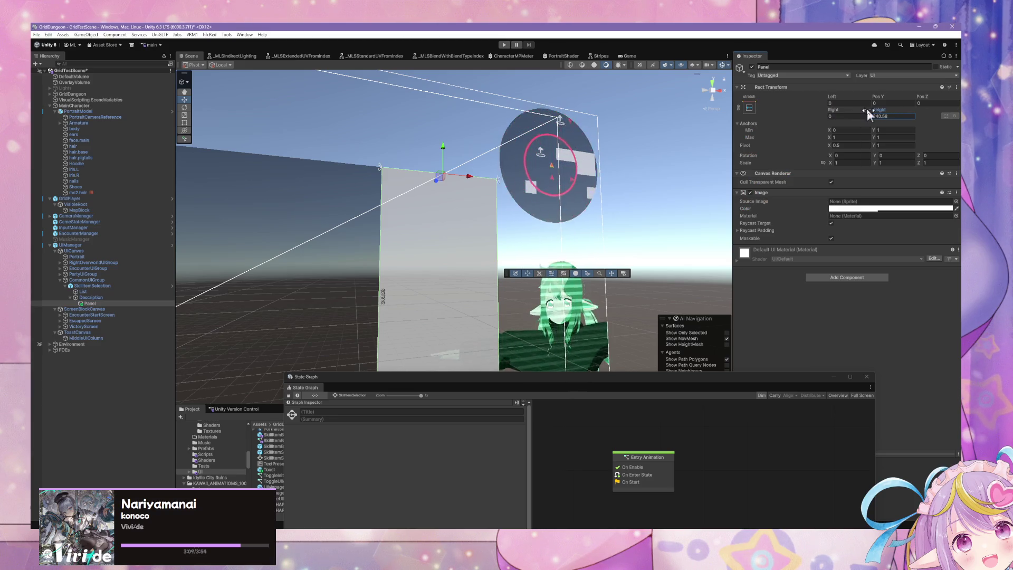
left_click(896, 116)
type("50")
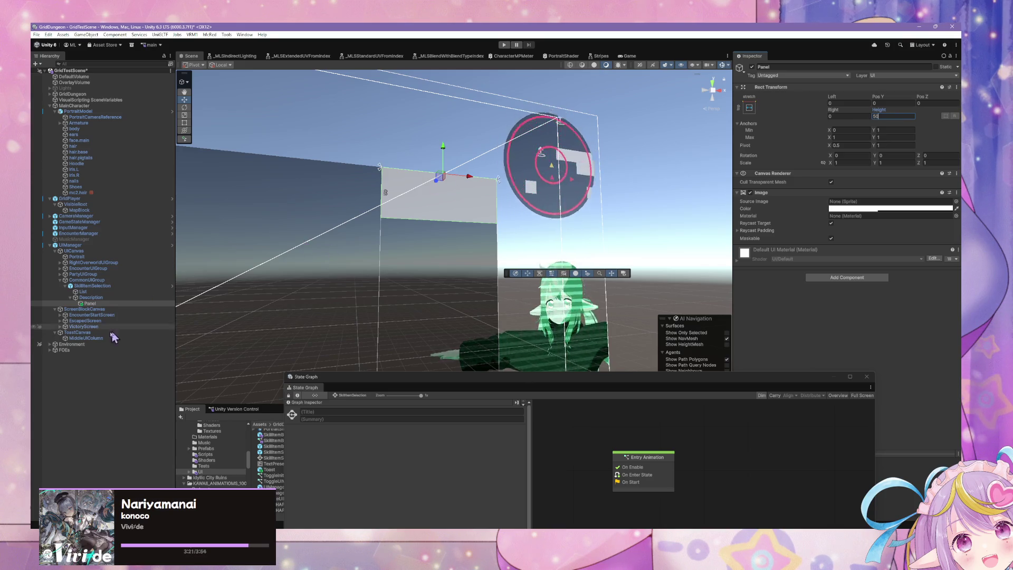
- Create a UI Image as a child of the Panel
right_click(94, 308)
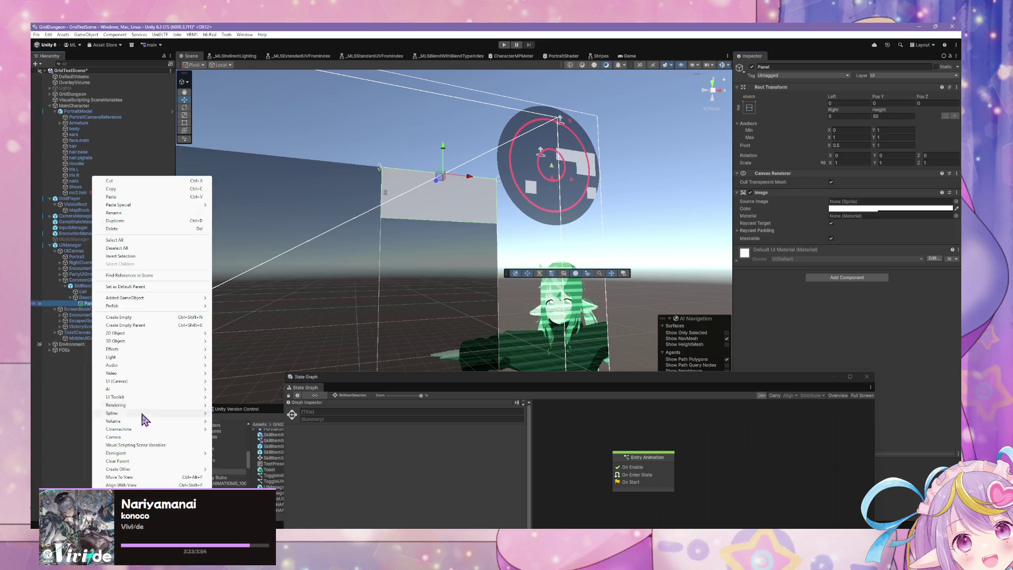
mouse_move(154, 430)
mouse_move(150, 397)
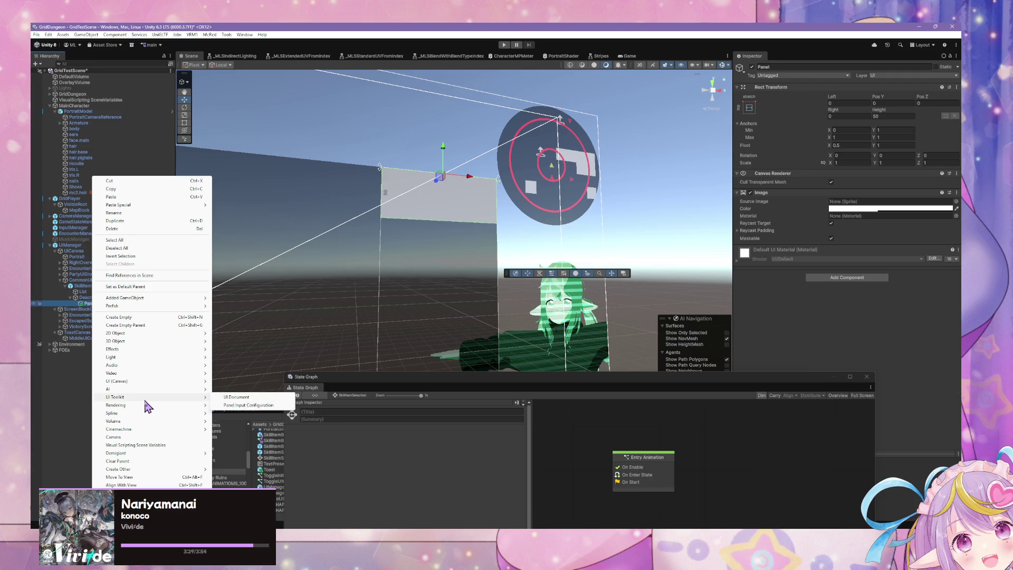
mouse_move(149, 348)
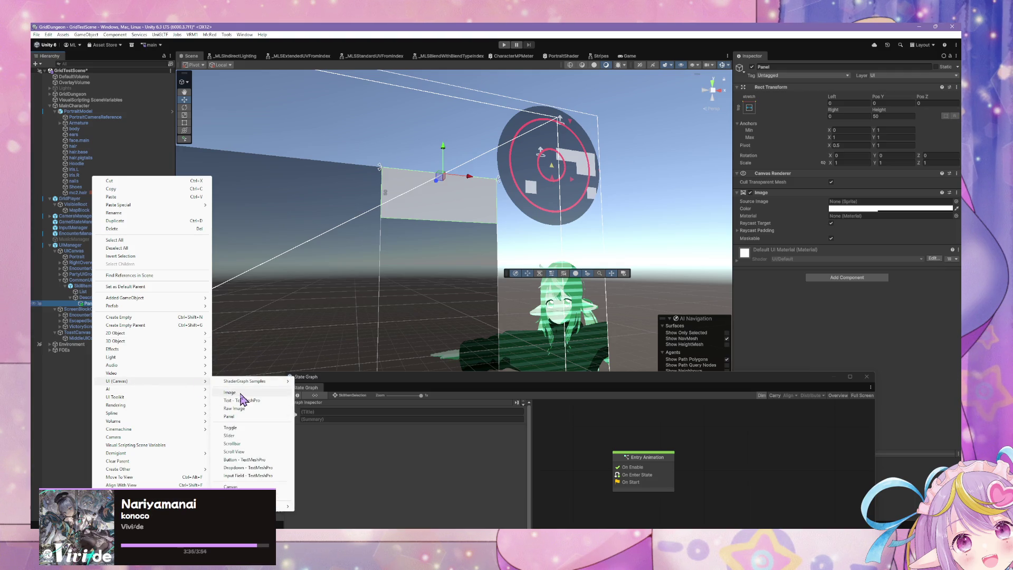
left_click(230, 392)
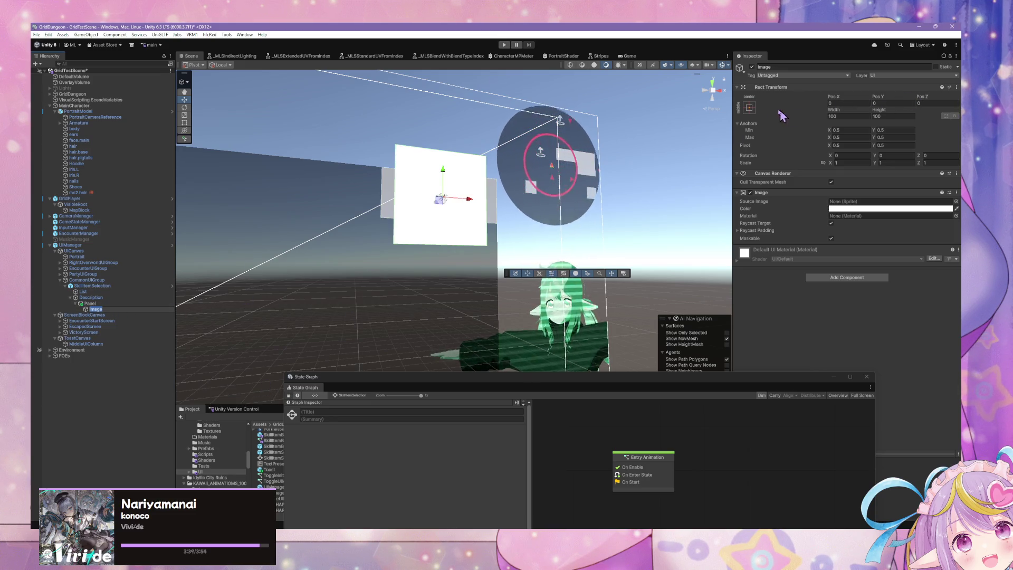
- Anchor the Image middle-left, size it 50×50 at Pos X 0, and pick a skill icon sprite
left_click(748, 108)
left_click(774, 180, "alt+shift")
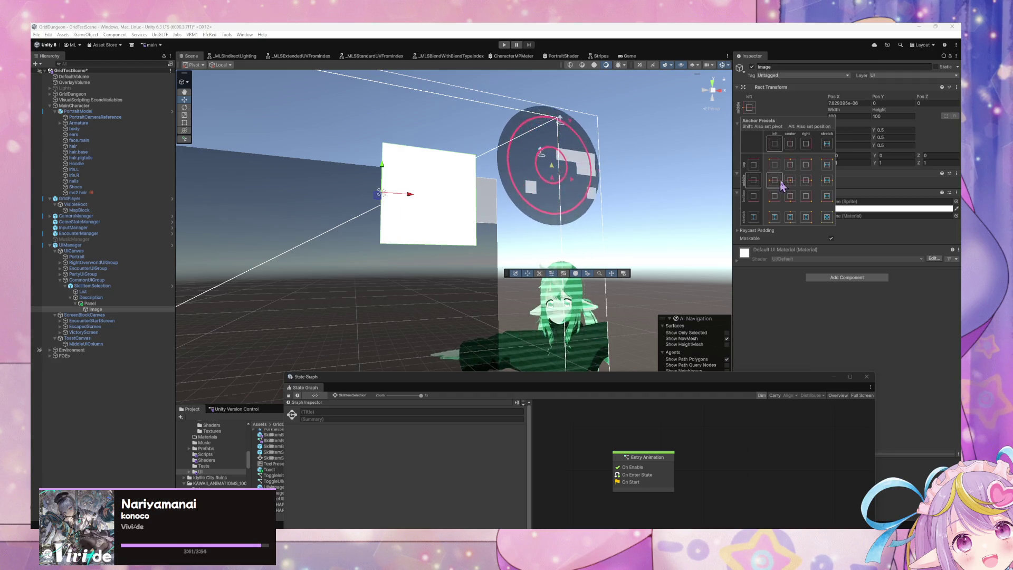
left_click(852, 117)
type("505")
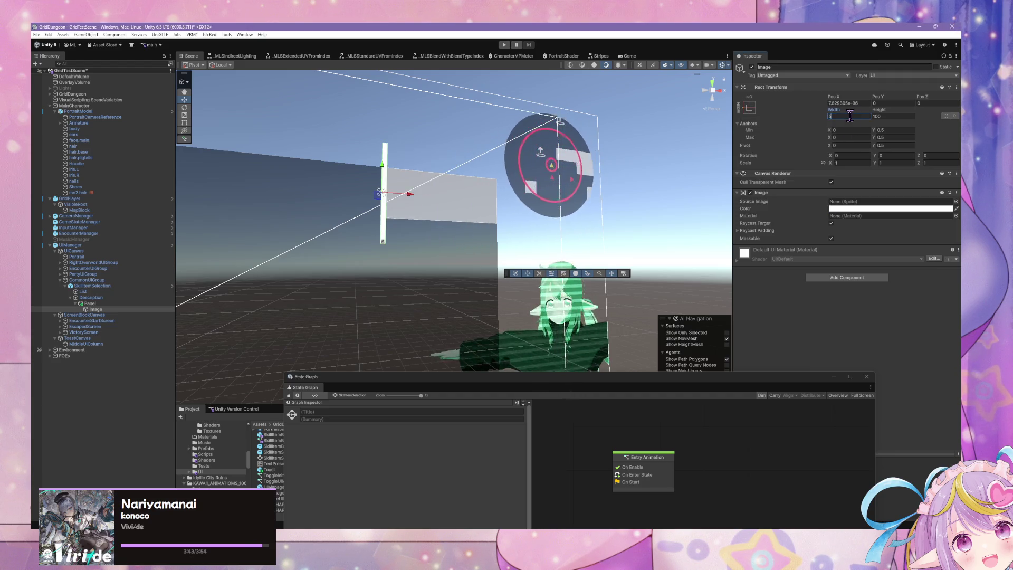
key("BackSpace")
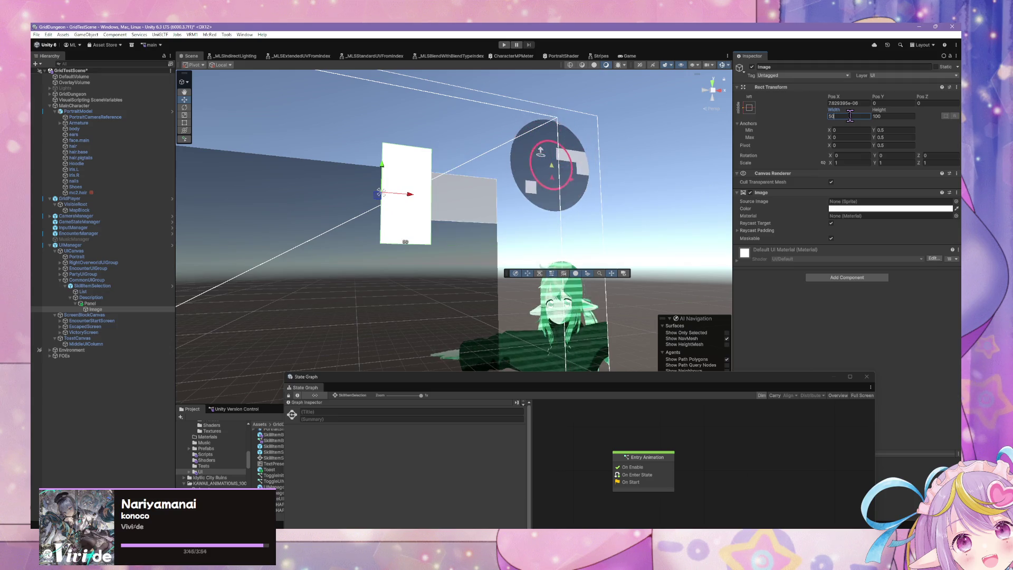
left_click(891, 116)
type("50")
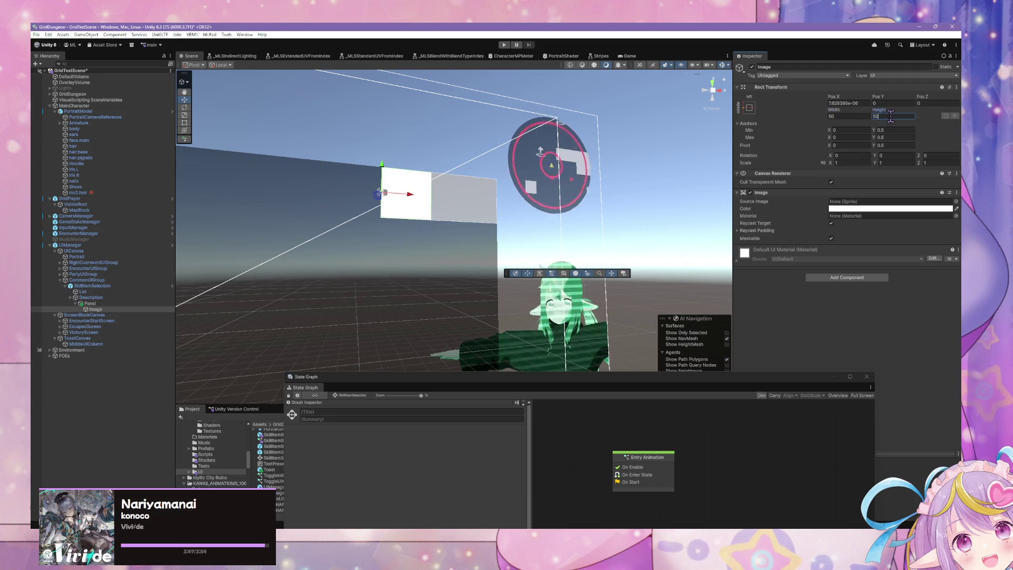
left_click(855, 102)
type("0")
left_click(956, 201)
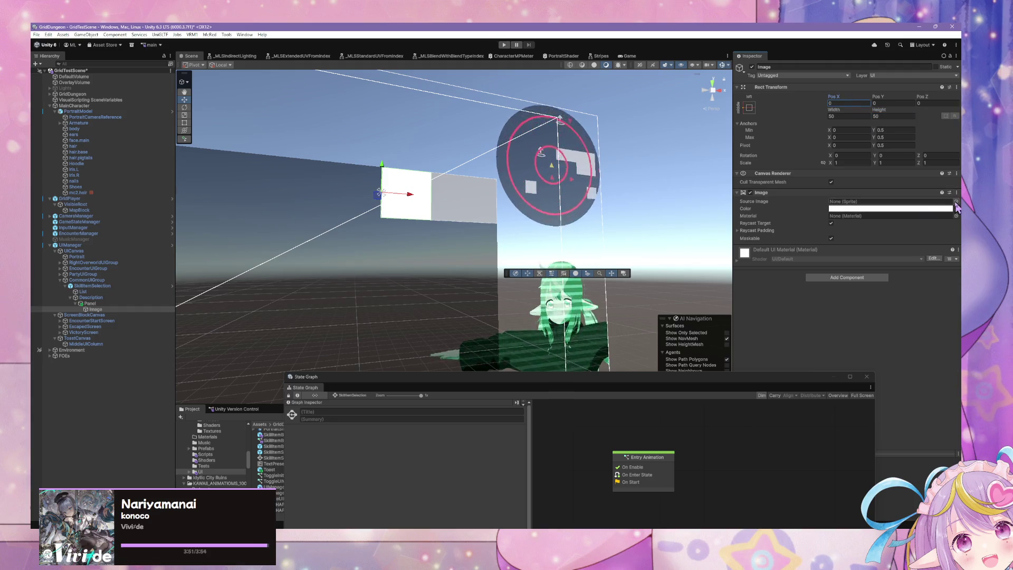
left_click(510, 260)
- Confirm the generalskills_4 sprite and rename the Image to SkillIcon
key("Down")
key("Down")
key("Down")
key("Return")
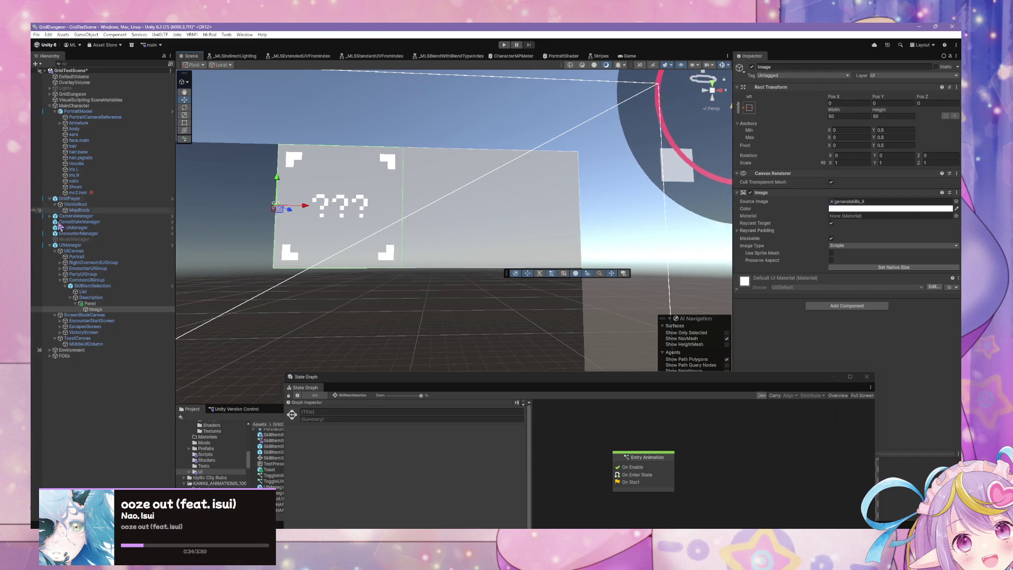
left_click(96, 309)
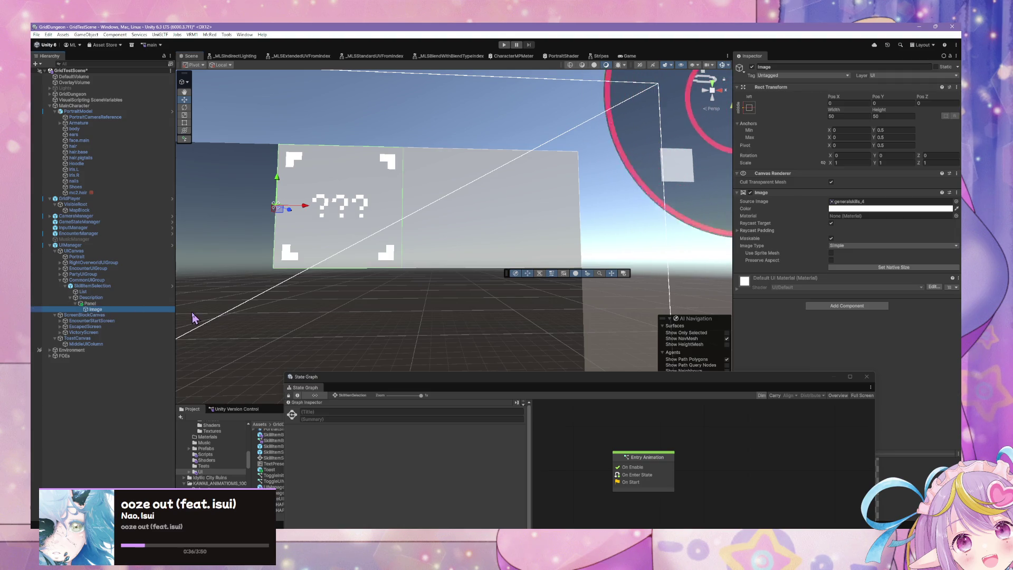
type("SkillIcon")
key("Return")
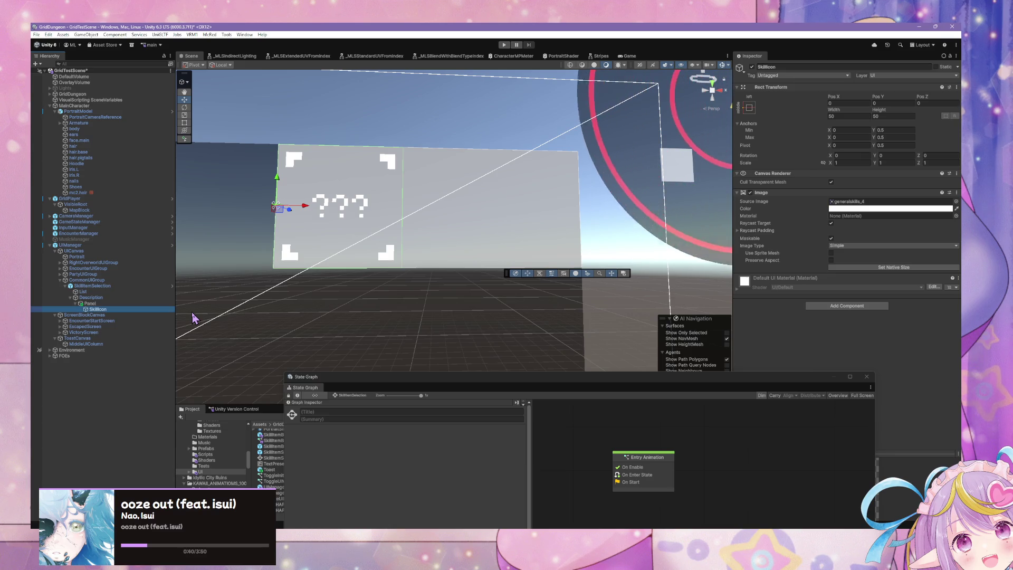
- Scroll the Hierarchy and inspect SkillIcon and its parent Panel
scroll(312, 214, "down", 3)
scroll(312, 213, "up", 3)
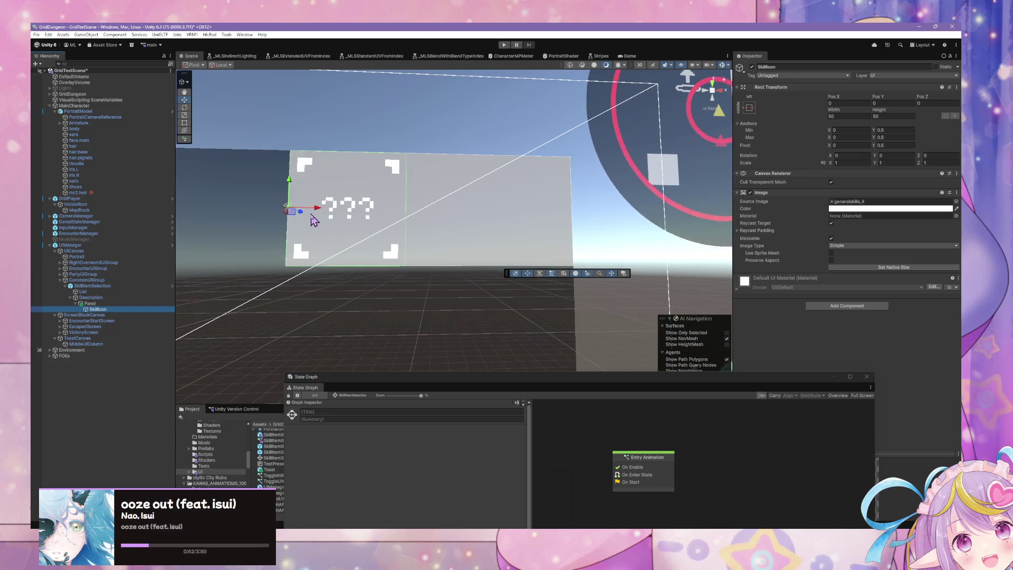
scroll(303, 226, "down", 2)
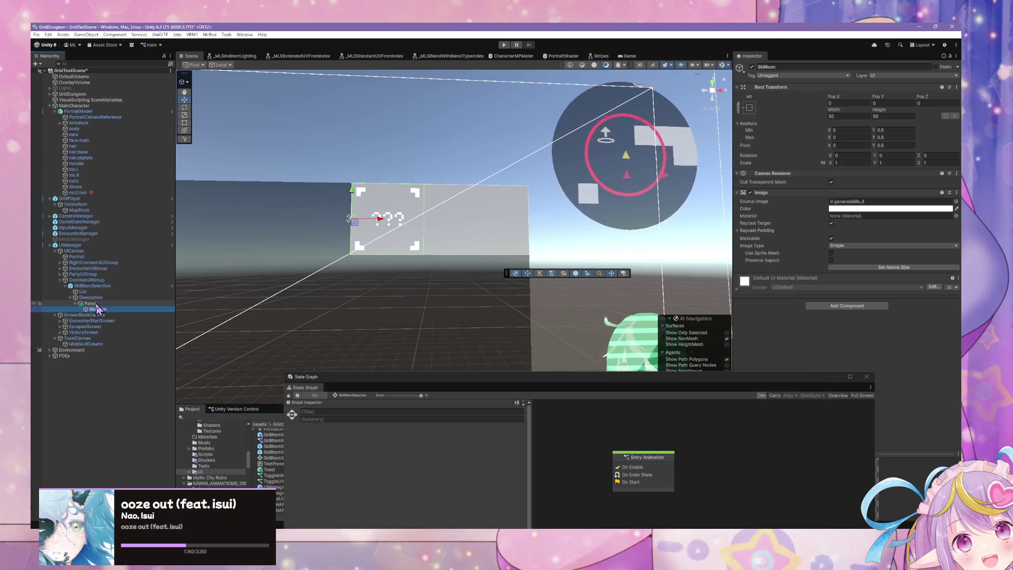
key("Up")
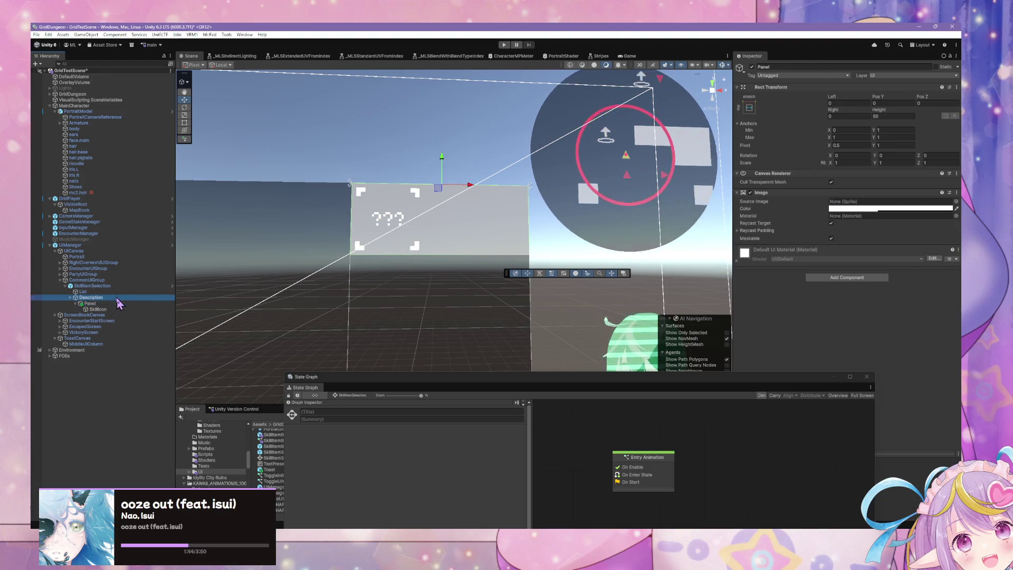
left_click(114, 309)
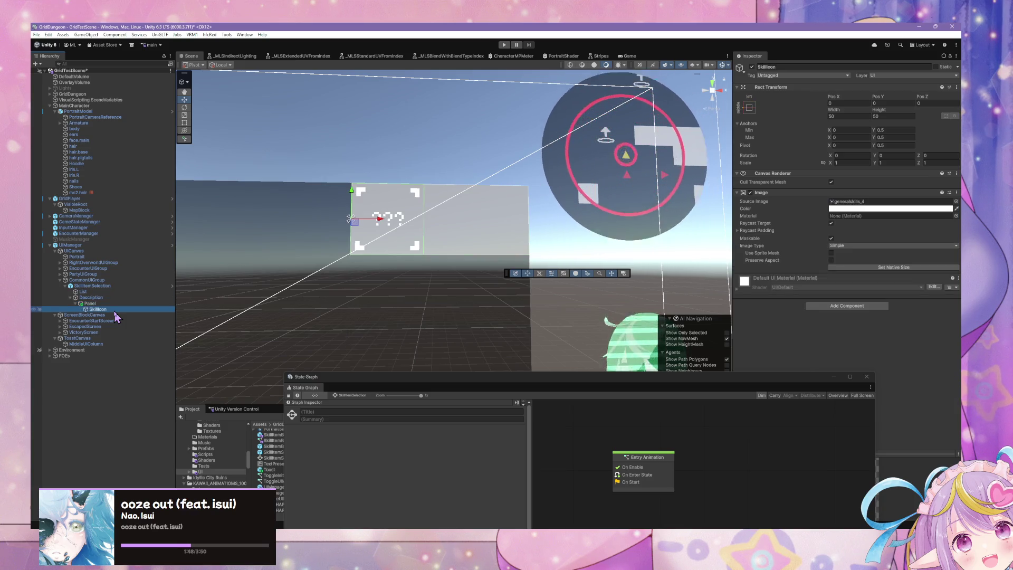
left_click(134, 304)
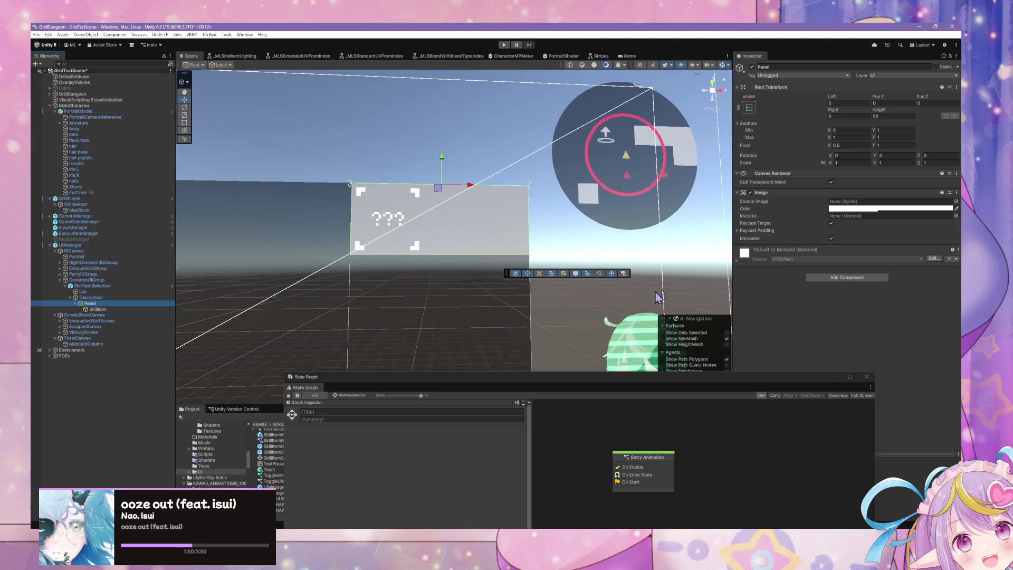
- Add a Horizontal Layout Group component to the Panel
left_click(844, 277)
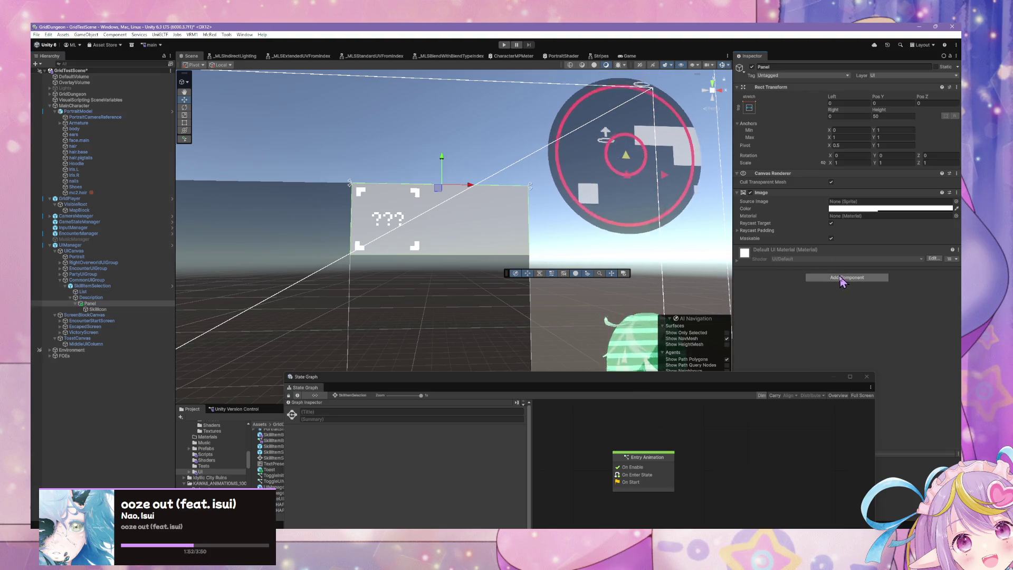
left_click(839, 280)
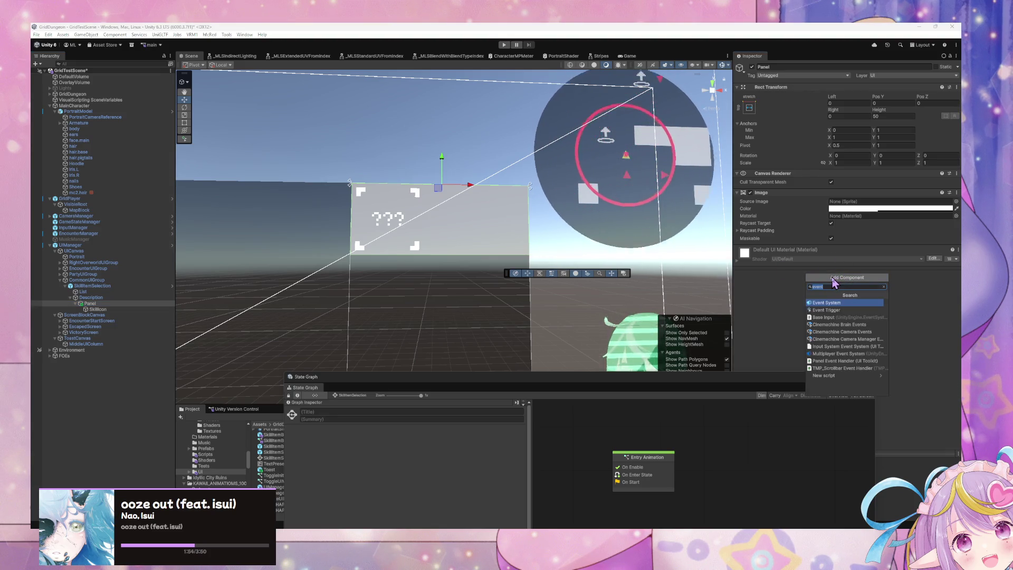
type("horizontal")
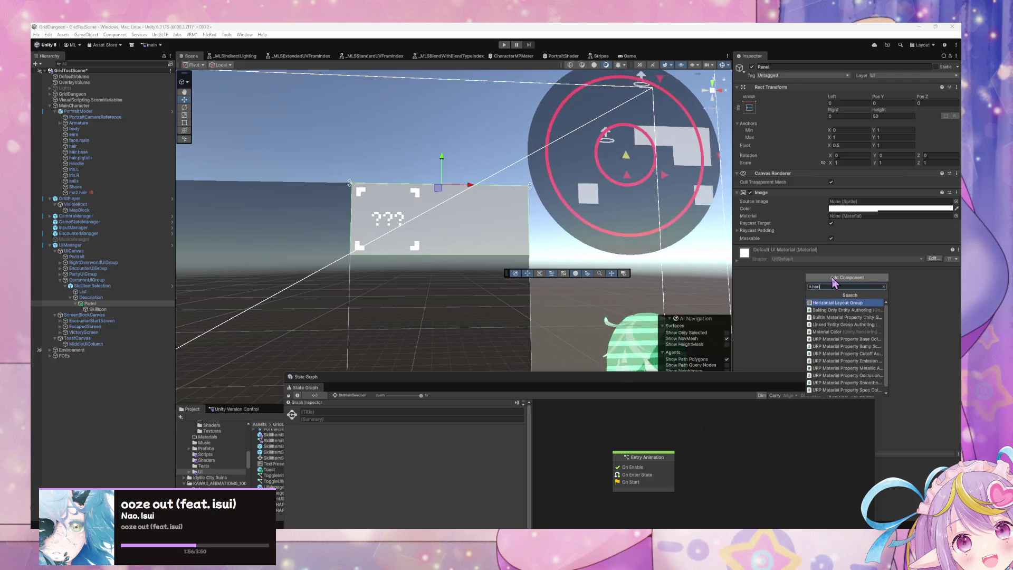
key("Return")
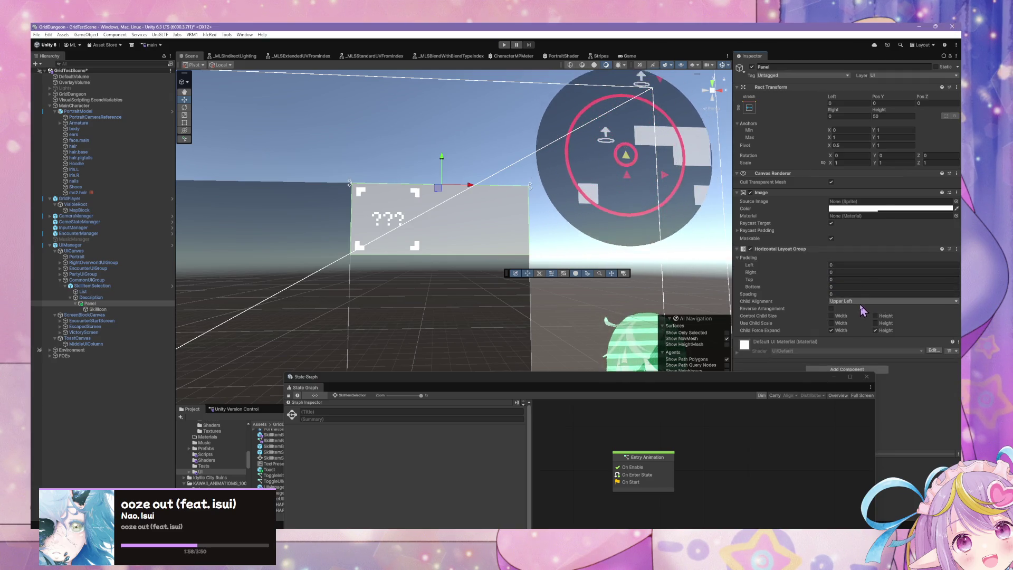
- Try Middle Center and Middle Left, then set Child Alignment to Upper Center
left_click(865, 301)
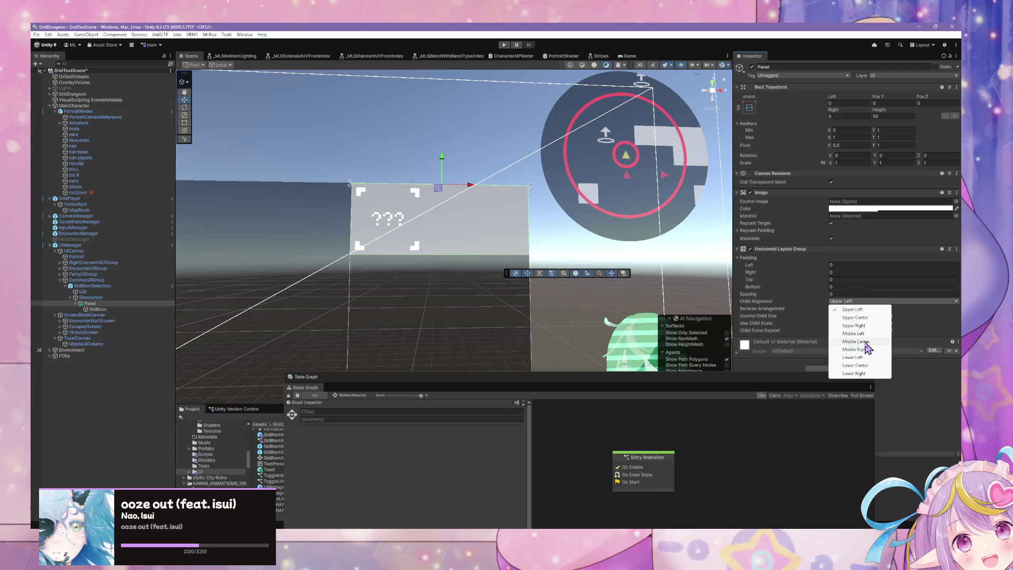
left_click(860, 342)
left_click(855, 301)
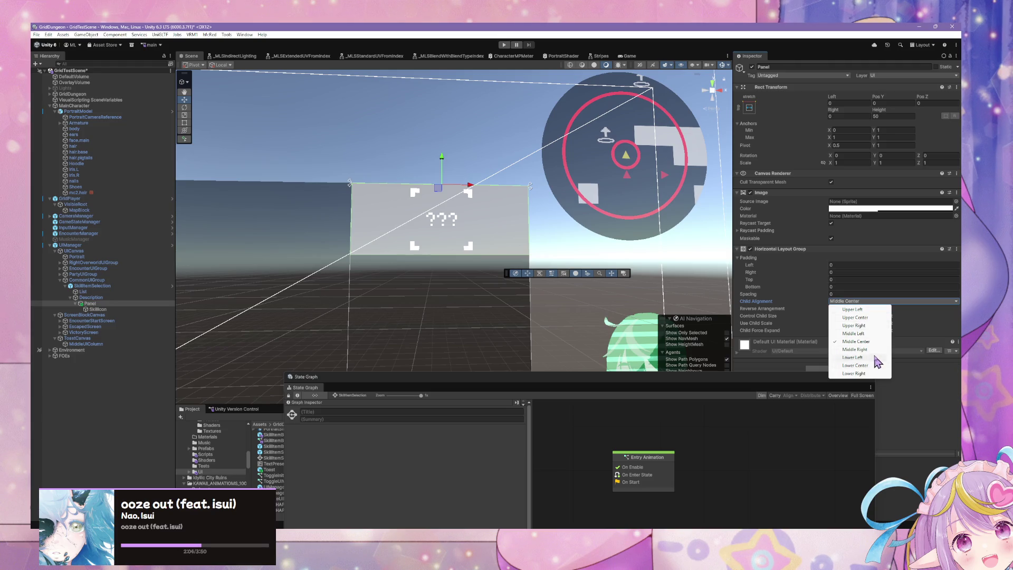
left_click(860, 334)
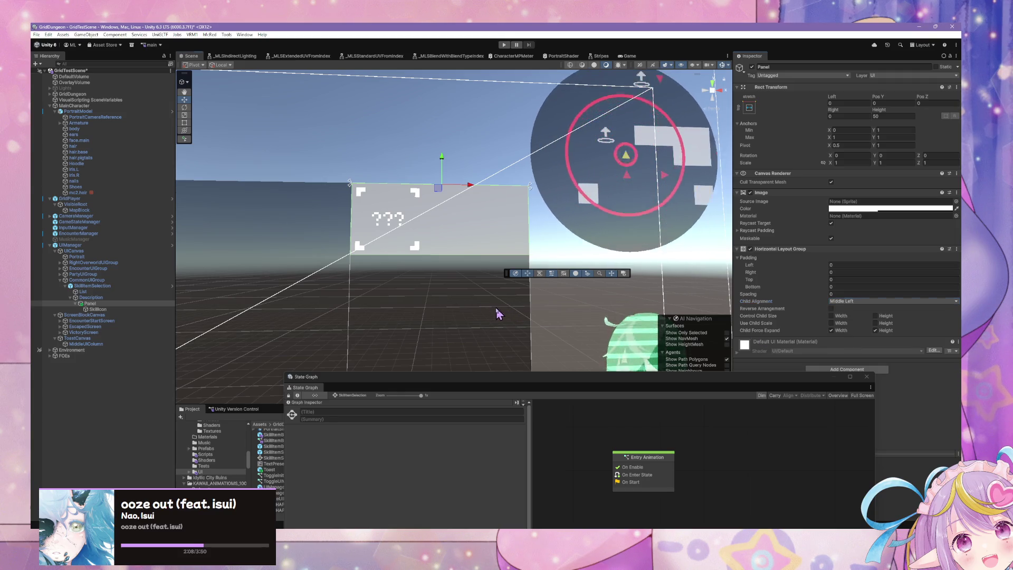
scroll(493, 241, "up", 5)
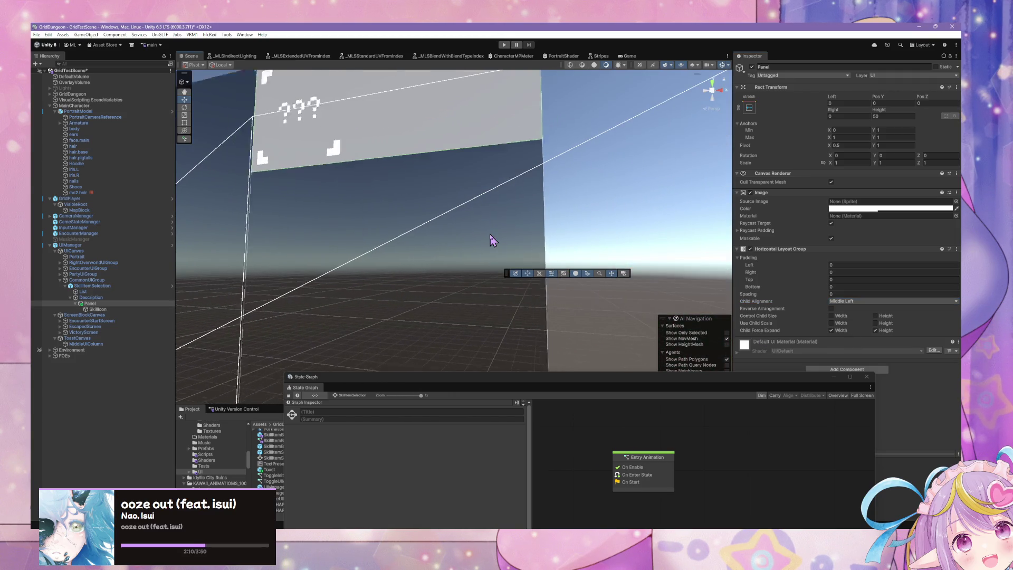
scroll(494, 241, "down", 5)
left_click(868, 302)
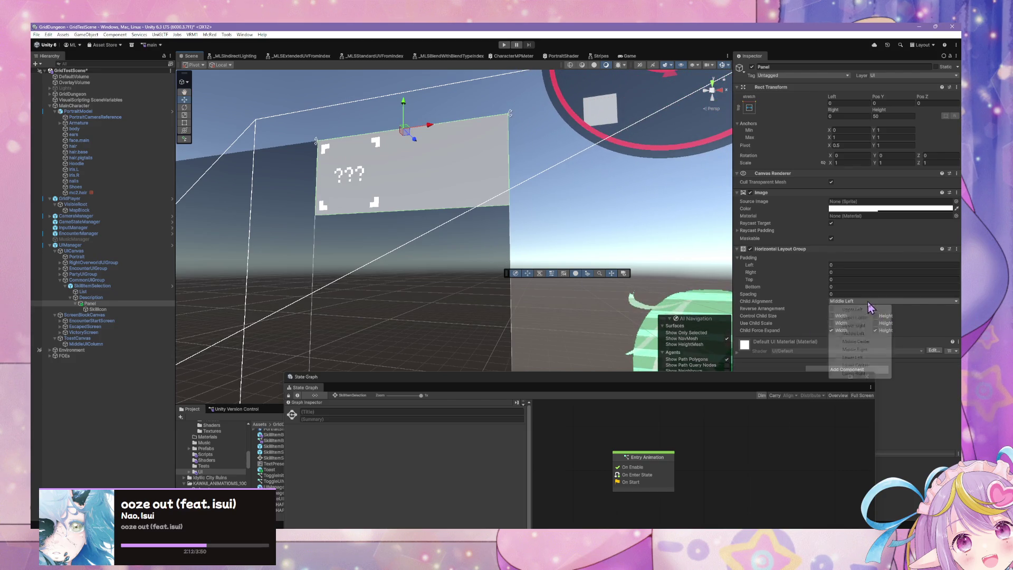
key("Escape")
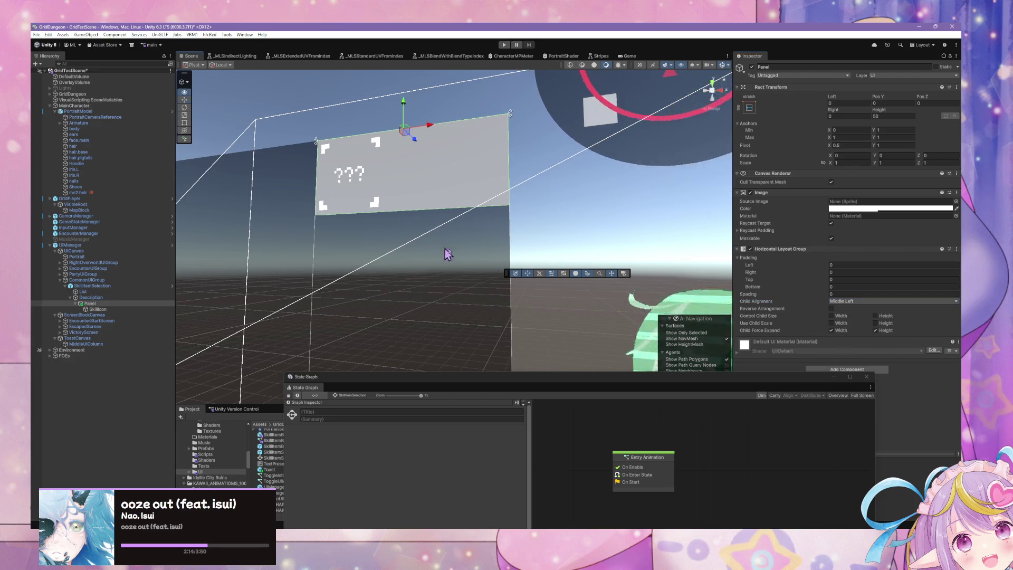
key("f")
left_click(861, 302)
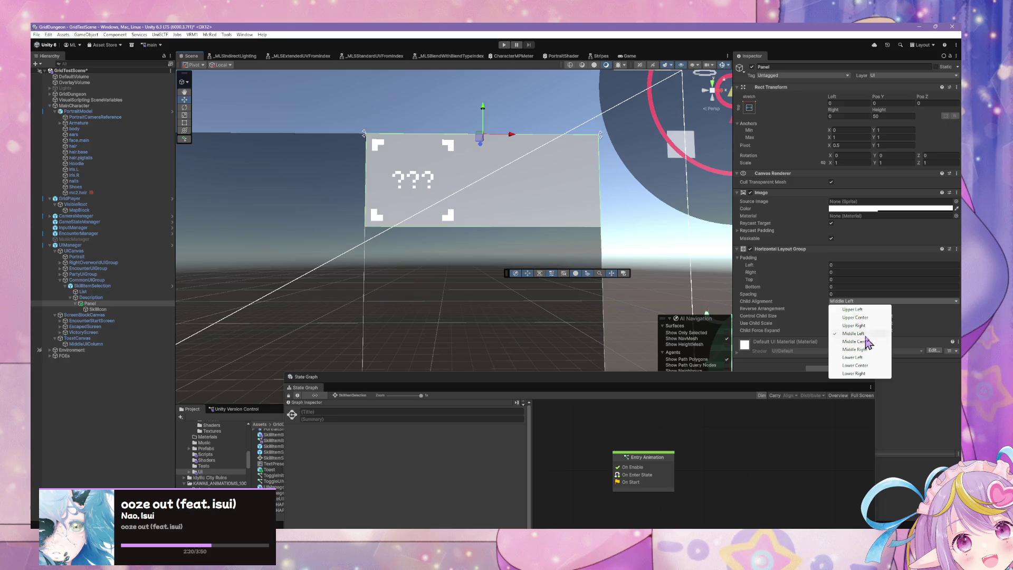
left_click(854, 317)
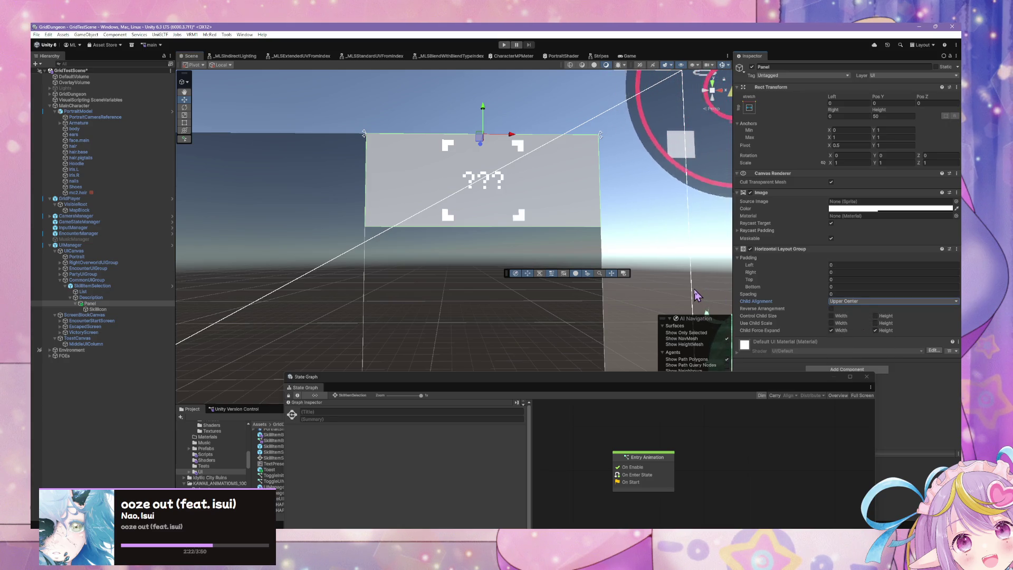
- Reselect the Panel and duplicate it with Ctrl+D
left_click(120, 310)
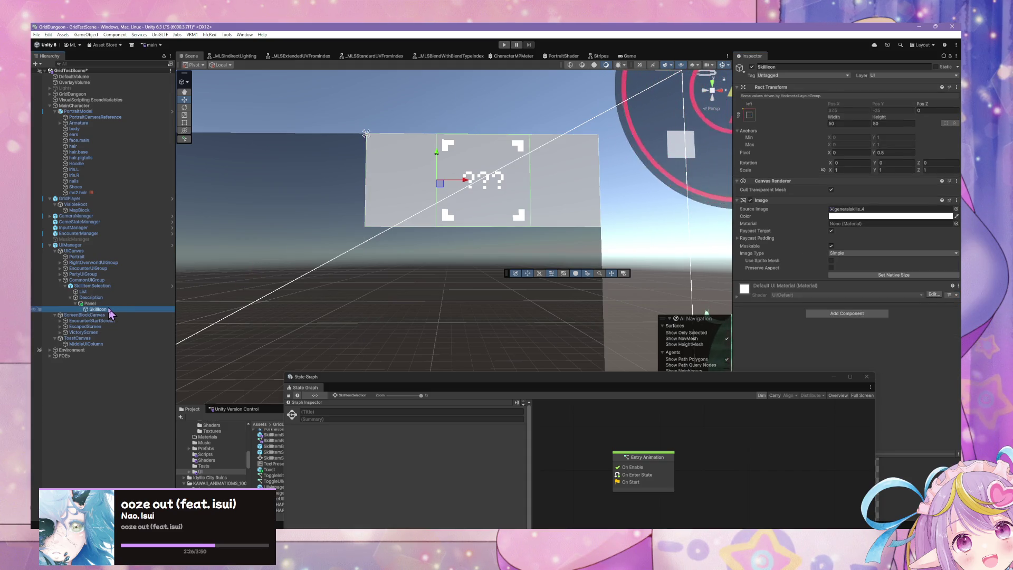
left_click(104, 305)
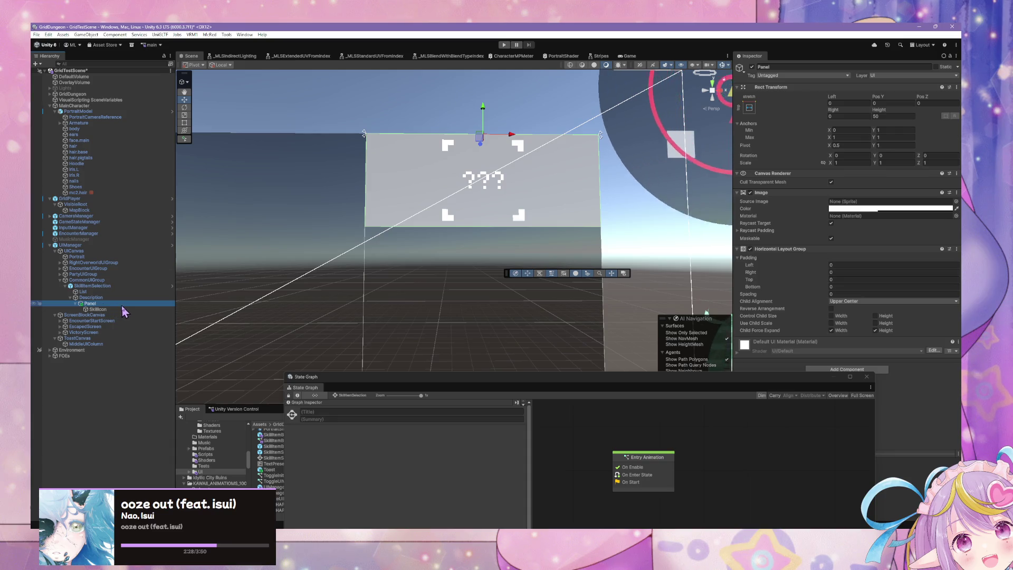
key("ctrl+d")
- Place Panel (1) inside the Panel beside SkillIcon and check its anchor presets
mouse_move(96, 316)
left_mouse_down()
mouse_move(105, 311)
mouse_move(99, 320)
left_mouse_up()
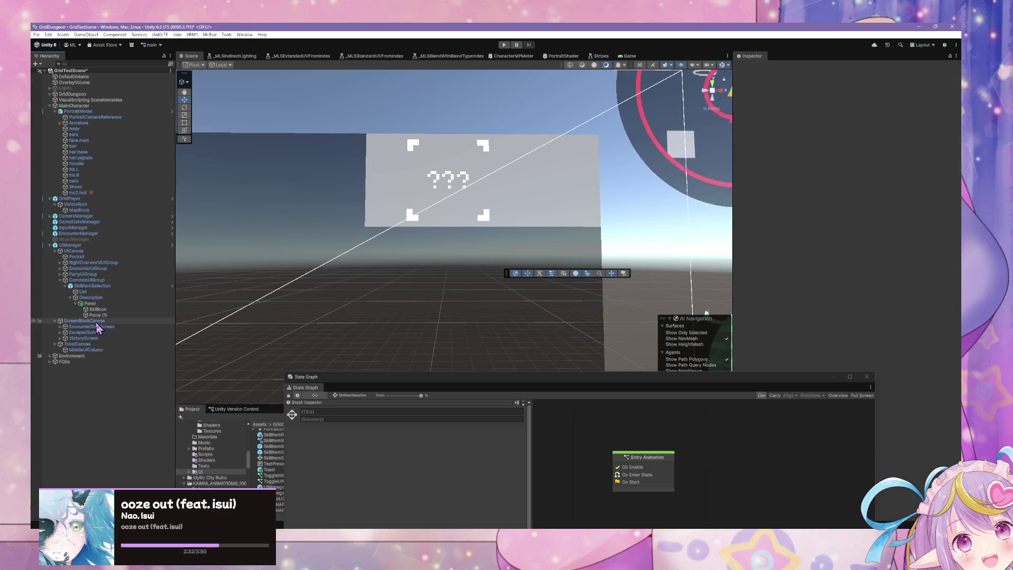
left_click(98, 309)
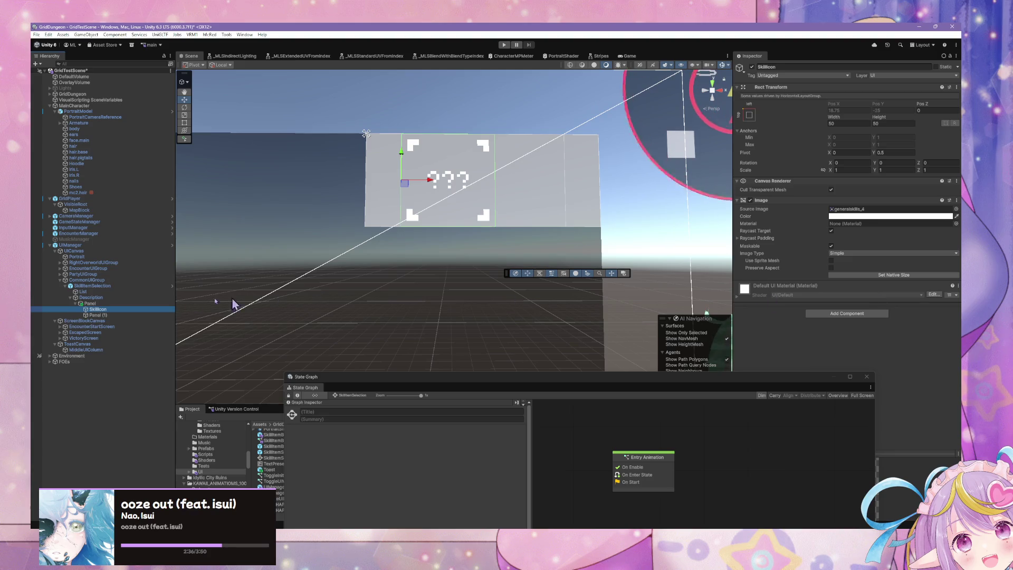
left_click(110, 315)
left_click(749, 115)
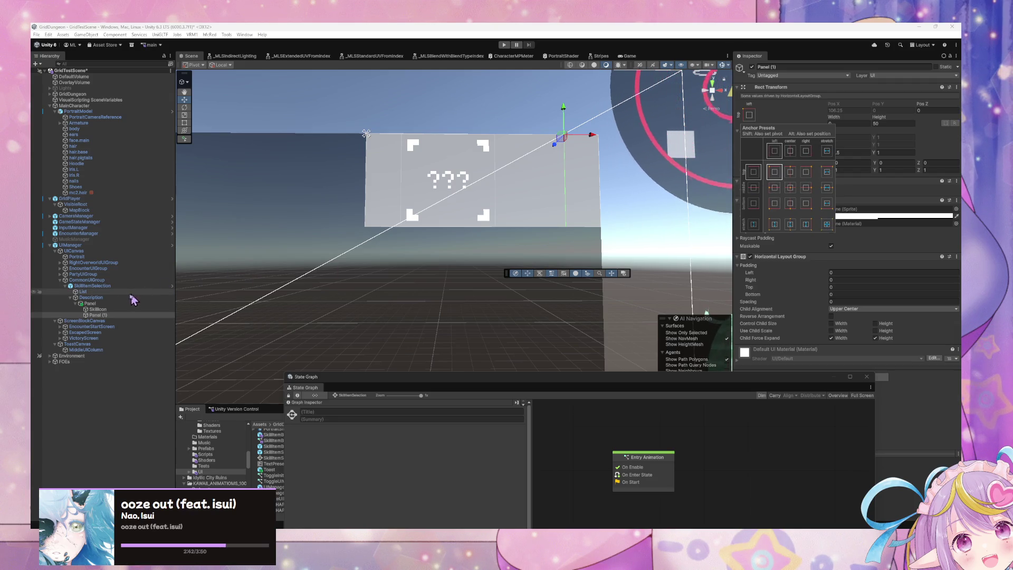
left_click(105, 310)
- Add a Layout Element component to SkillIcon, then select Panel (1)
left_click(831, 313)
type("hori")
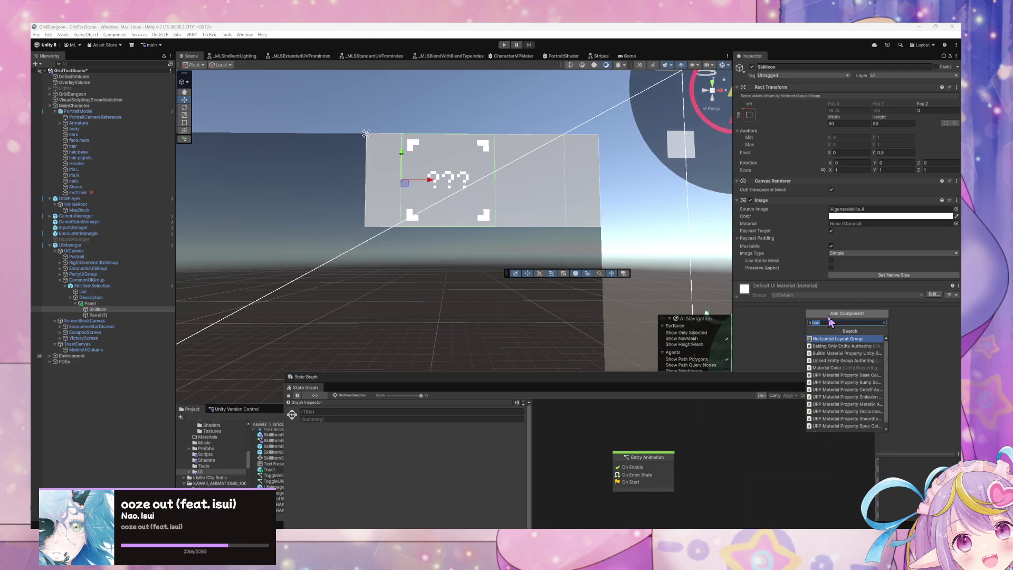
key("BackSpace")
key("BackSpace")
key("BackSpace")
type("layout")
key("Return")
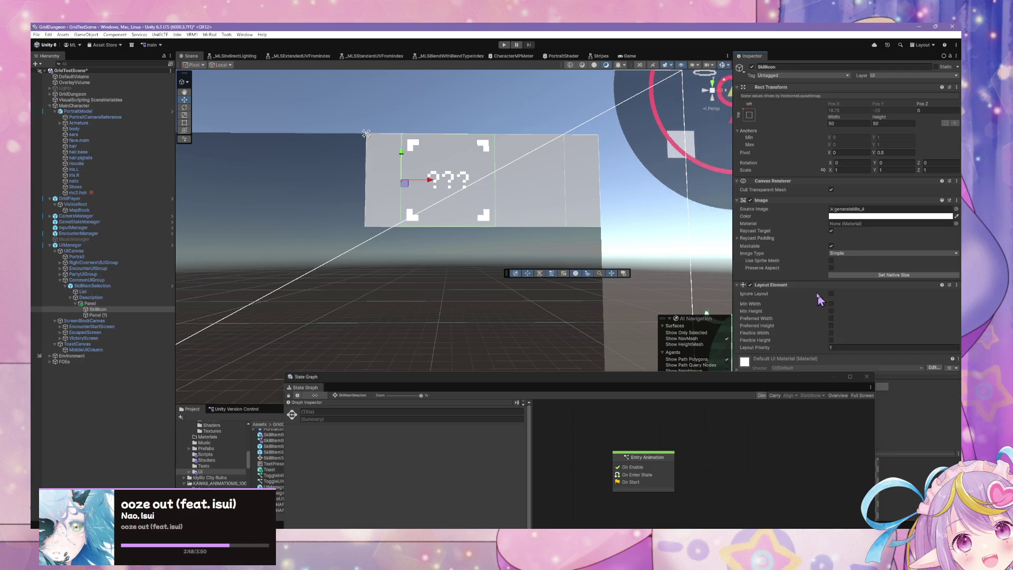
left_click(101, 315)
left_click(98, 309)
left_click(102, 315)
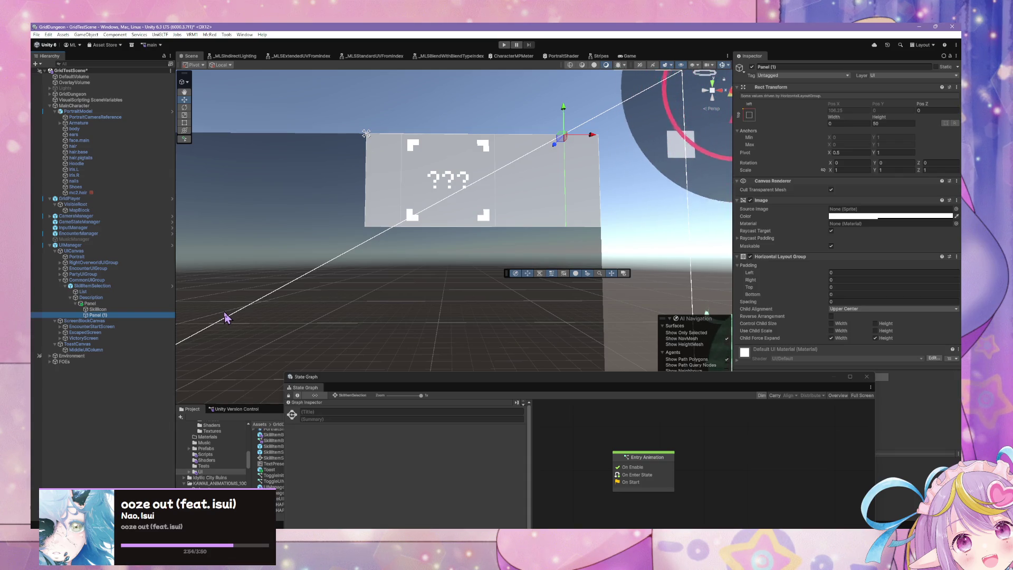
- Color Panel (1) red, stretch it horizontally, and set its width to about 35.9
left_click(891, 216)
left_click_drag(897, 260, 919, 264)
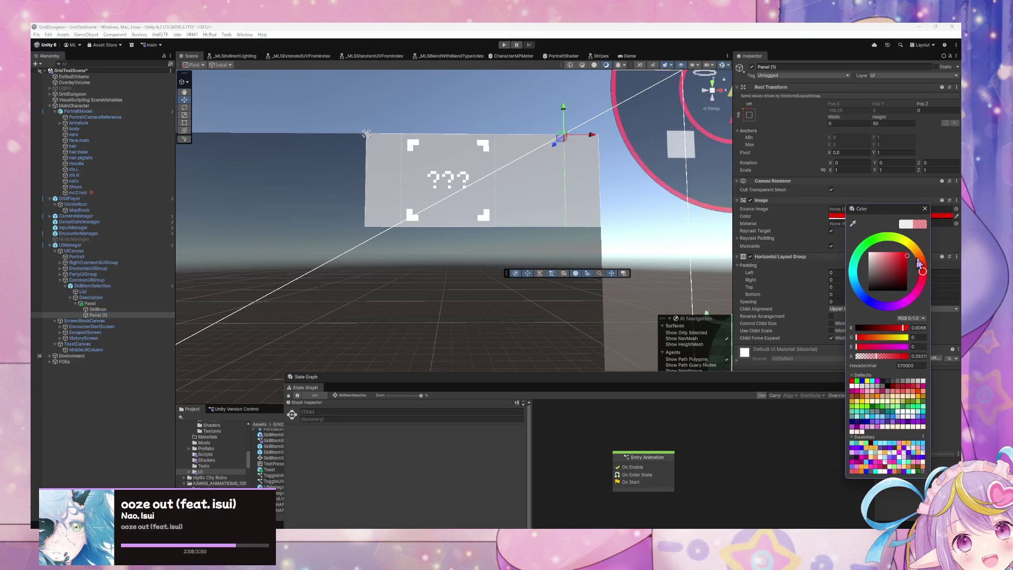
left_click(949, 225)
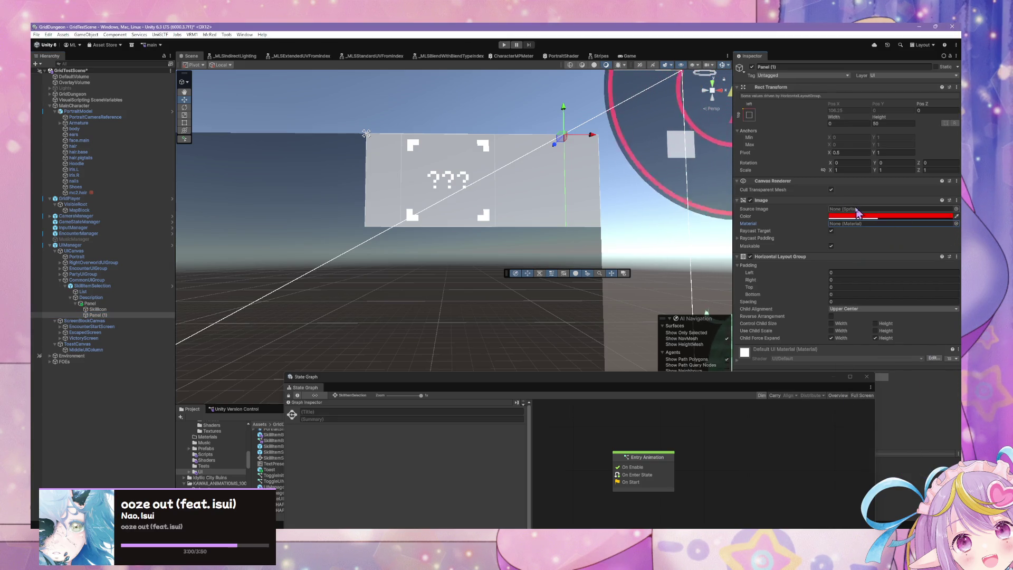
left_click(749, 115)
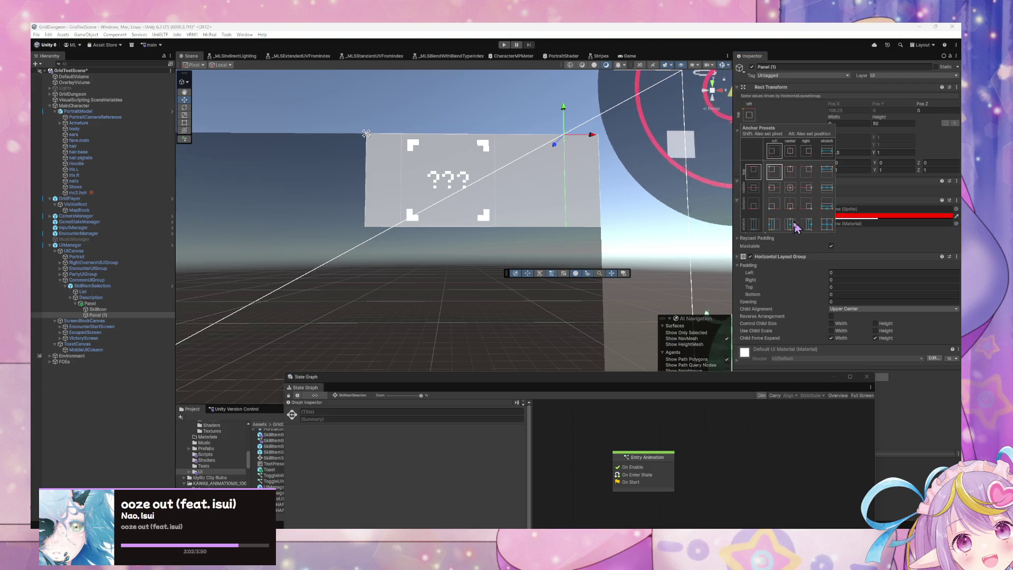
left_click(831, 188)
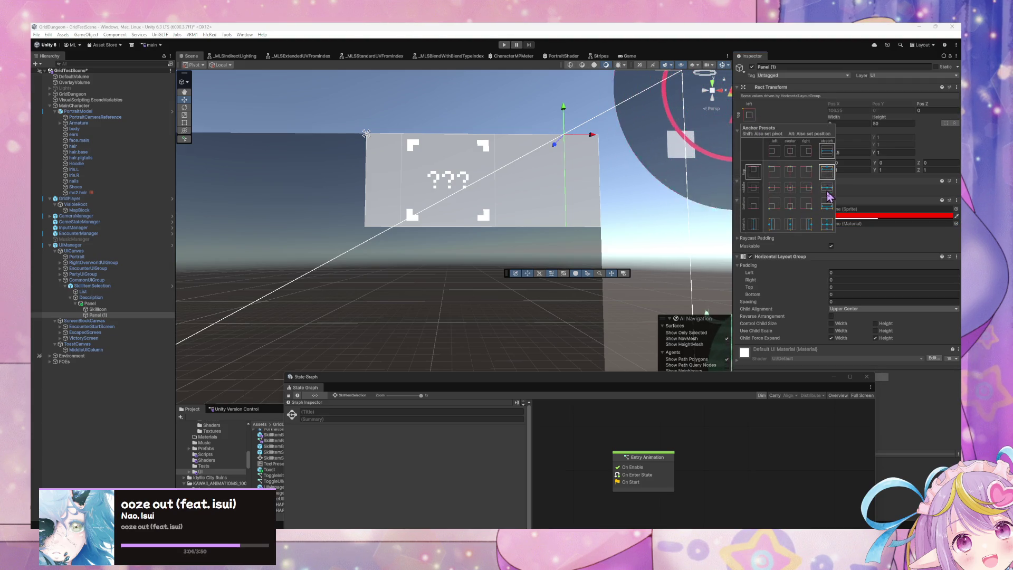
left_click(884, 131)
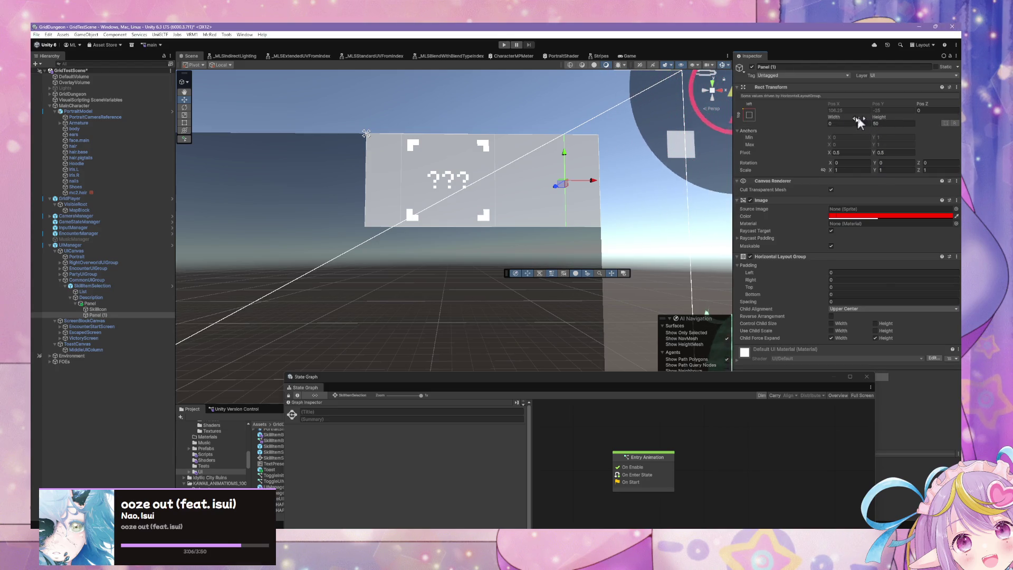
mouse_move(831, 121)
left_mouse_down()
mouse_move(876, 121)
mouse_move(866, 121)
left_mouse_up()
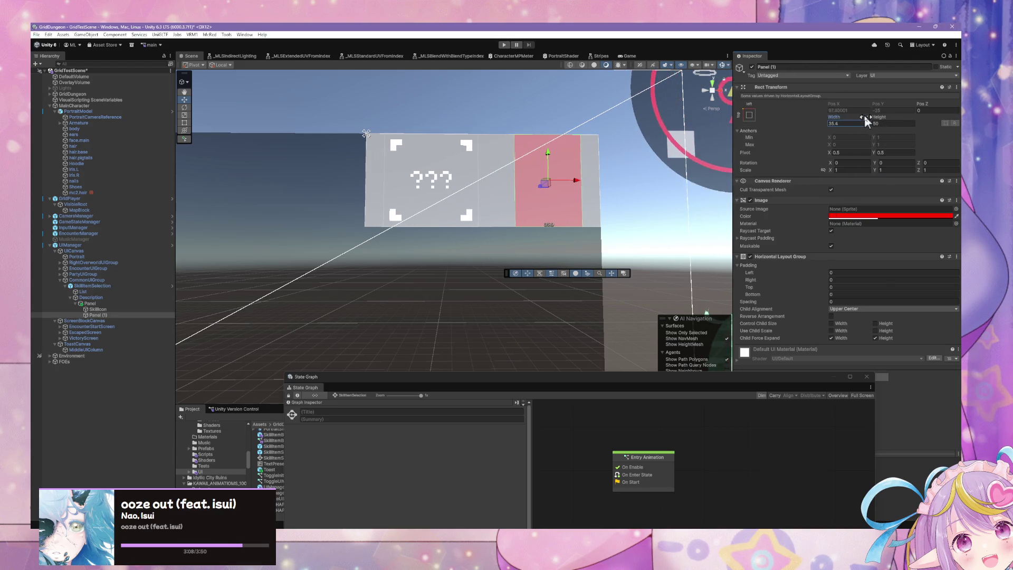
- Untick Child Force Expand Width and remove the Panel's Horizontal Layout Group
left_click(129, 309)
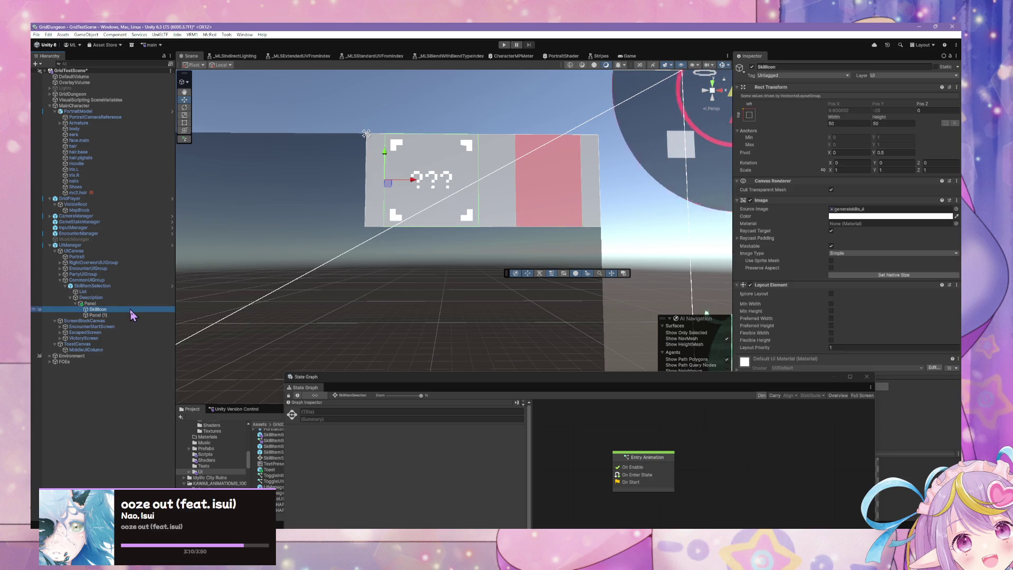
left_click(134, 303)
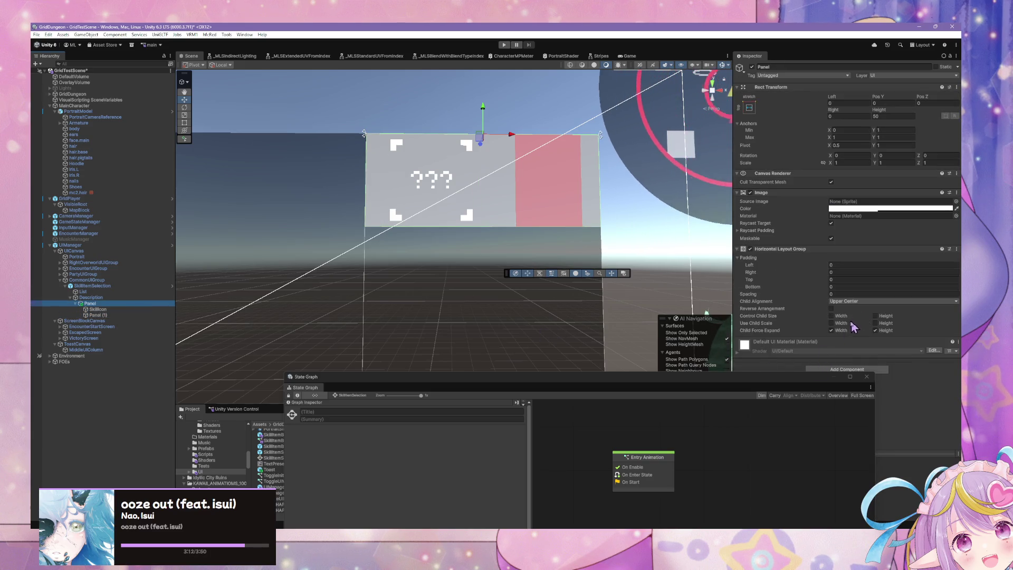
left_click(831, 330)
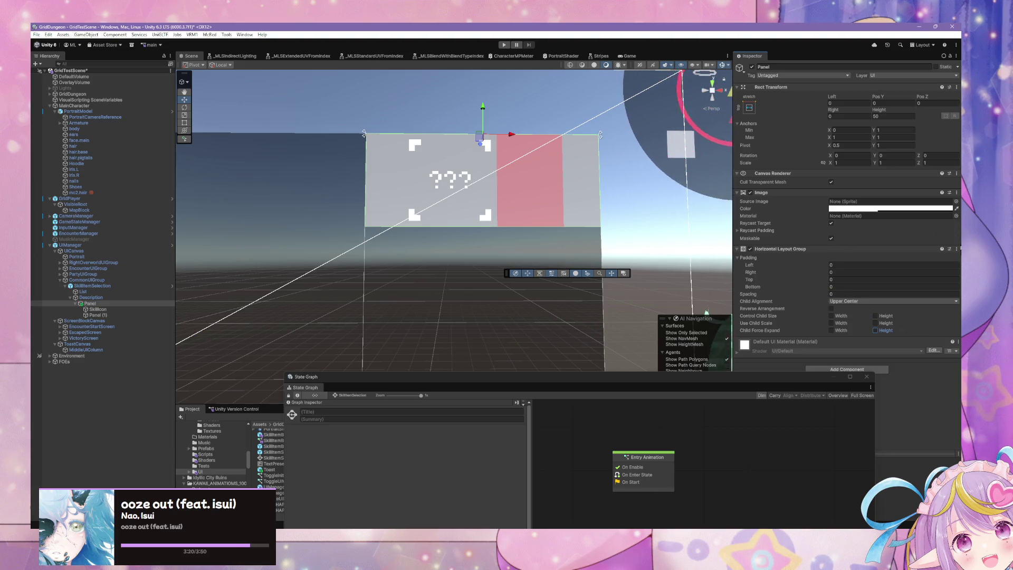
left_click(956, 248)
left_click(897, 265)
left_click(844, 277)
- Add a Vertical Layout Group stacking SkillIcon above red Panel (1), then select Description
type("layou")
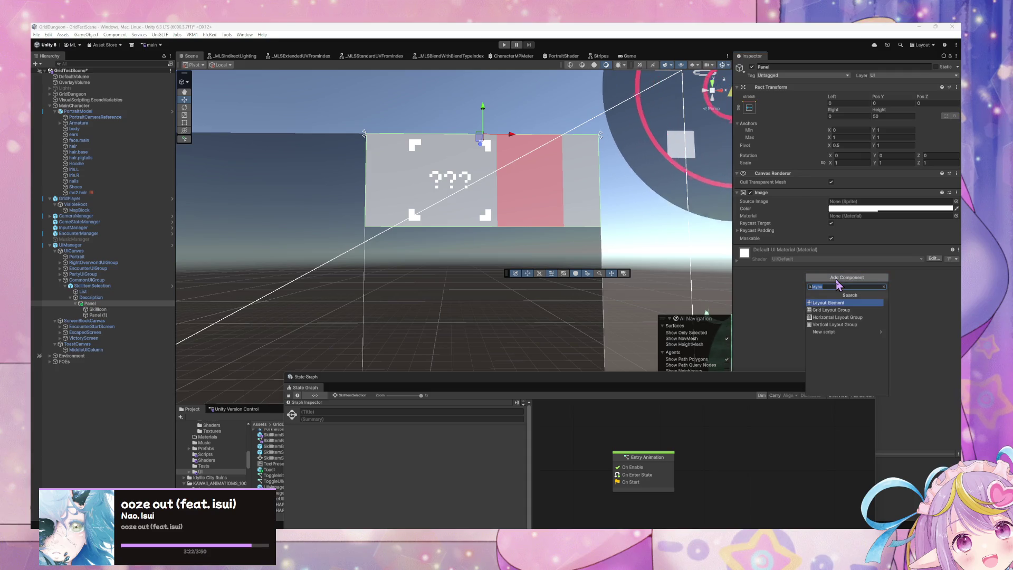
type("ve")
left_click(841, 303)
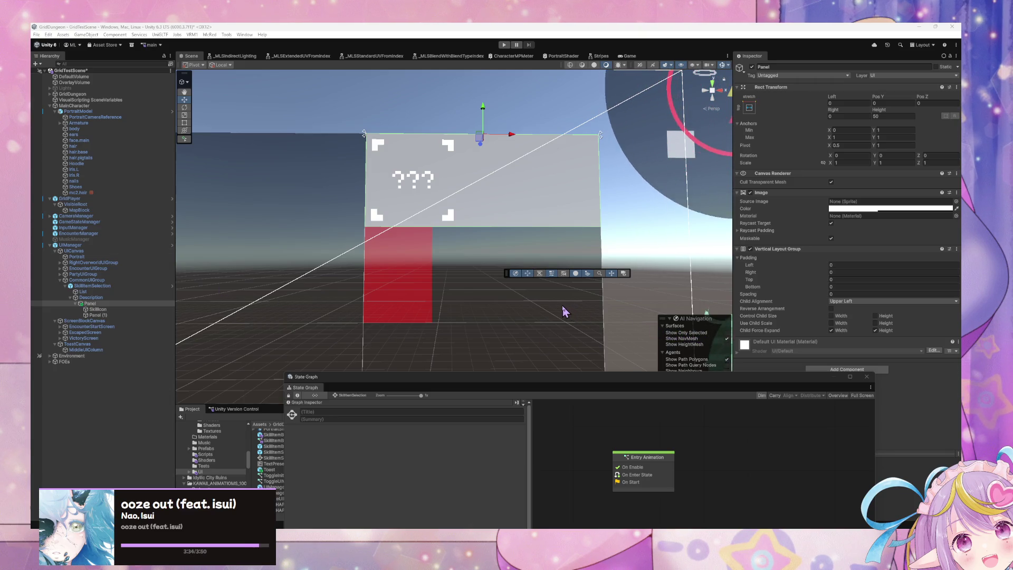
scroll(388, 289, "down", 5)
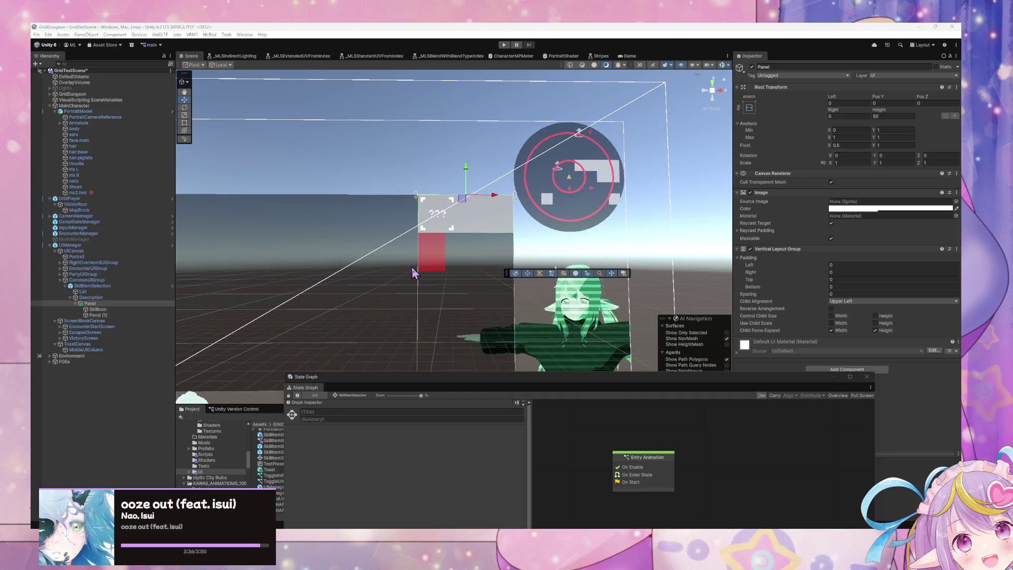
left_click(90, 297)
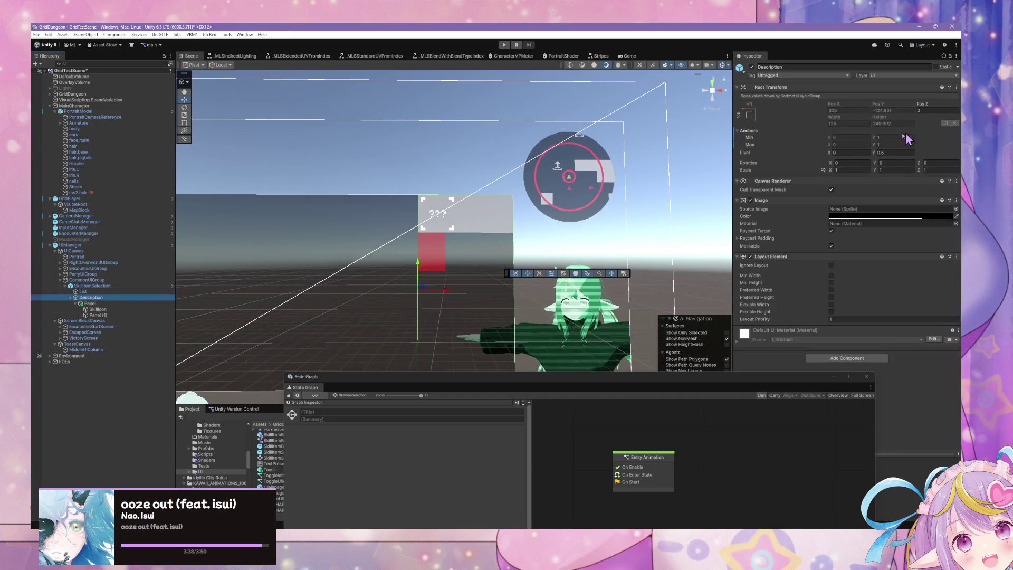
- Anchor Description to the right-stretch preset
left_click(748, 116)
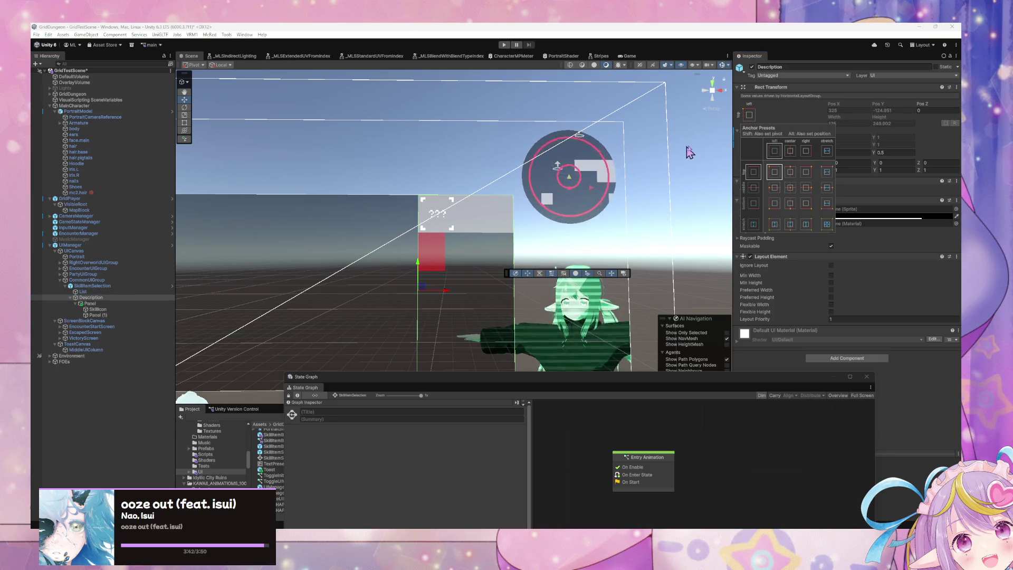
left_click(807, 224)
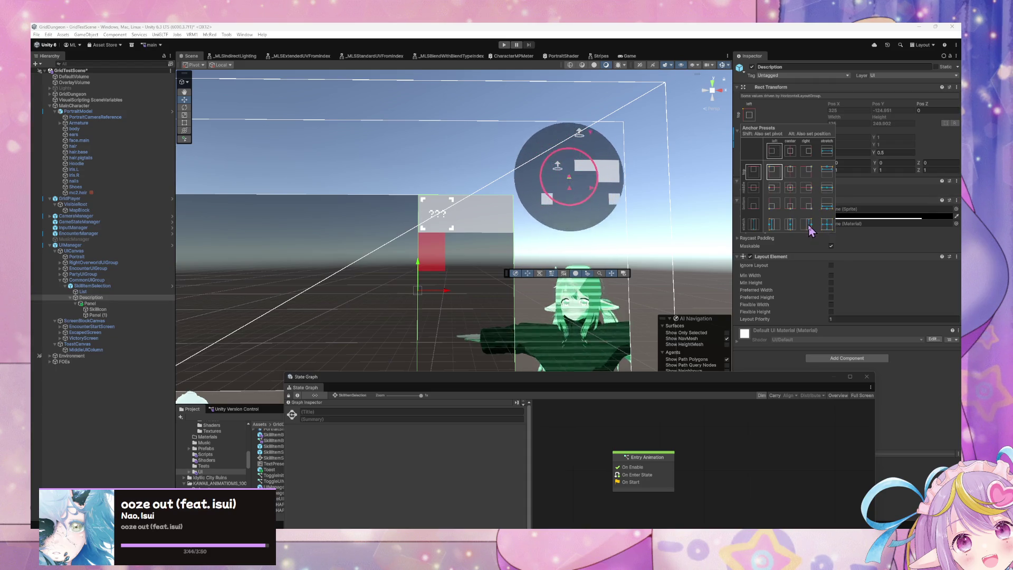
left_click(525, 219)
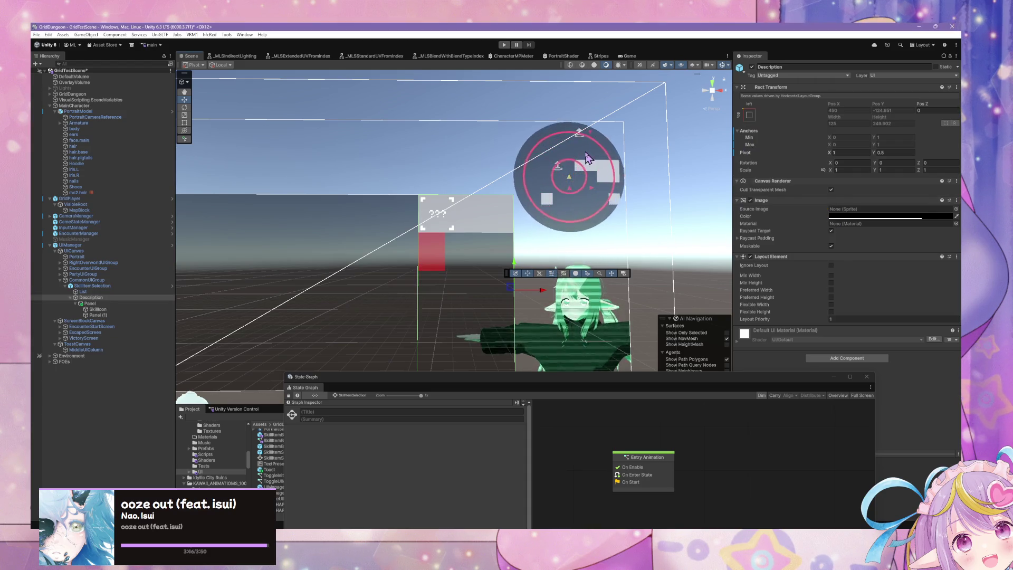
left_click_drag(524, 218, 531, 179)
scroll(530, 180, "up", 2)
- Copy the Panel's Vertical Layout Group component so it can go on Description
left_click(98, 309)
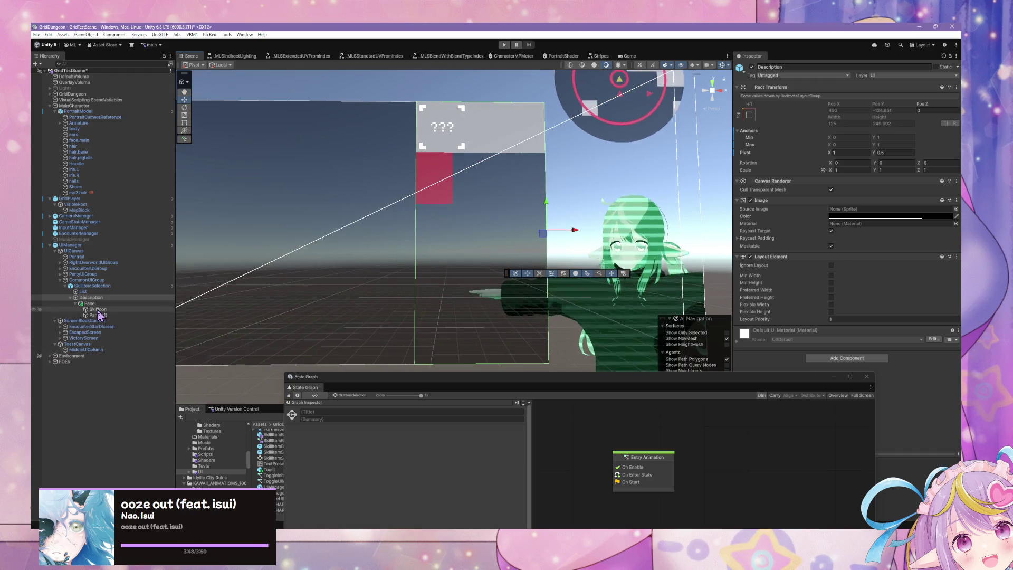
left_click(90, 303)
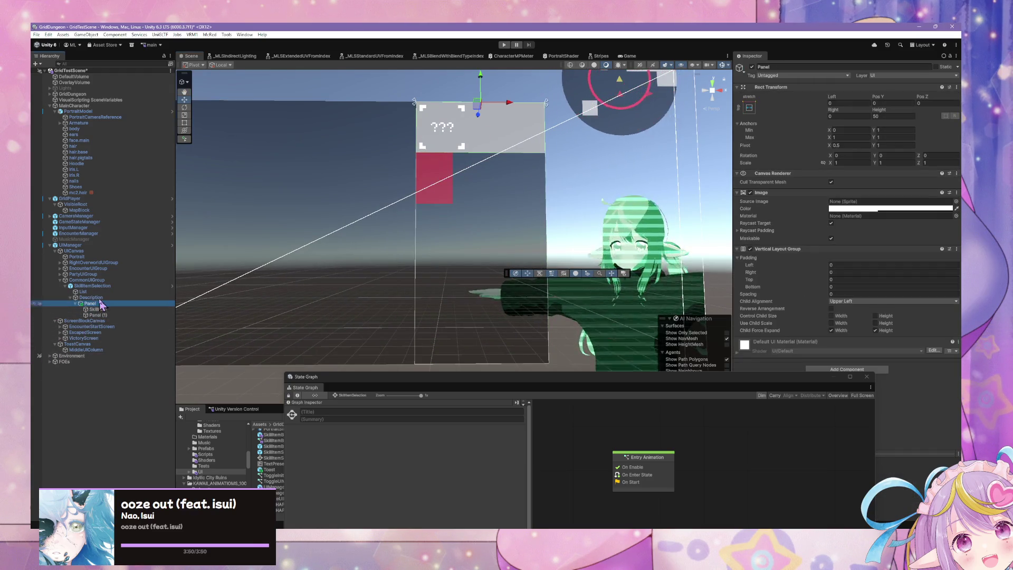
left_click(91, 297)
left_click(89, 304)
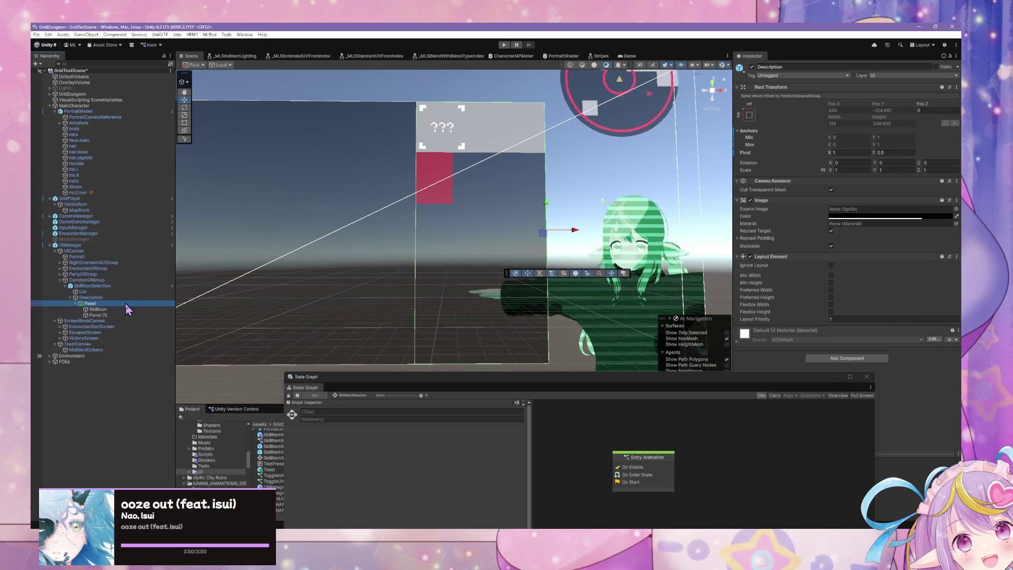
left_click(957, 250)
left_click(939, 310)
left_click(113, 298)
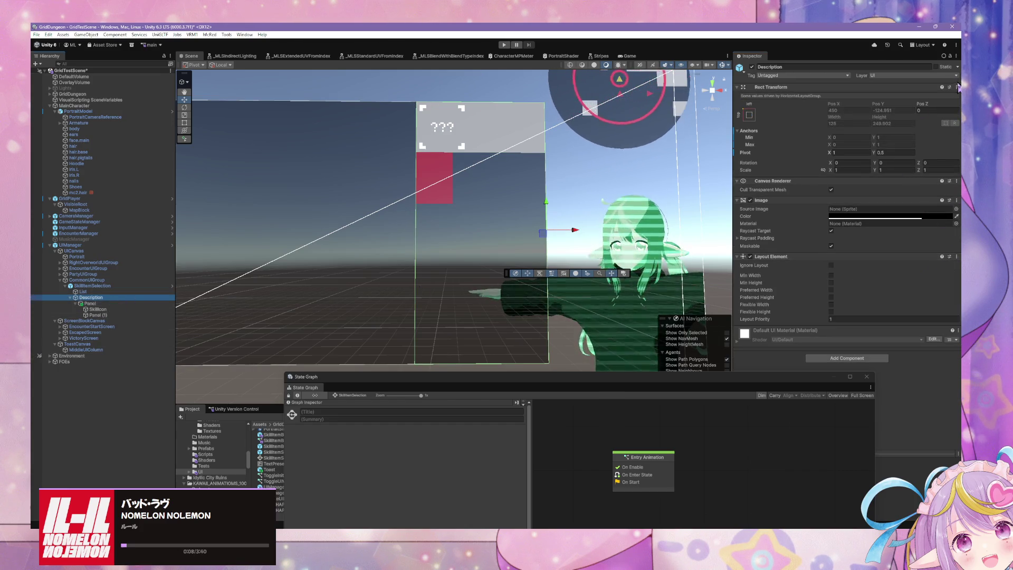
left_click(957, 87)
- Paste the vertical layout onto Description and move SkillIcon and Panel (1) directly under it
mouse_move(918, 172)
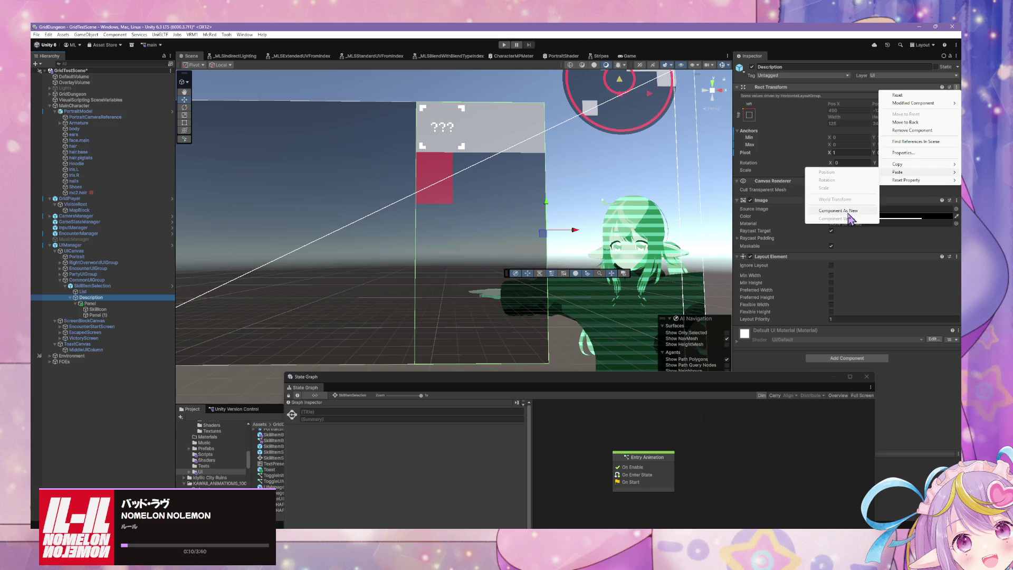
left_click(844, 174)
scroll(448, 240, "down", 1)
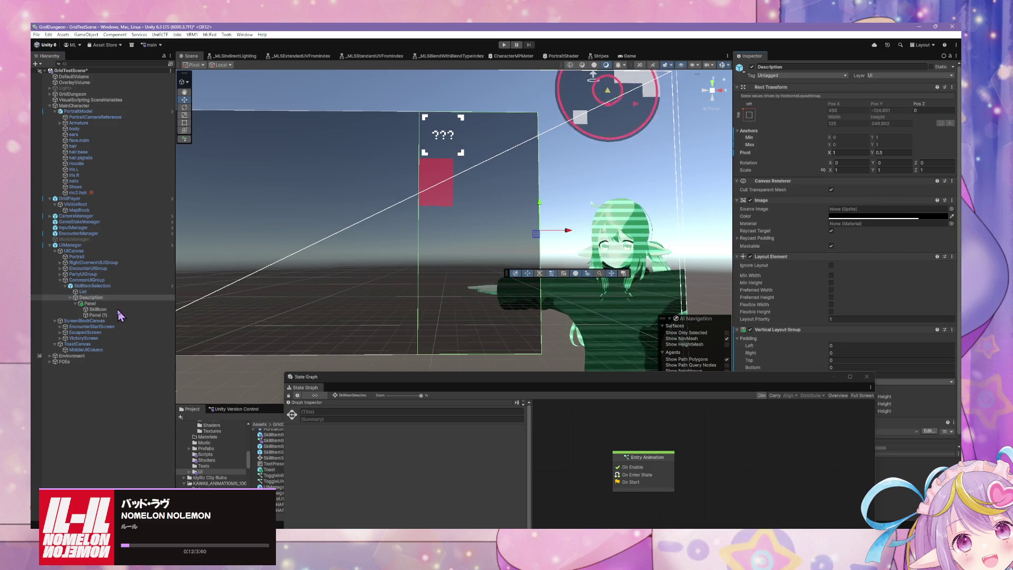
left_click(97, 309)
left_click(95, 315, "shift")
left_click_drag(95, 315, 93, 303)
- Delete the empty old Panel and set Description's layout to Upper Center without Force Expand Width
left_click(90, 303)
key("Delete")
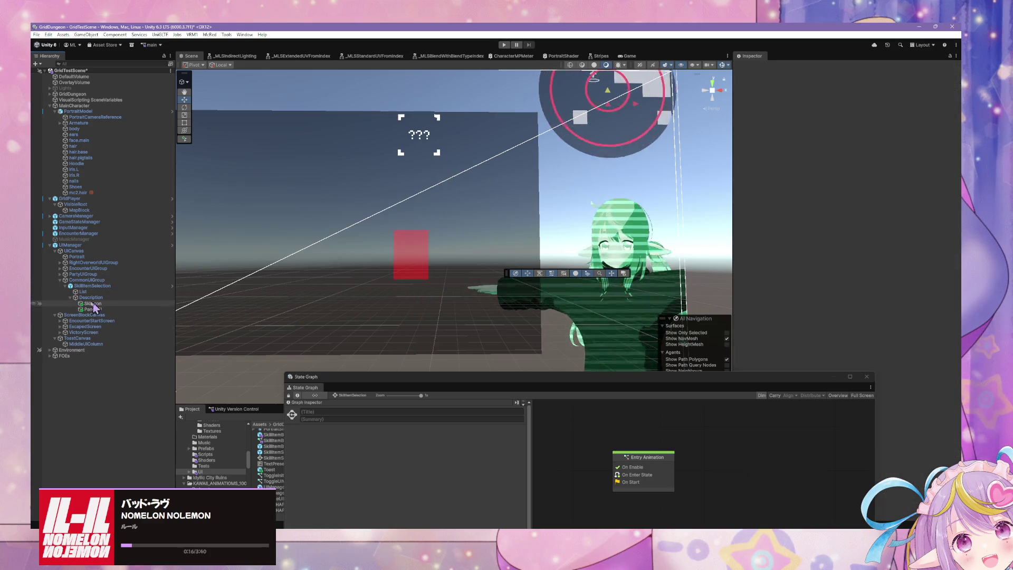
left_click(91, 297)
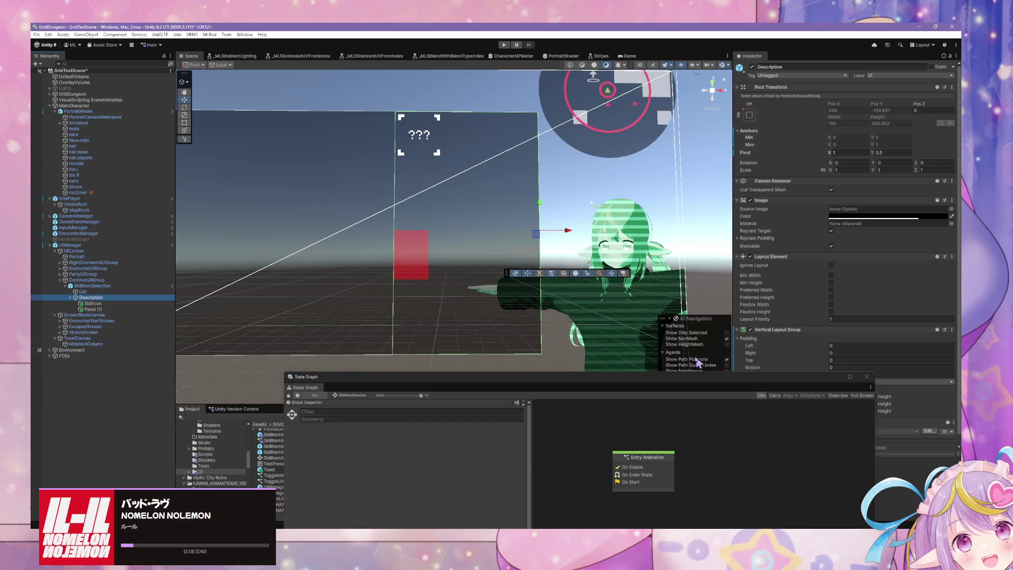
mouse_move(686, 376)
left_mouse_down()
mouse_move(493, 407)
mouse_move(489, 417)
left_mouse_up()
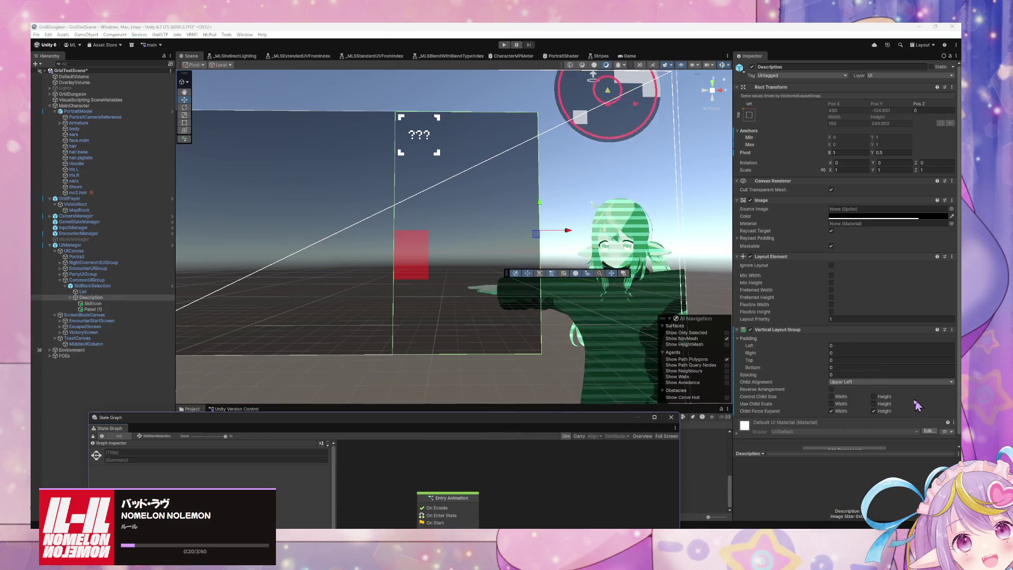
left_click(832, 411)
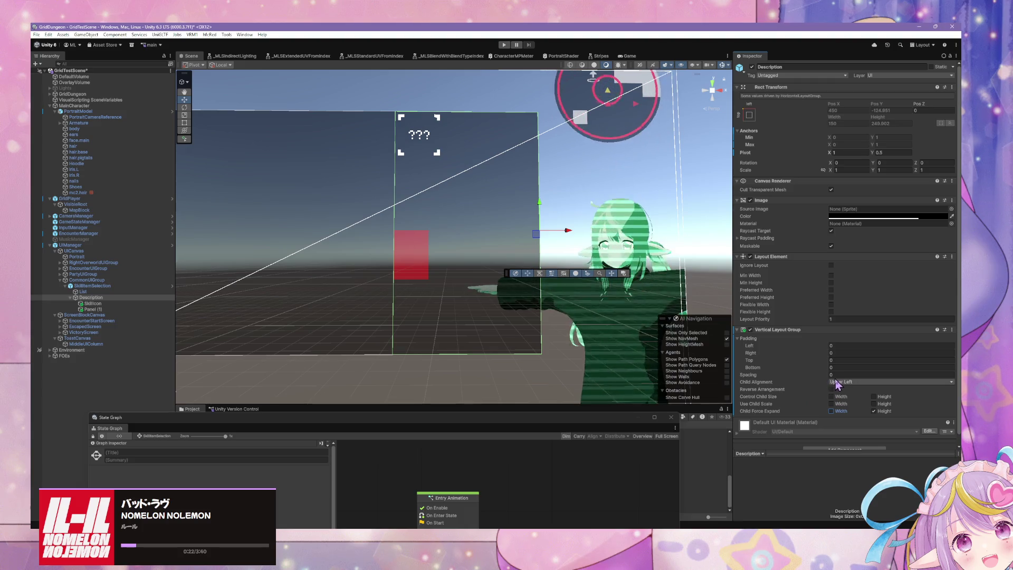
left_click(836, 382)
left_click(874, 399)
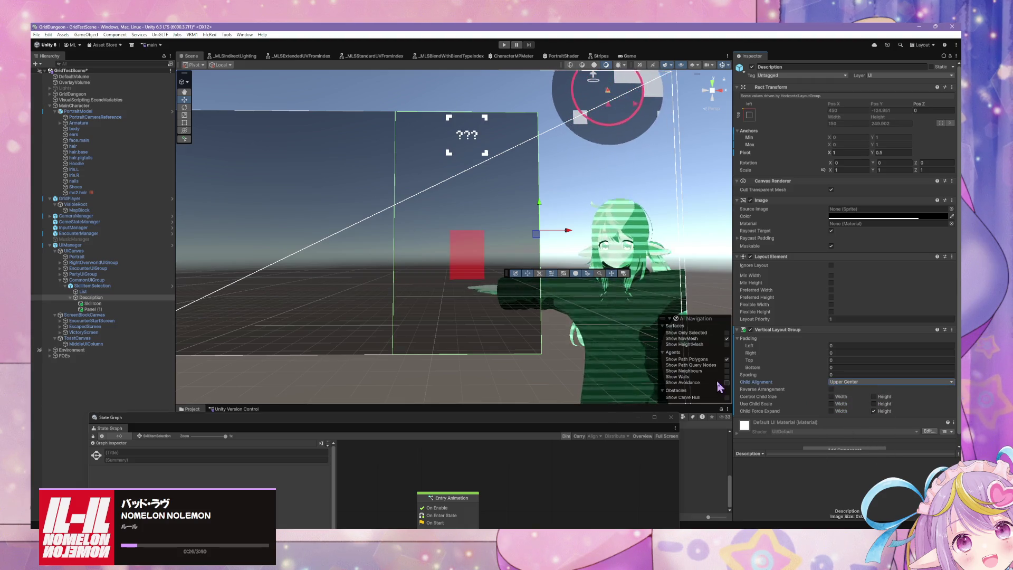
left_click(132, 310)
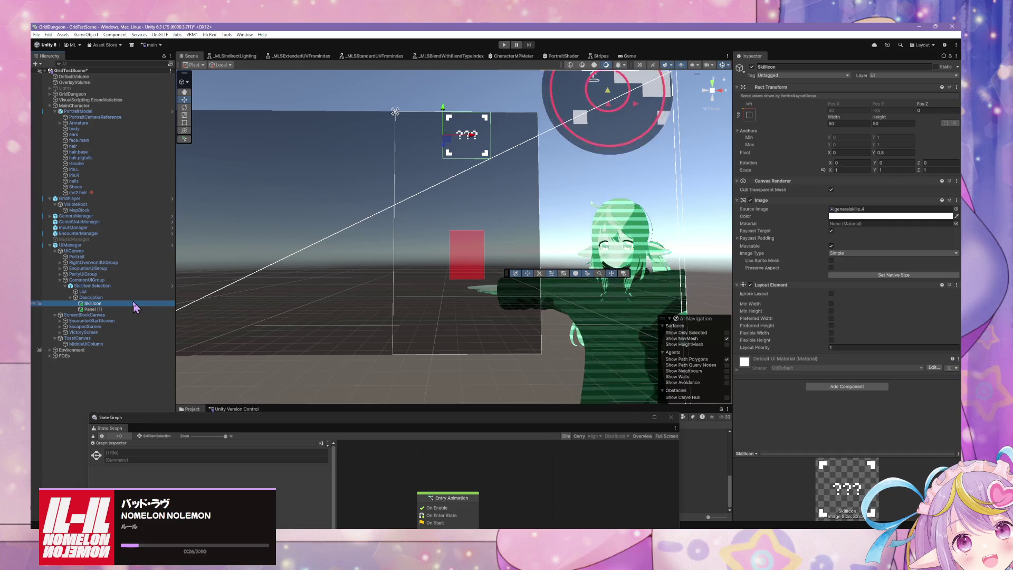
- Look over Description, SkillIcon and ScreenBlockCanvas, ending on the red Panel (1)
left_click(129, 298)
left_click(126, 304)
left_click(124, 309)
left_click(121, 304)
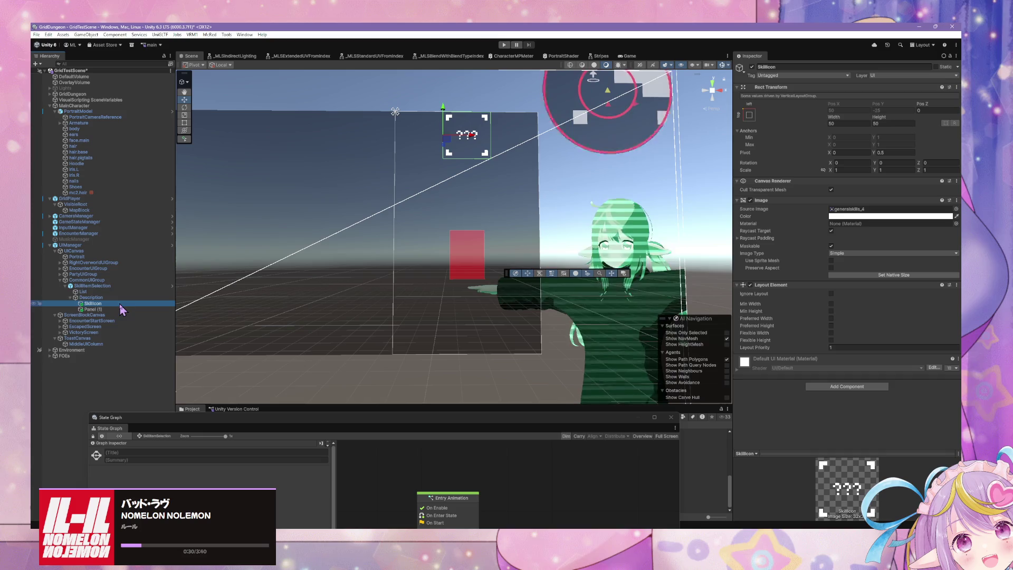
left_click(106, 315)
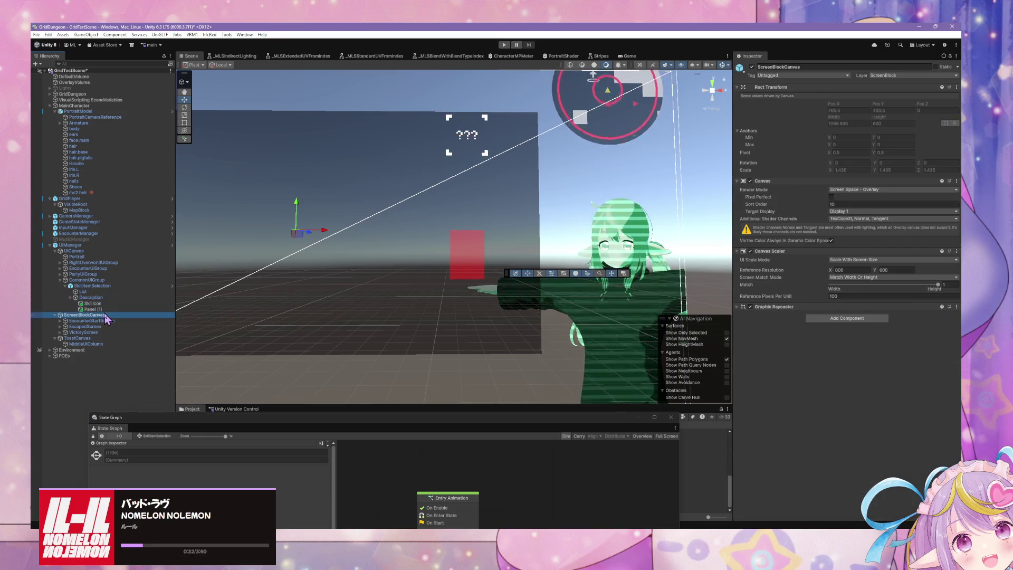
left_click(122, 310)
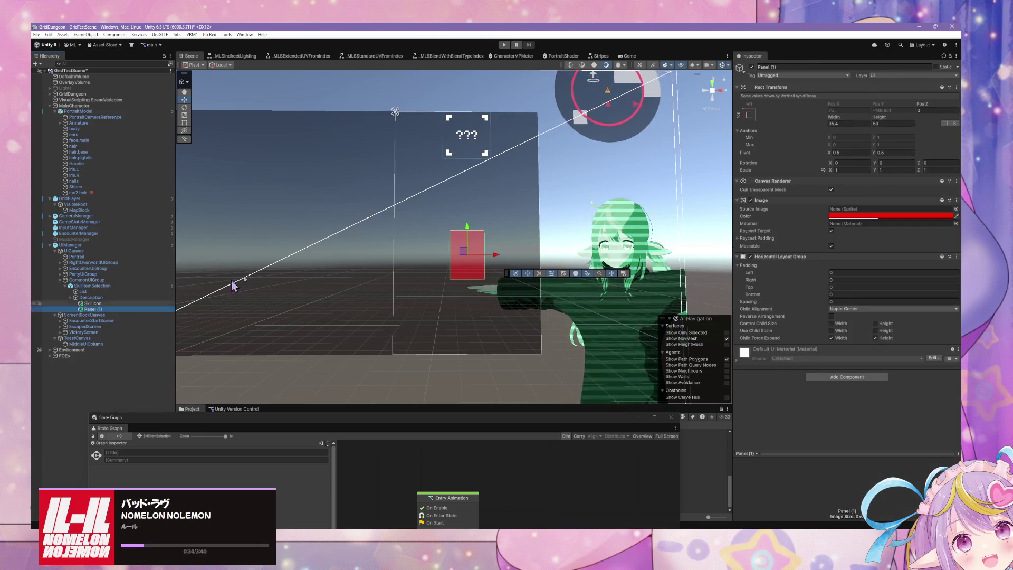
- Anchor Panel (1) to middle centre and drag its width to about -121.42
left_click(749, 114)
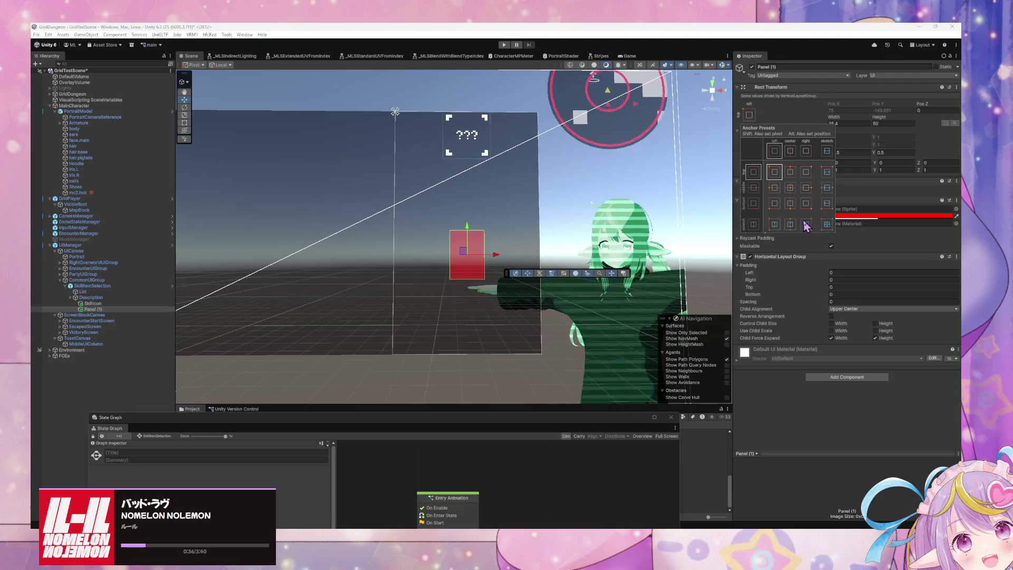
left_click(830, 207)
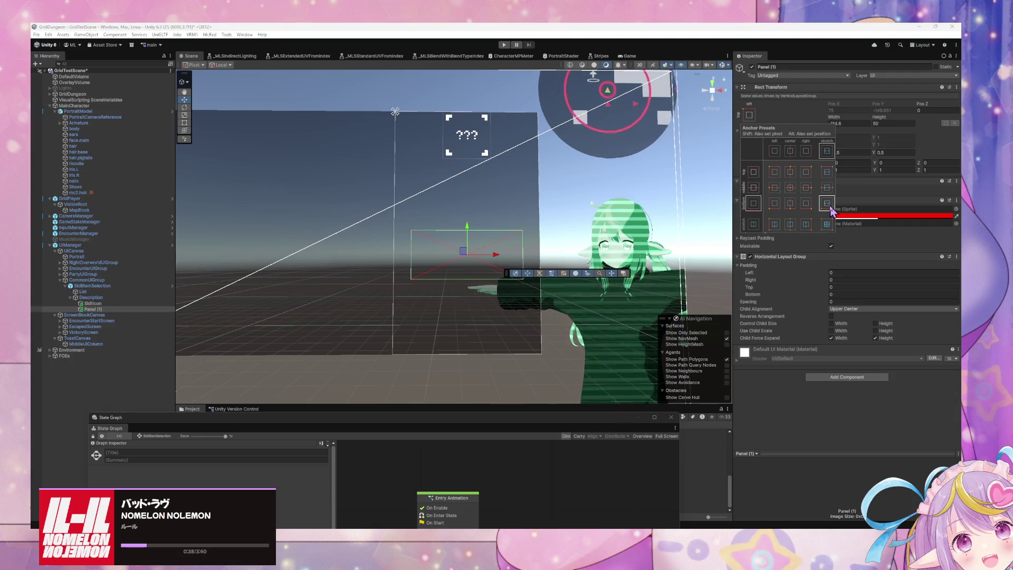
left_click(789, 189)
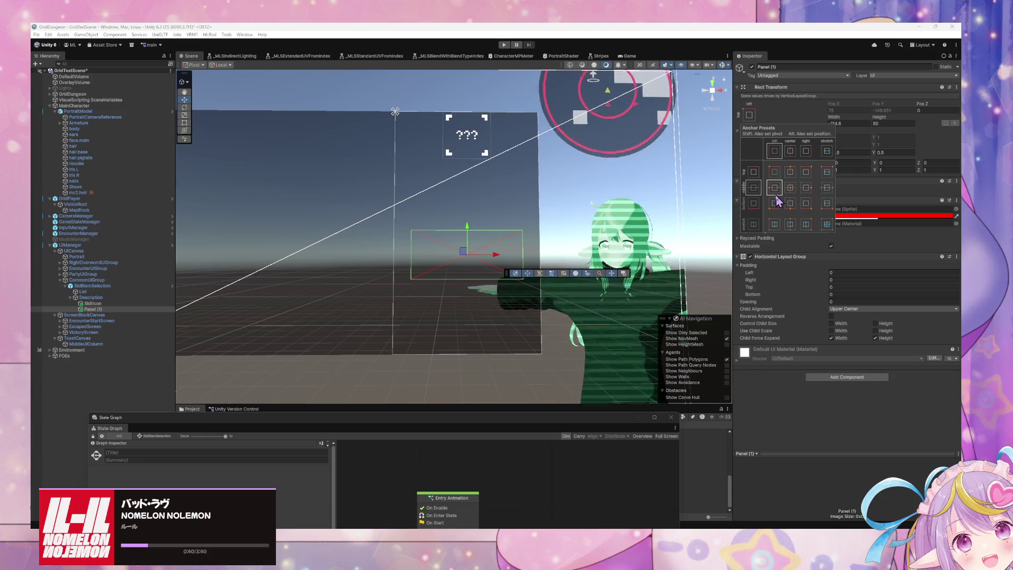
left_click(907, 113)
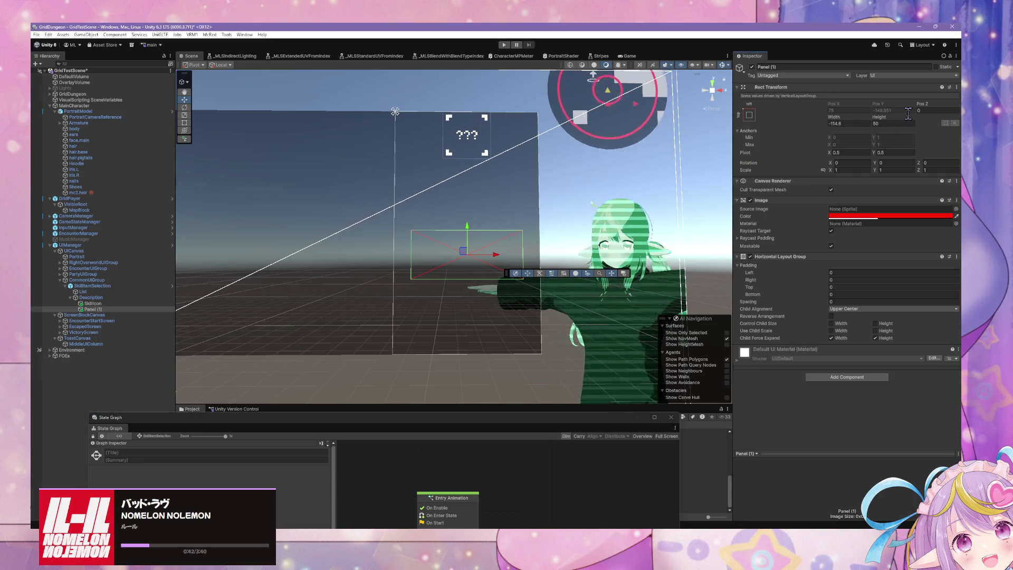
left_click(848, 124)
left_click_drag(833, 118, 758, 119)
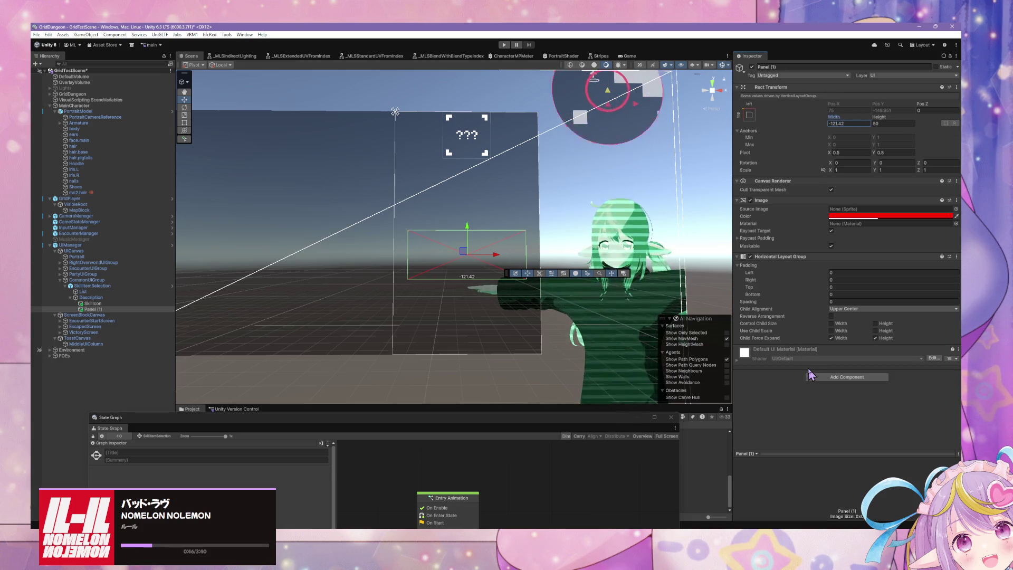
- Replace Panel (1)'s Horizontal Layout Group with a Layout Element component
left_click(957, 257)
left_click(844, 289)
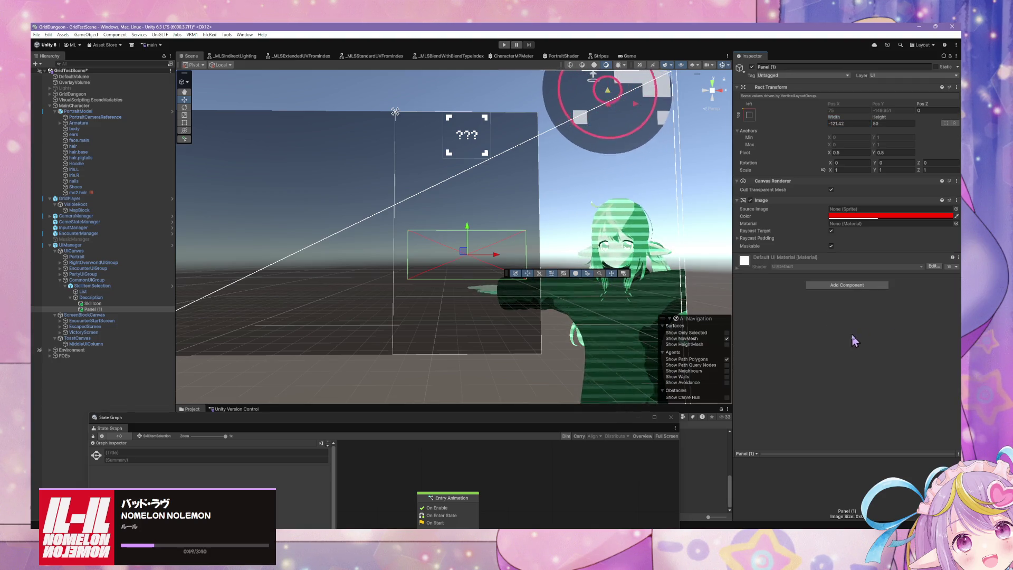
left_click(849, 285)
type("e")
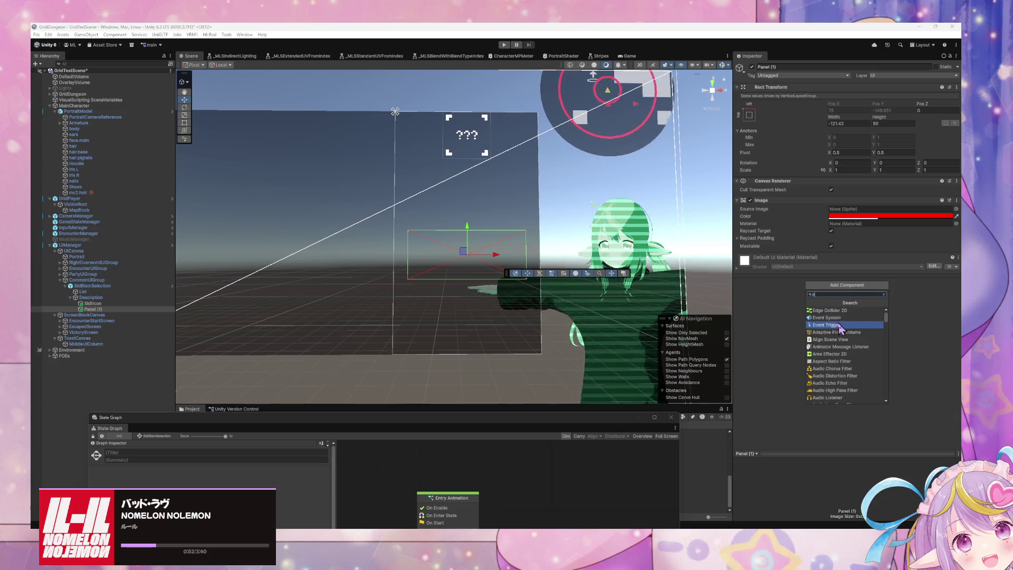
type("lement")
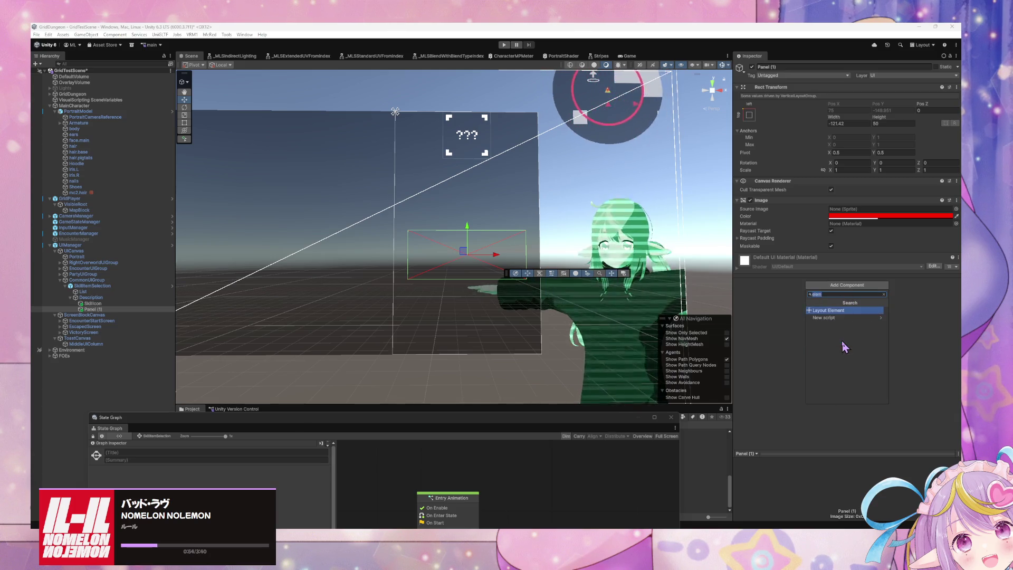
key("Return")
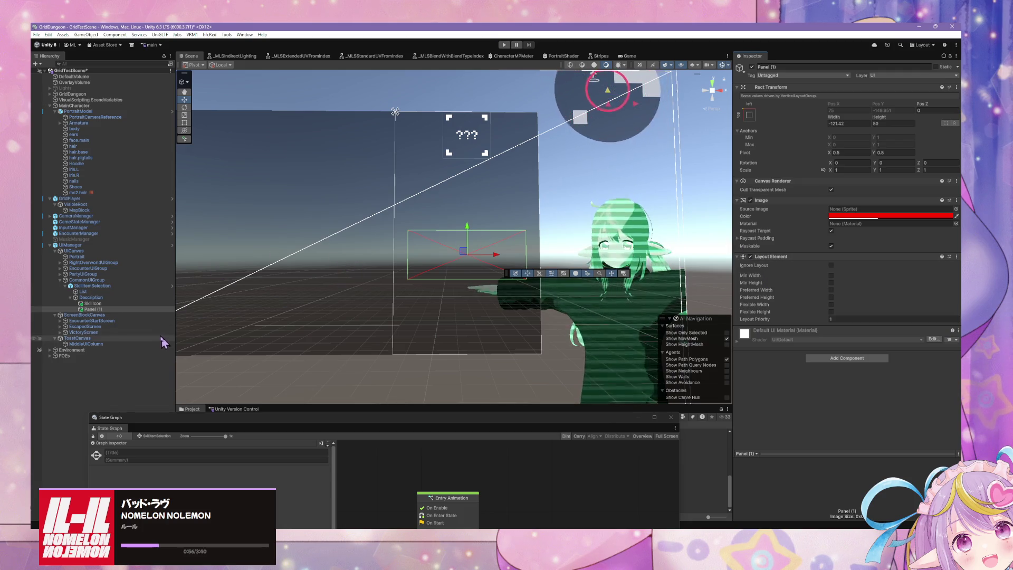
- Re-anchor Panel (1) and set its width to 50, making a 50×50 red square
left_click(105, 303)
left_click(132, 309)
left_click(131, 304)
left_click(125, 310)
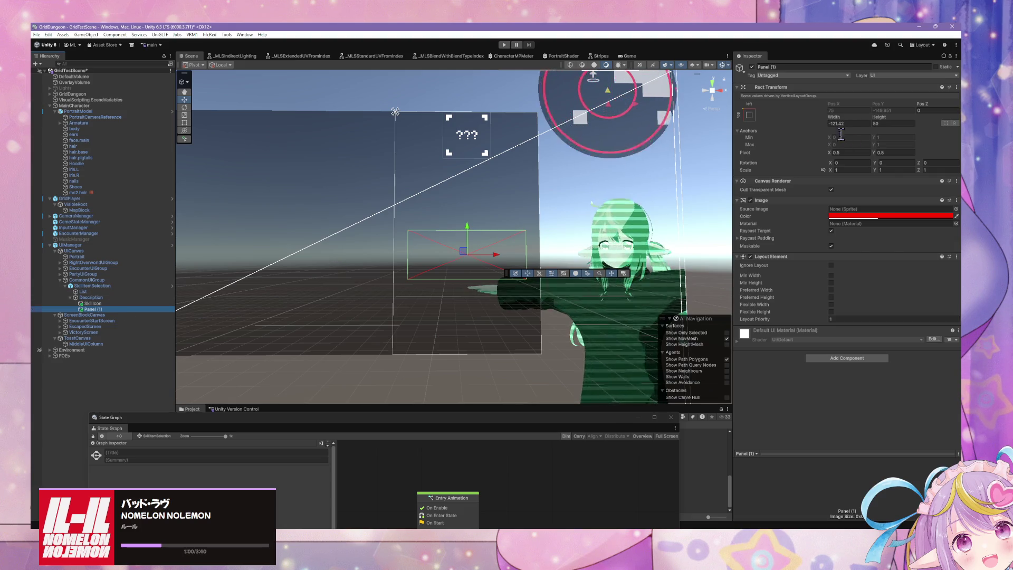
left_click(747, 115)
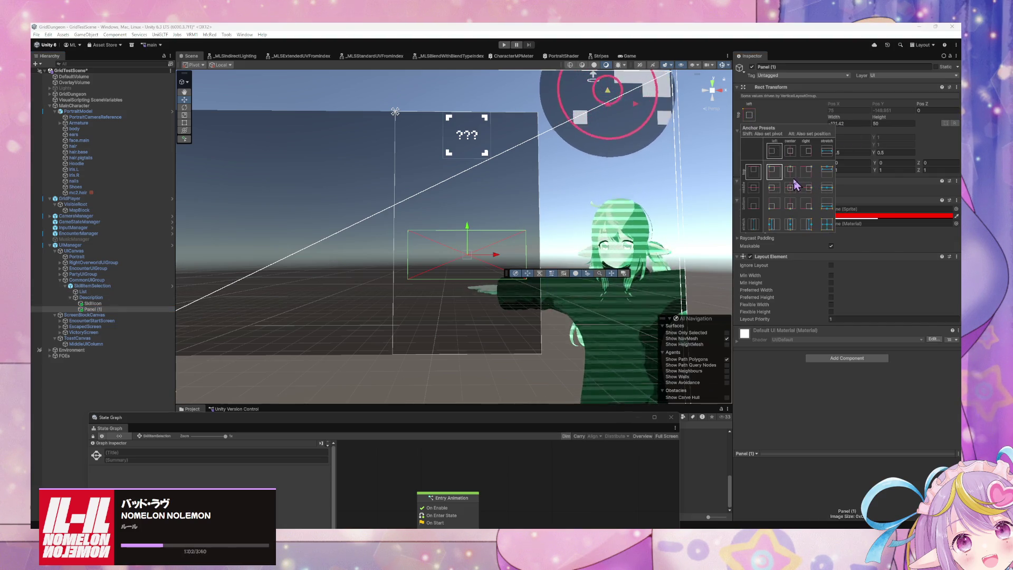
left_click(797, 193)
left_click(848, 123)
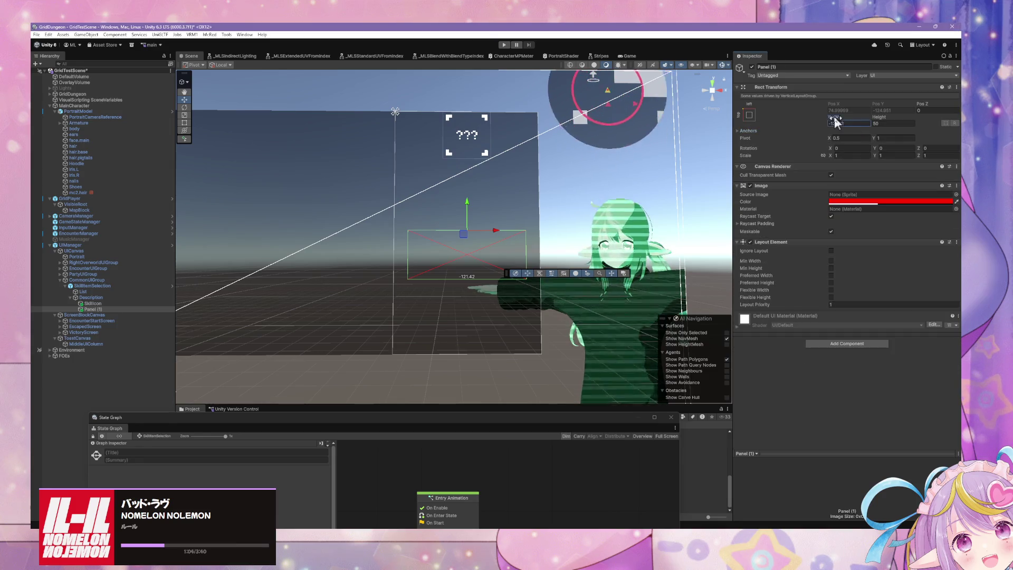
mouse_move(839, 126)
left_mouse_down()
mouse_move(723, 145)
mouse_move(798, 153)
mouse_move(864, 135)
left_mouse_up()
type("50")
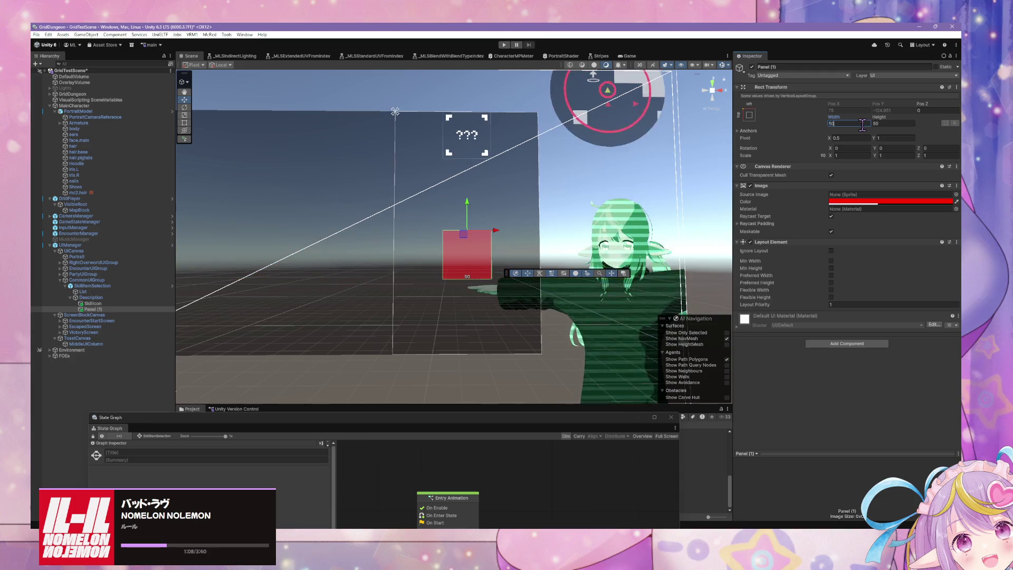
left_click(87, 299)
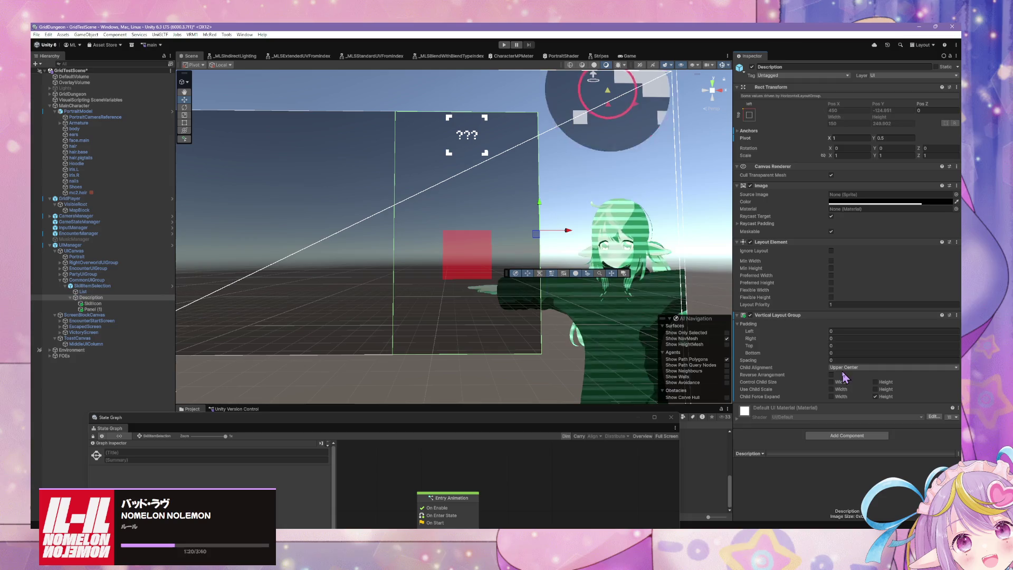
left_click(832, 375)
left_click(832, 375)
left_click(844, 367)
left_click(864, 384)
left_click(856, 368)
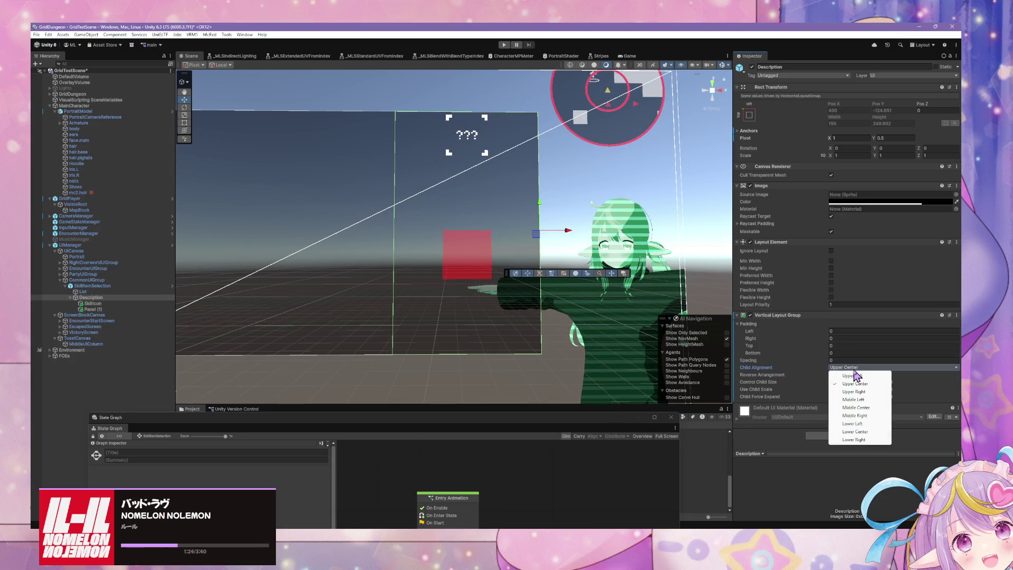
left_click(827, 360)
left_click_drag(828, 358, 600, 331)
left_click_drag(811, 236, 510, 207)
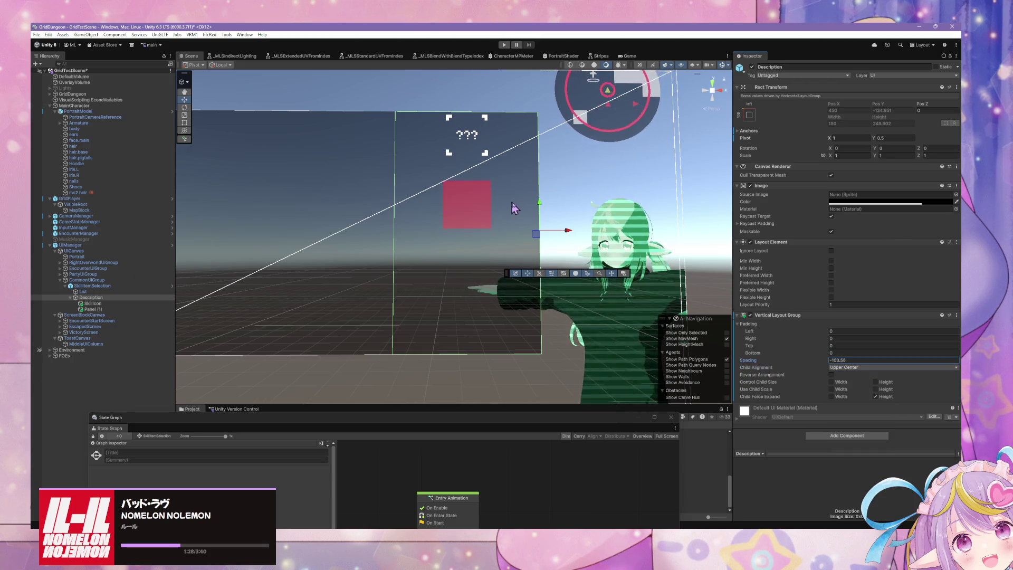
left_click_drag(846, 361, 847, 350)
type("0")
left_click(879, 367)
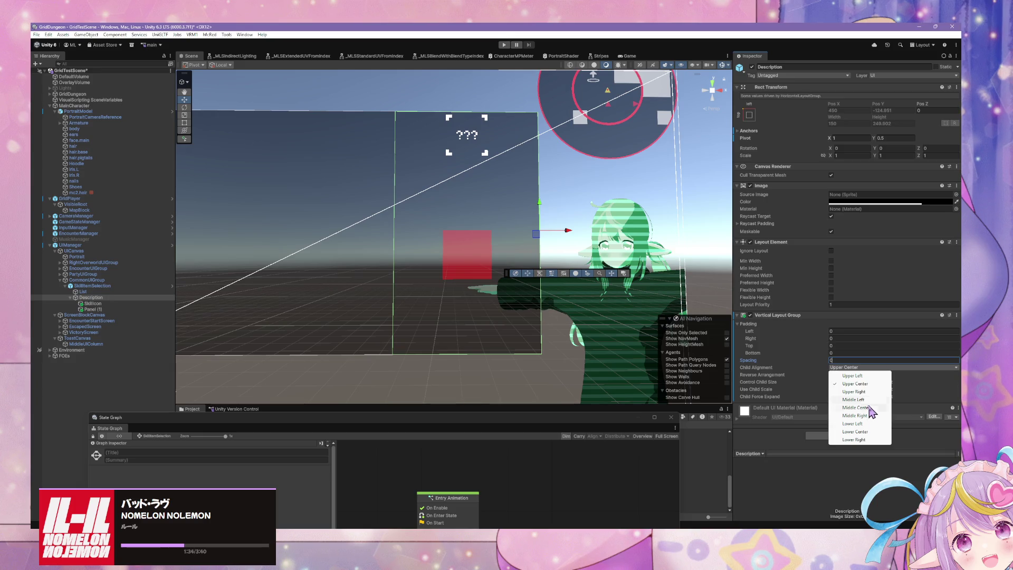
left_click(868, 408)
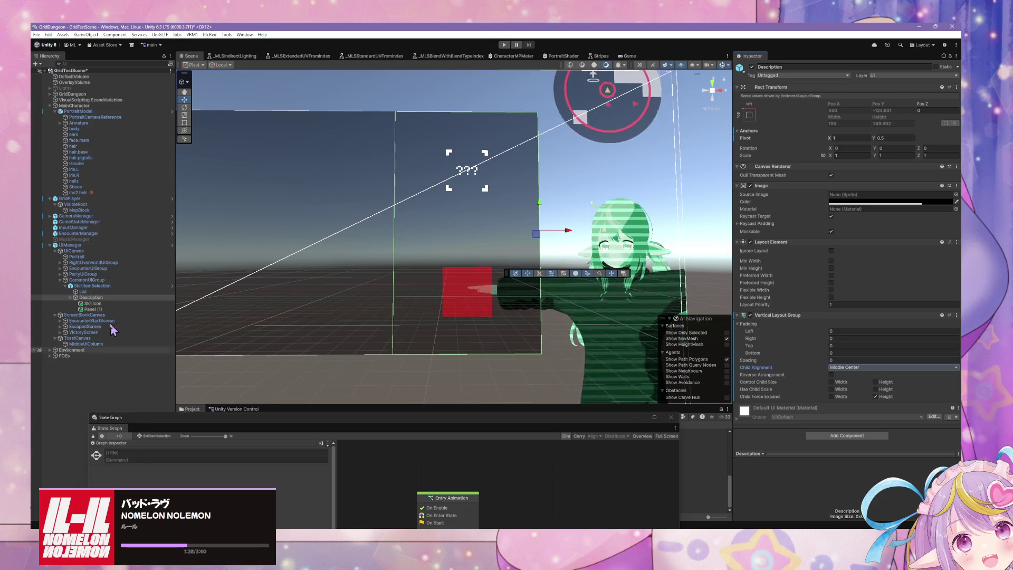
left_click(109, 304)
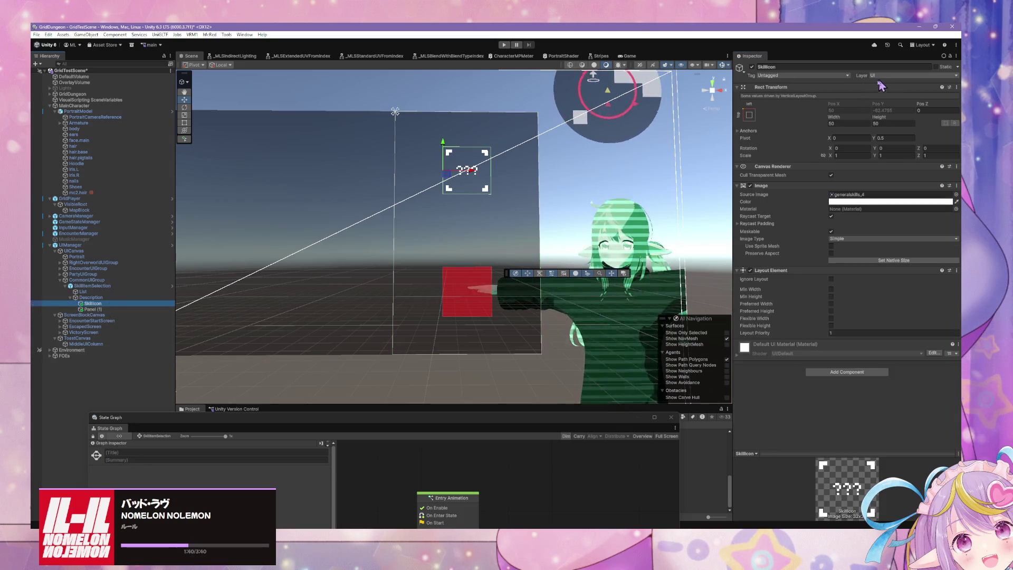
left_click(93, 310)
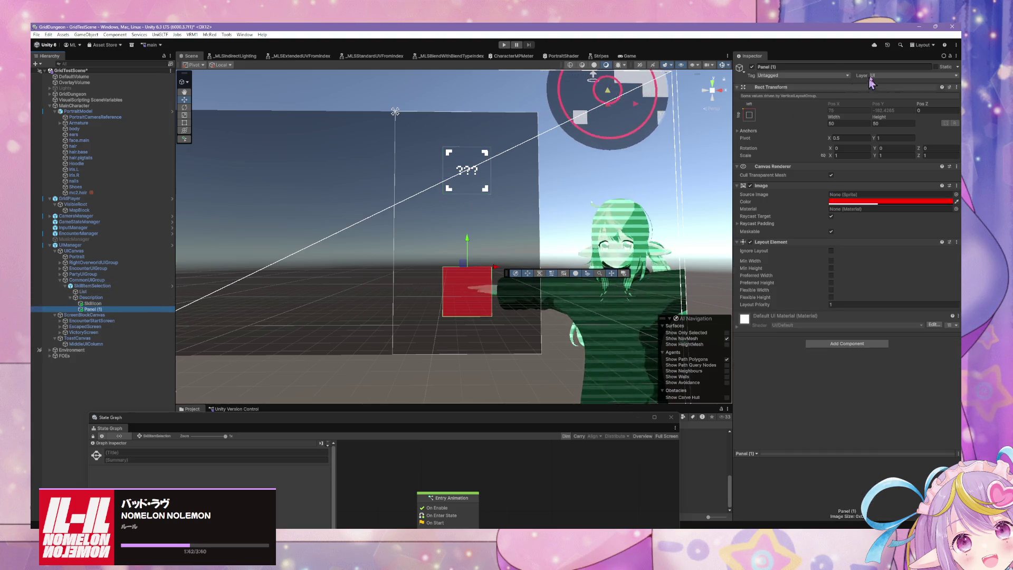
mouse_move(880, 118)
left_mouse_down()
mouse_move(826, 120)
mouse_move(844, 120)
left_mouse_up()
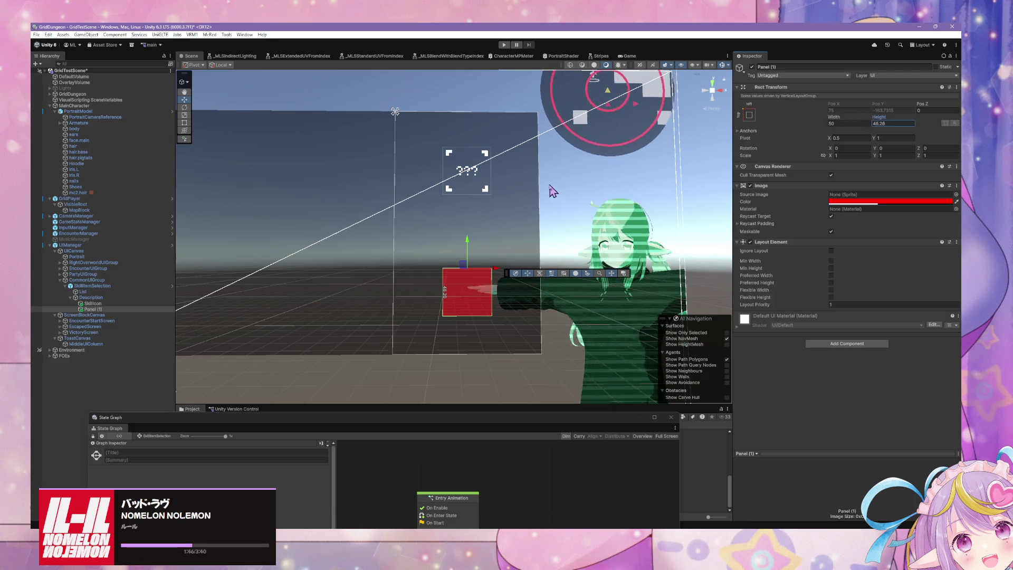
left_click(101, 304)
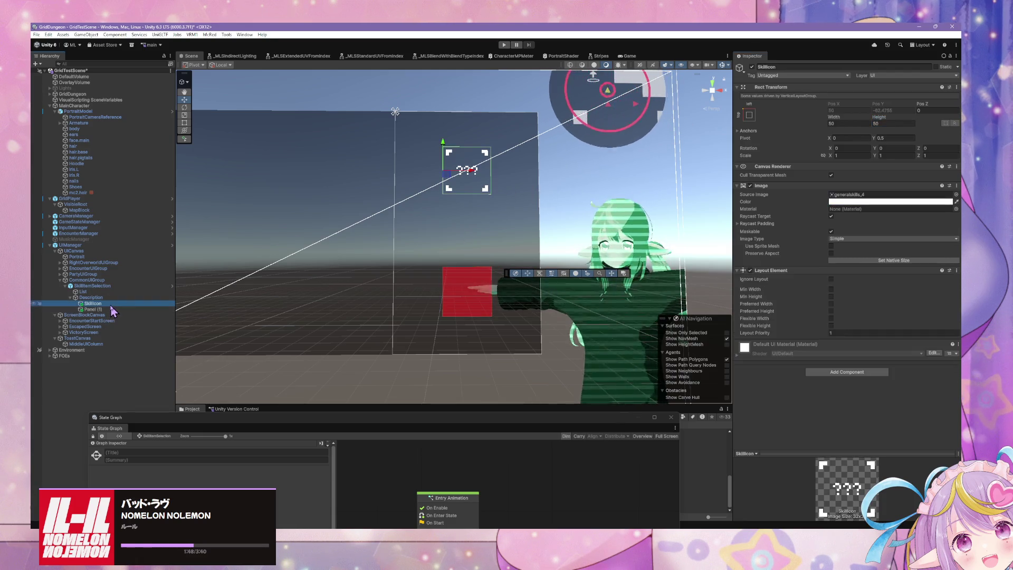
left_click(108, 298)
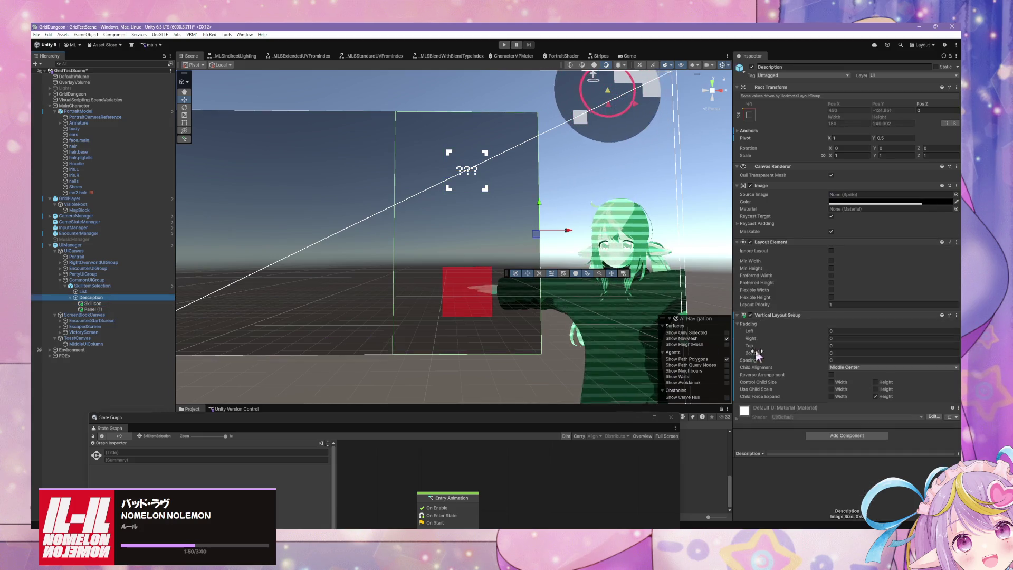
left_click(850, 368)
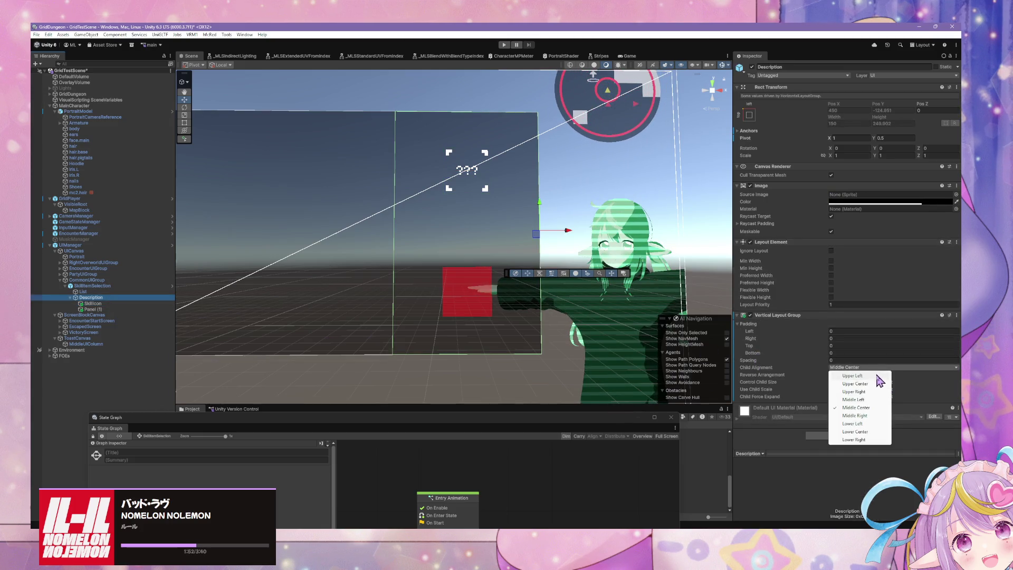
left_click(868, 383)
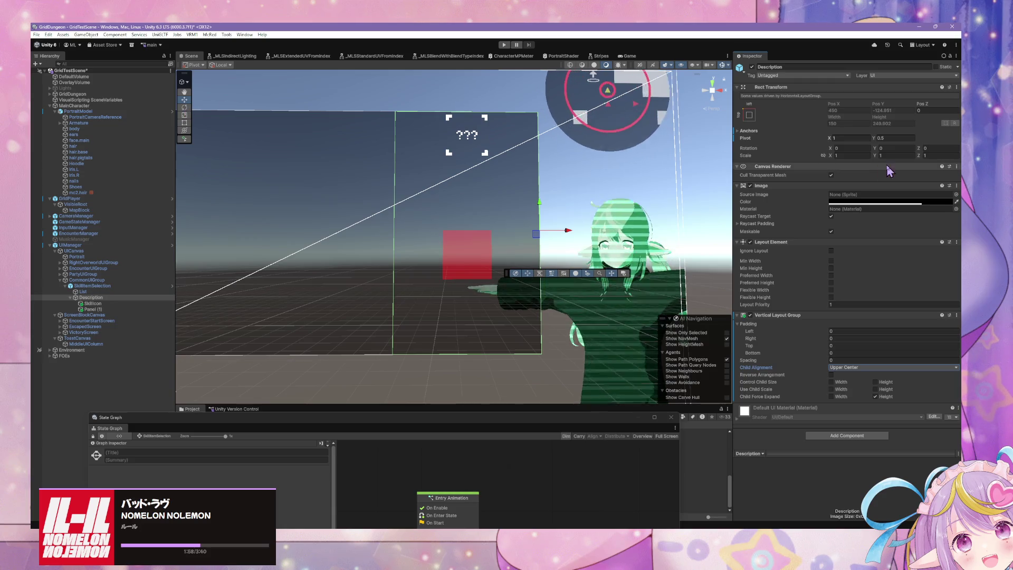
left_click(100, 309)
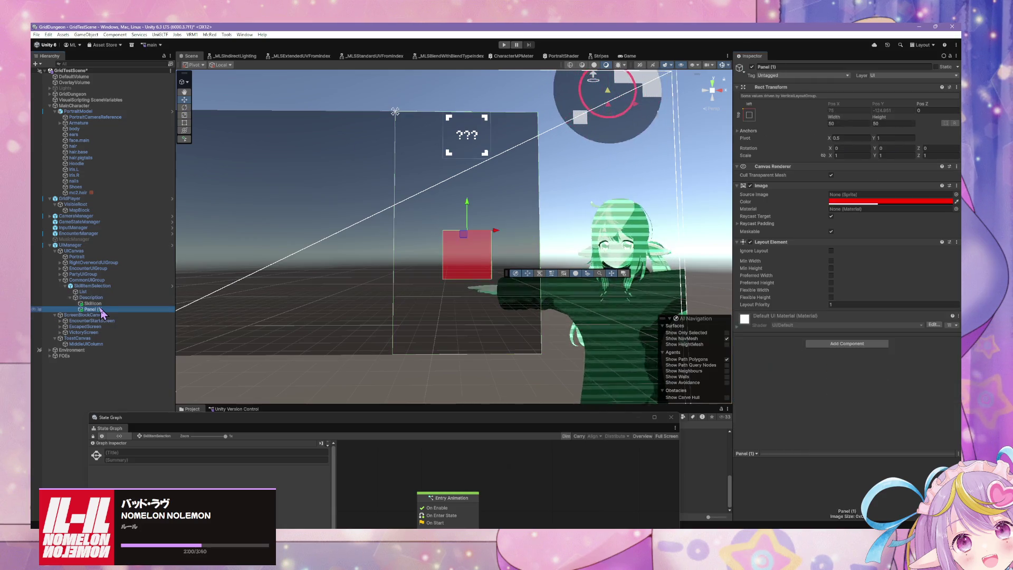
- Anchor Panel (1) to top centre and SkillIcon to top left
left_click(748, 114)
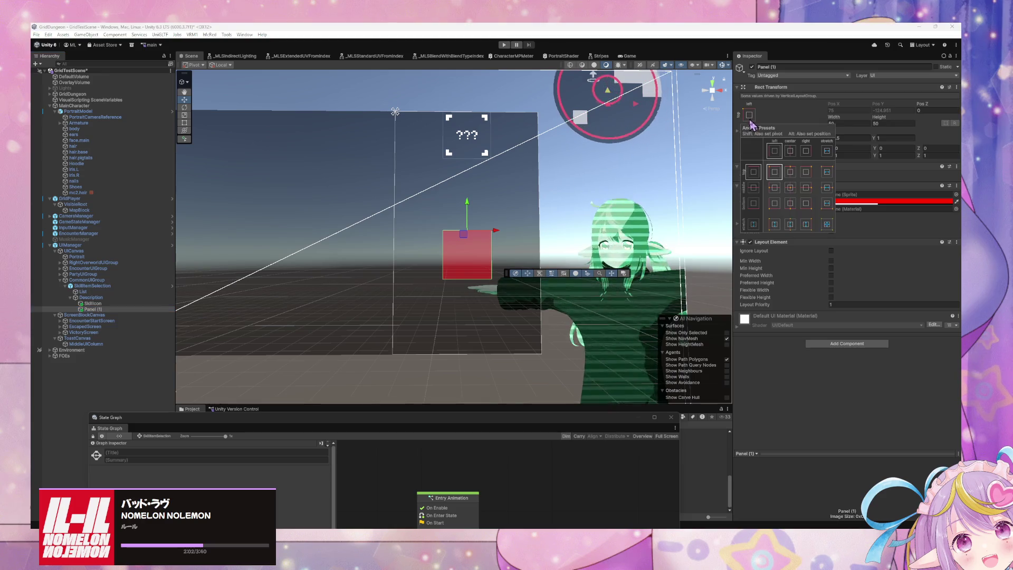
left_click(789, 188, "shift")
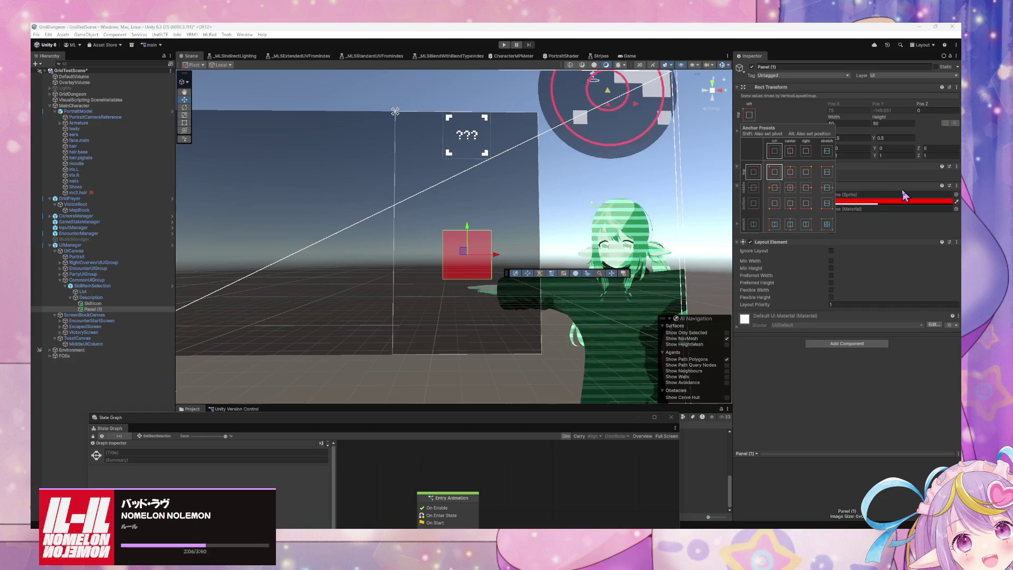
left_click(794, 177, "shift")
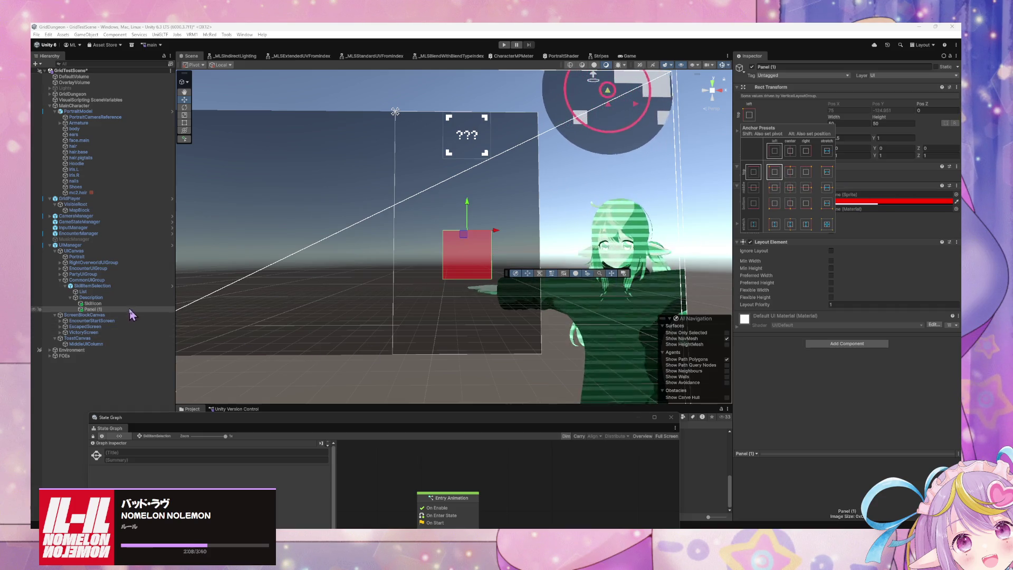
left_click(152, 304)
left_click(749, 114)
left_click(790, 170, "shift")
left_click(774, 171, "shift")
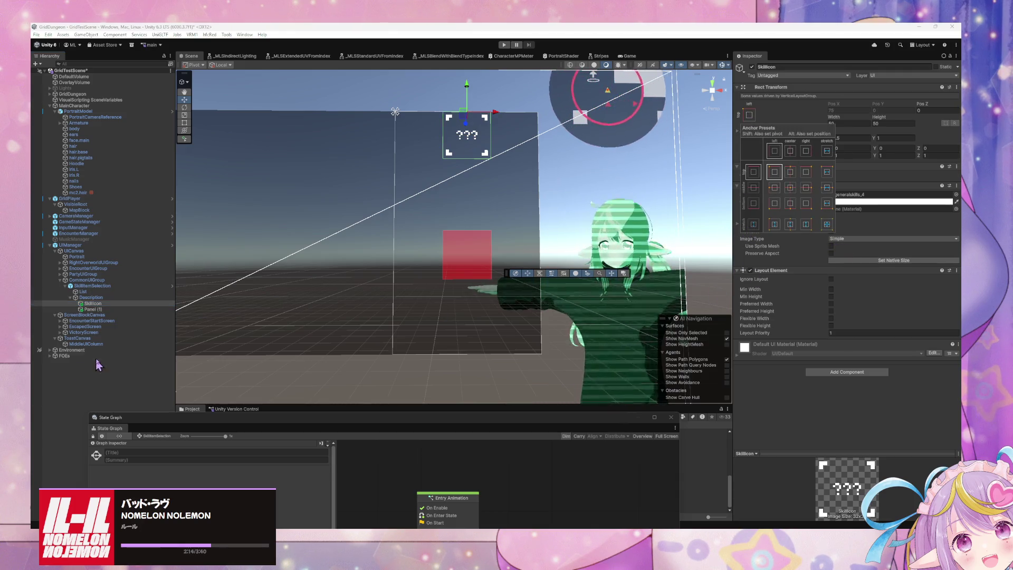
- Turn on Child Force Expand Width for Description's layout and drag its spacing negative
left_click(109, 310)
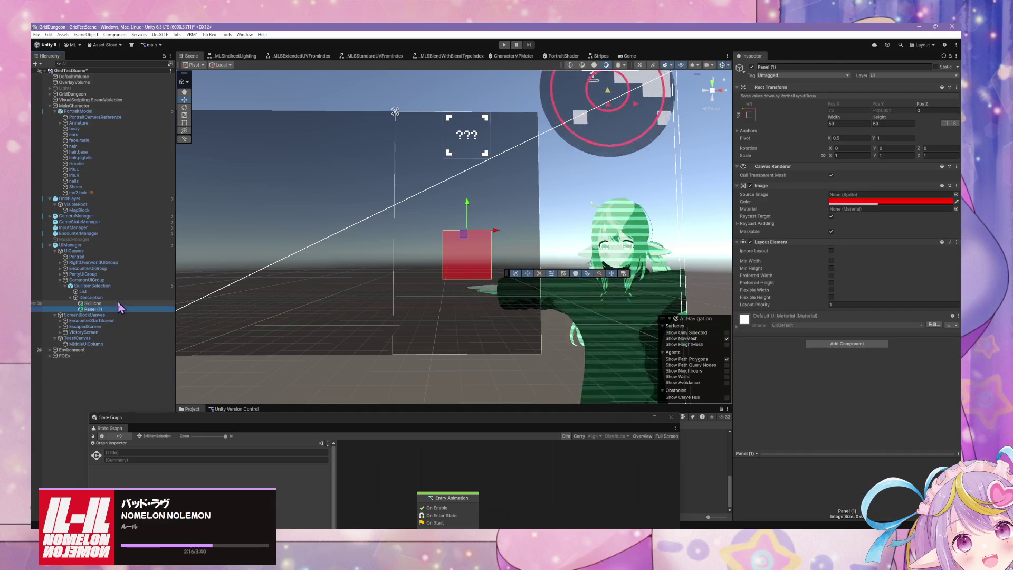
left_click(118, 304)
left_click(115, 310)
left_click(117, 304)
left_click(117, 310)
left_click(117, 305)
left_click(117, 312)
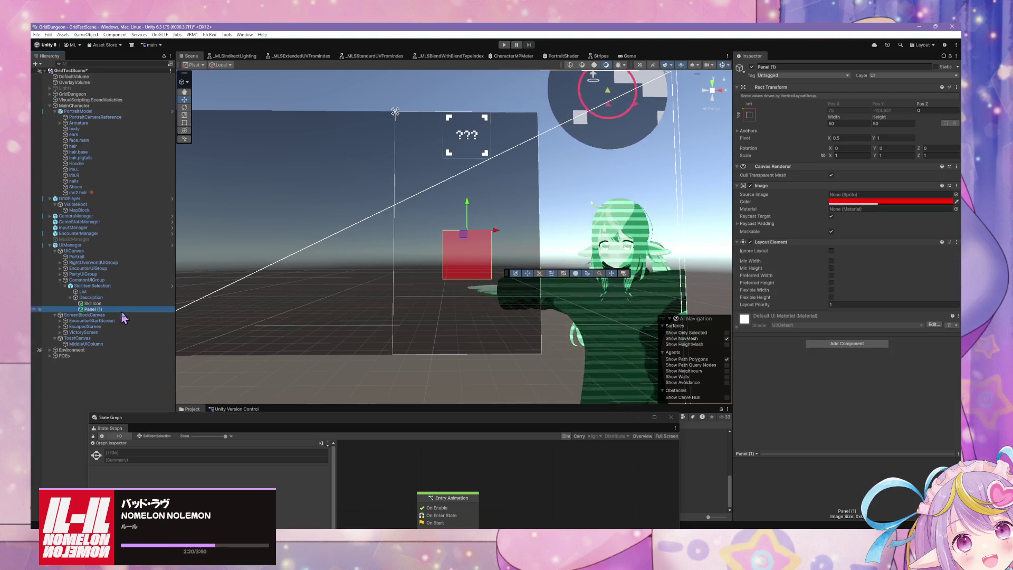
left_click(114, 299)
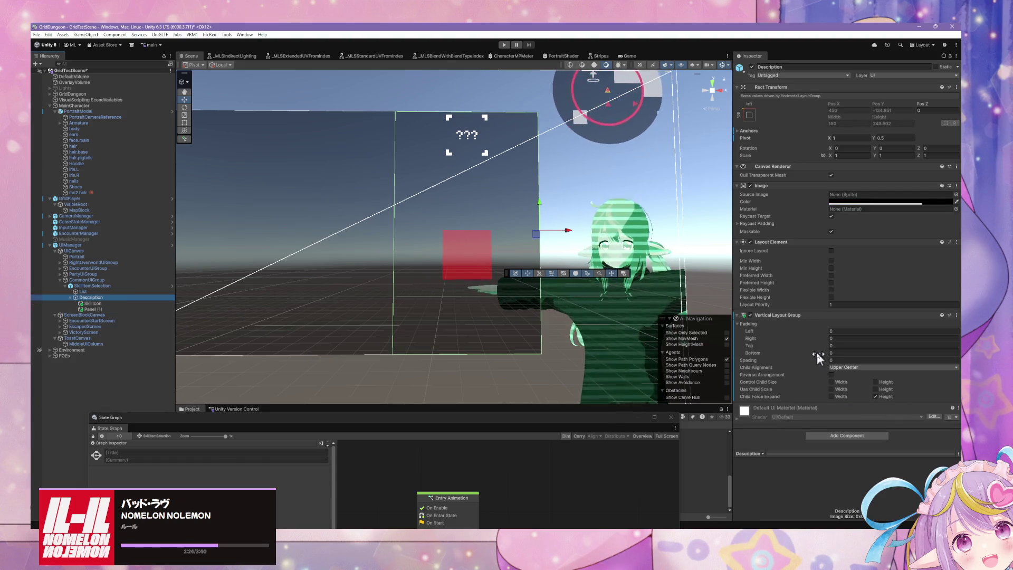
left_click(836, 398)
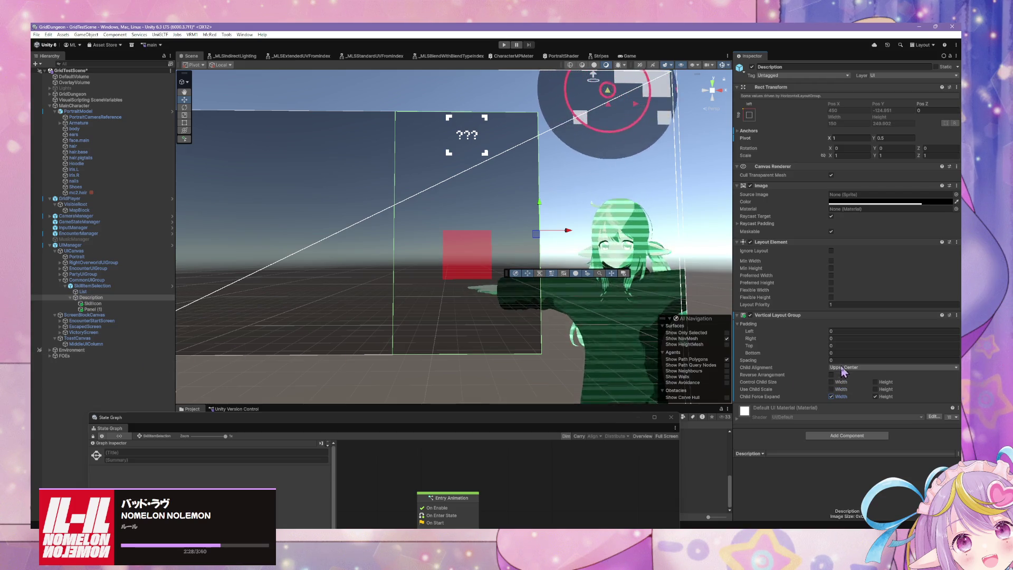
left_click_drag(837, 361, 610, 344)
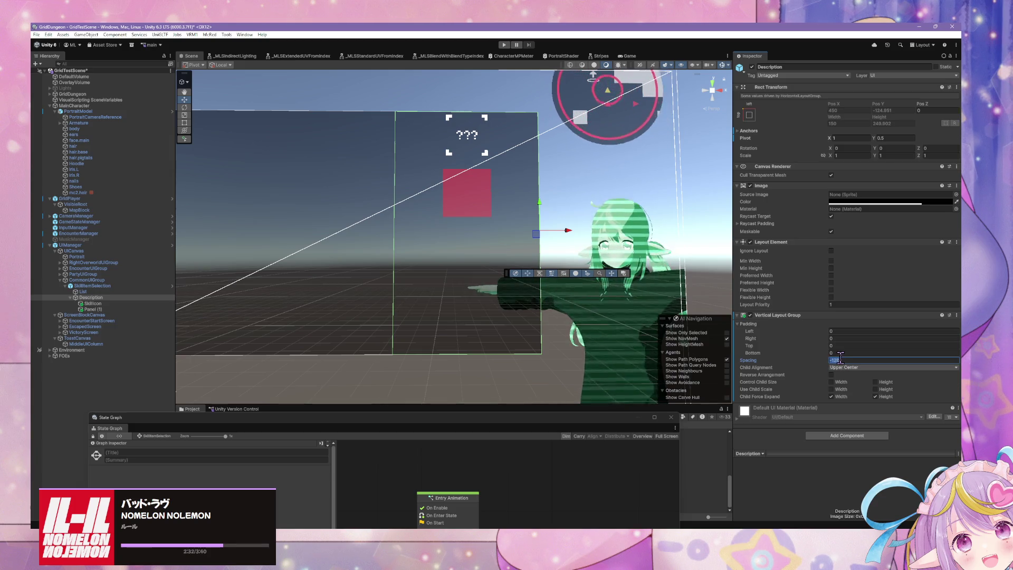
- Set Description's layout spacing to 0 and child alignment to Middle Center
type("0")
left_click(863, 368)
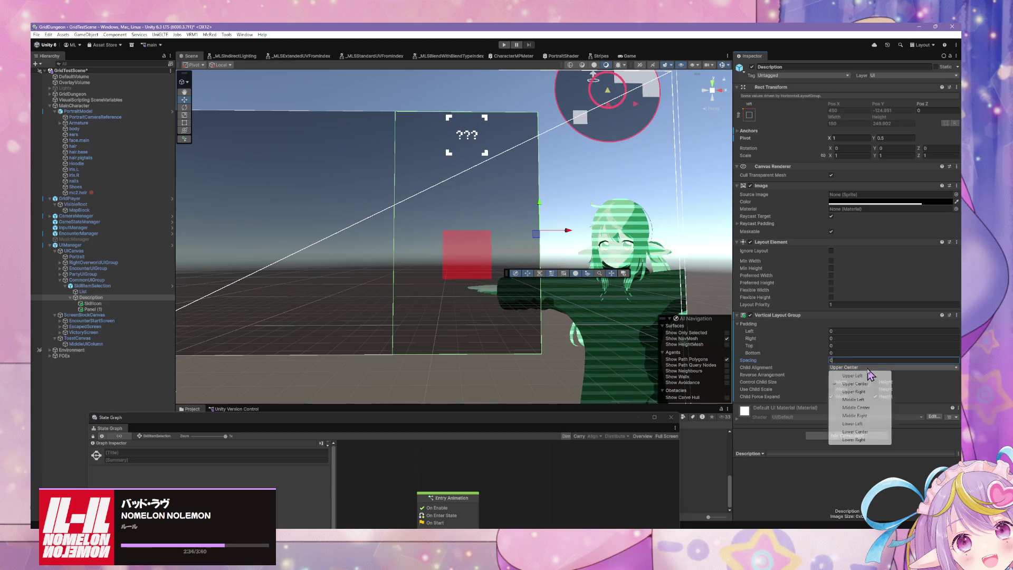
left_click(851, 375)
left_click(863, 368)
left_click(855, 383)
left_click(867, 367)
left_click(855, 407)
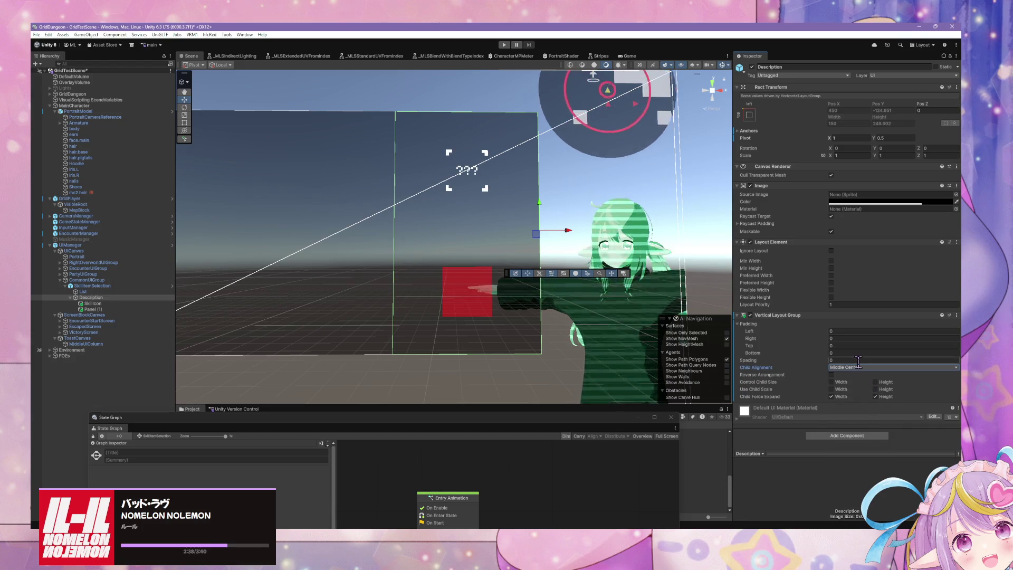
left_click(865, 368)
left_click(838, 490)
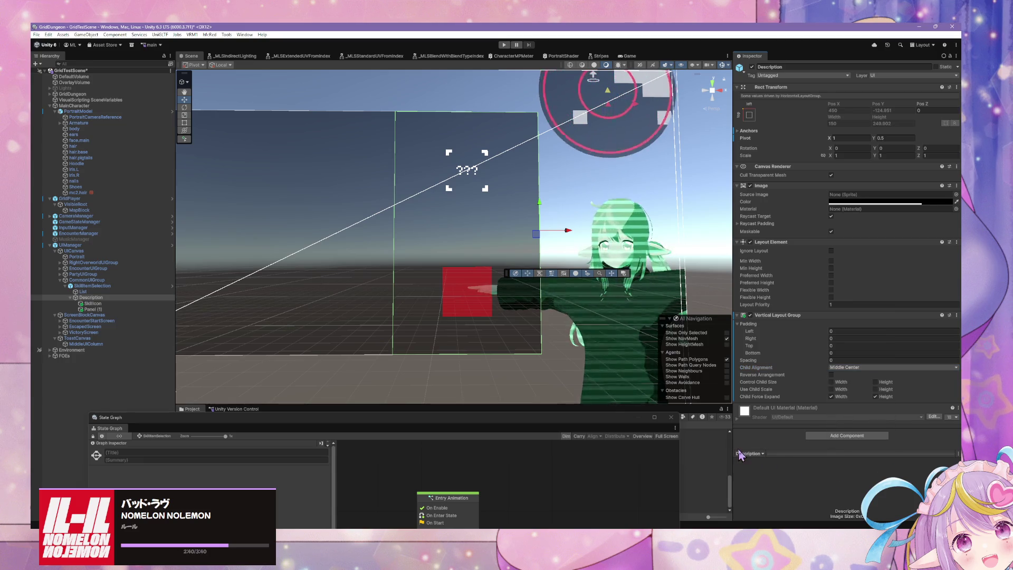
- Compare SkillIcon and Panel (1), then turn off Child Force Expand Width on Description
left_click(93, 304)
left_click(93, 309)
left_click(92, 305)
left_click(93, 309)
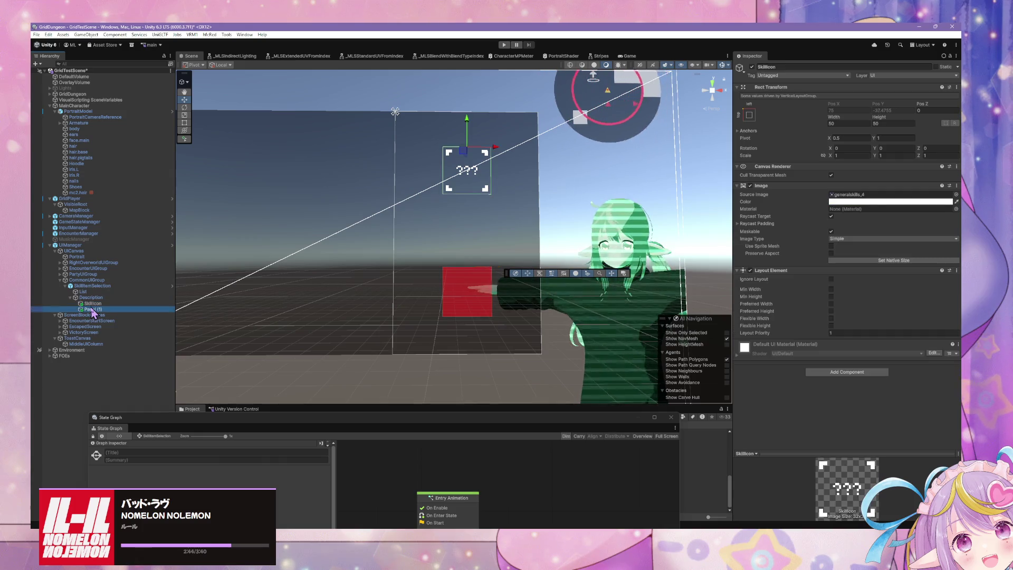
left_click(91, 297)
left_click(93, 304)
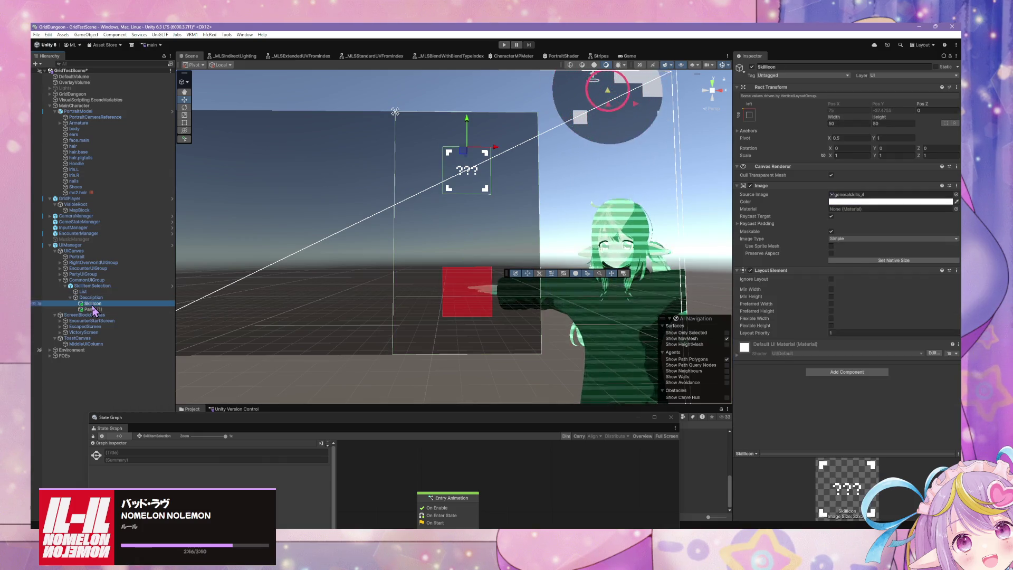
left_click(92, 309)
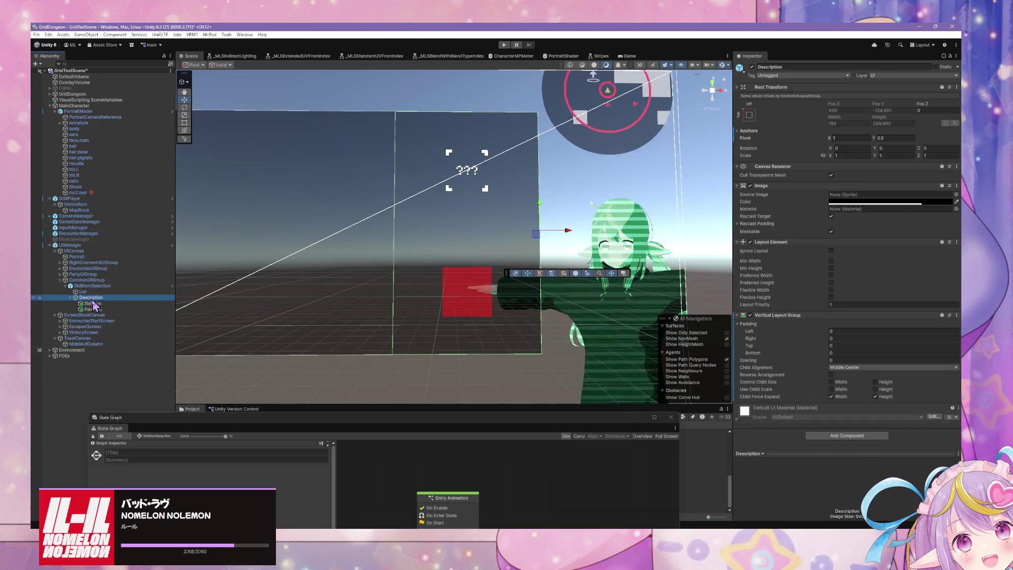
left_click(93, 304)
left_click(92, 309)
left_click(93, 304)
left_click(92, 309)
left_click(93, 304)
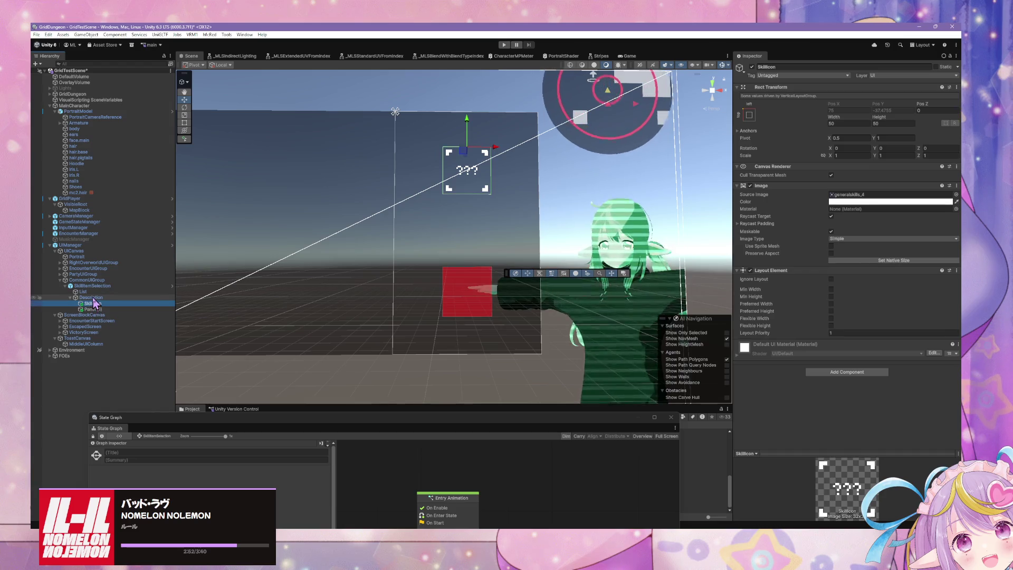
left_click(92, 298)
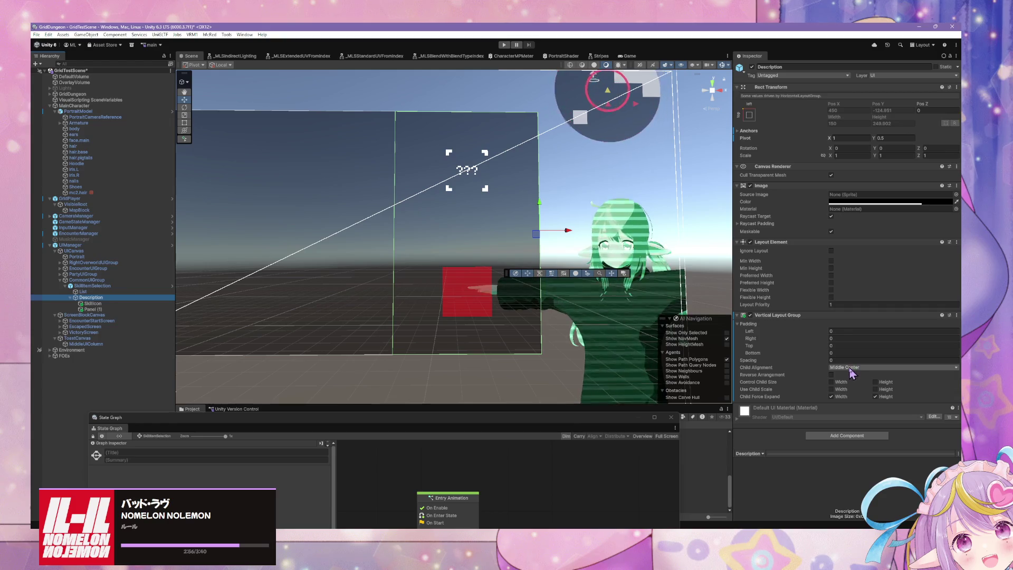
left_click(832, 397)
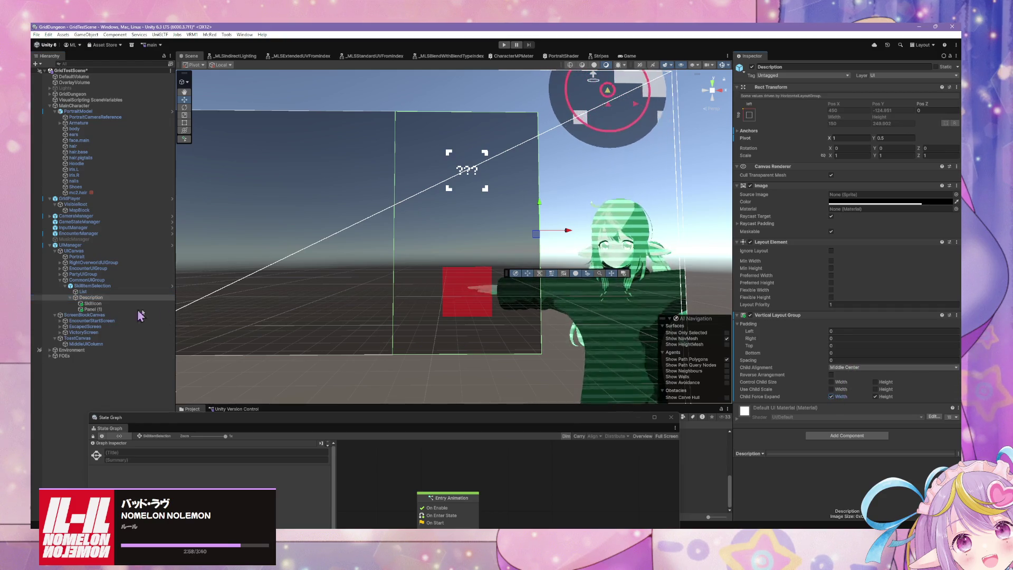
left_click(110, 311)
left_click(750, 115)
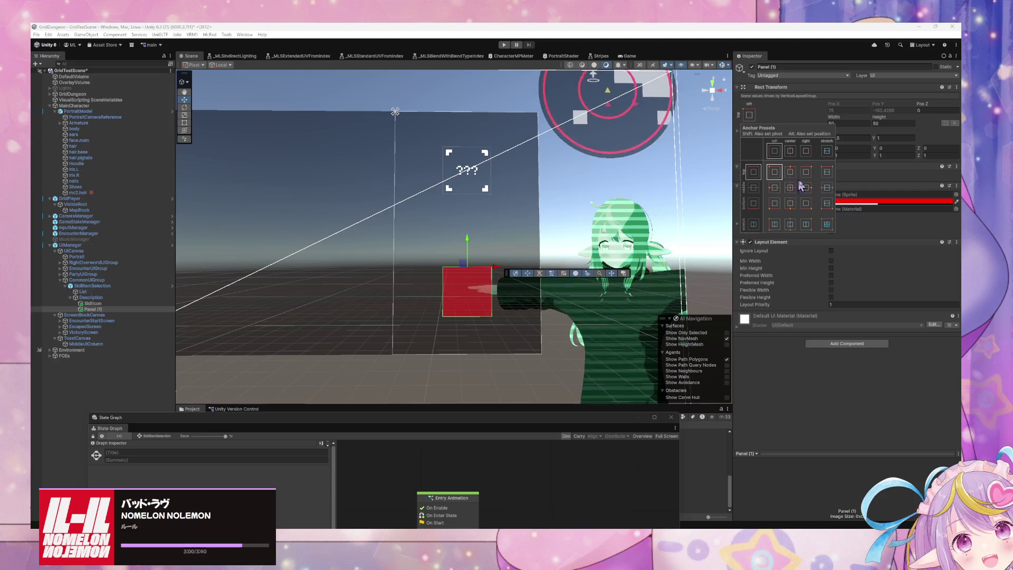
- Try top-stretch, middle-stretch and top-left anchor presets on Panel (1), ending at top-left
left_click(827, 172, "alt+shift")
left_click(827, 189)
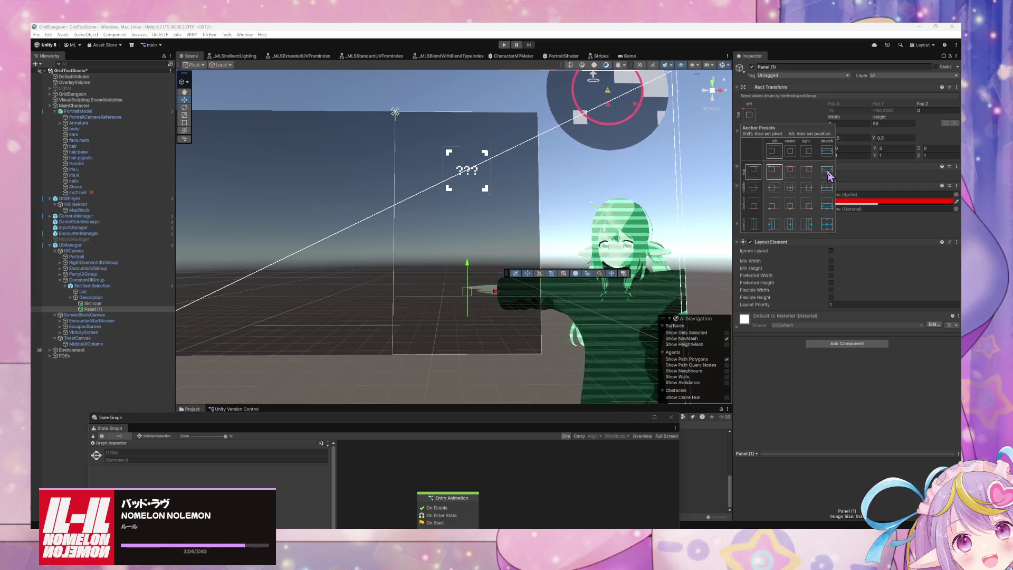
left_click(774, 172)
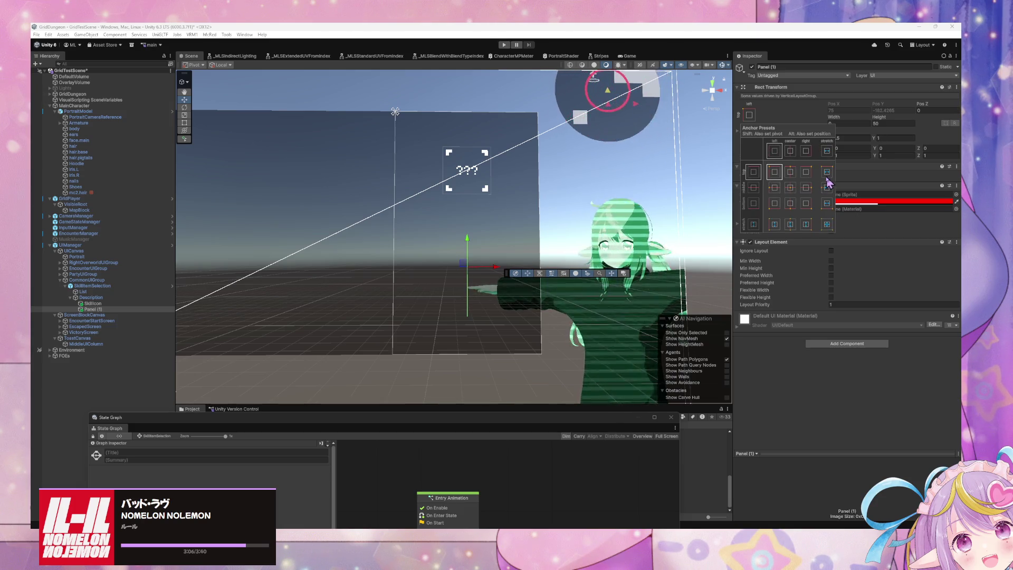
left_click(108, 296)
left_click(103, 297)
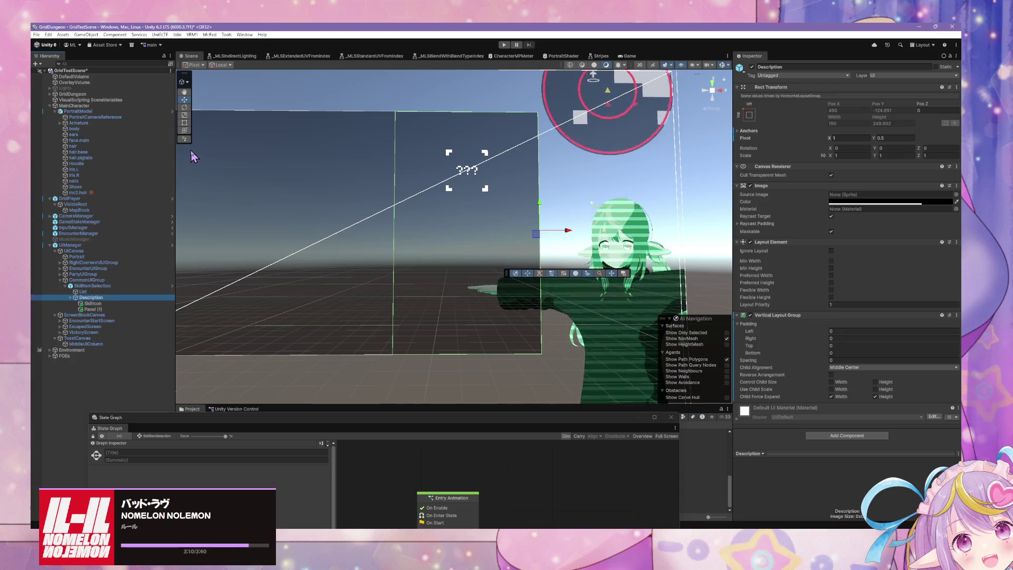
- Set the red Panel (1) width to 150
left_click(91, 310)
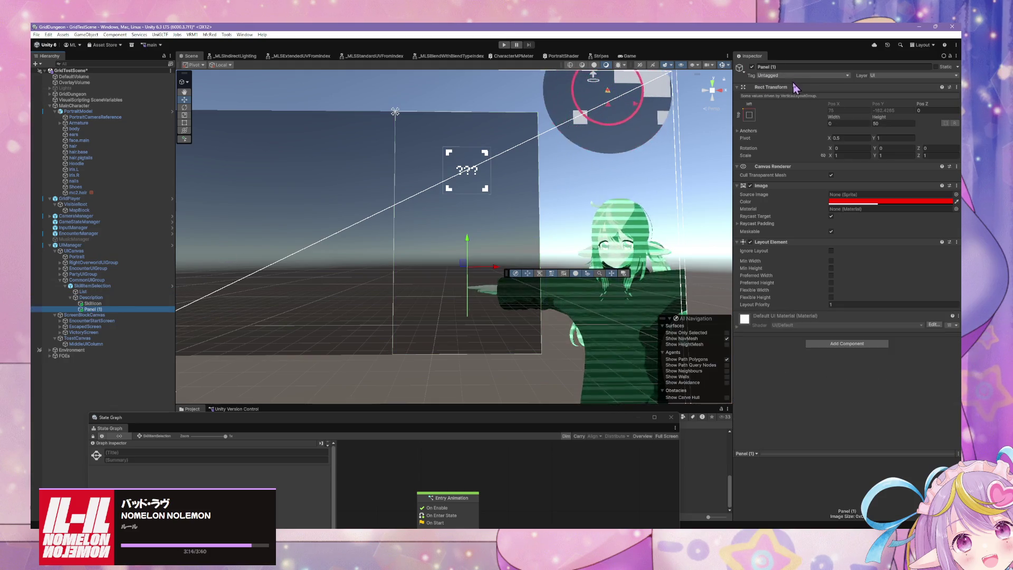
left_click(749, 114)
left_click(838, 120)
mouse_move(836, 117)
left_mouse_down()
mouse_move(902, 124)
mouse_move(165, 163)
mouse_move(443, 163)
mouse_move(574, 108)
left_mouse_up()
left_click(855, 124)
type("150")
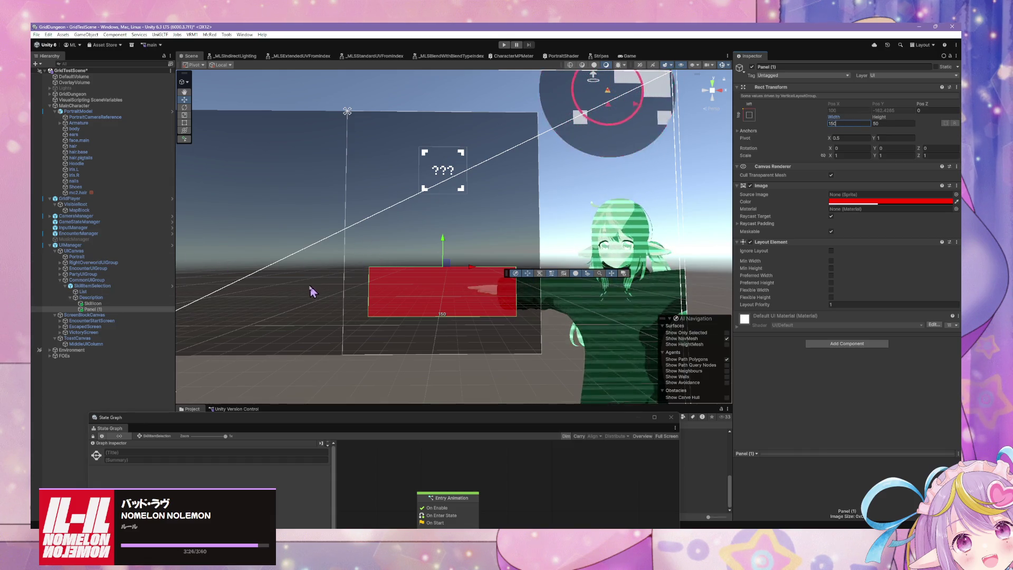
left_click(94, 309)
left_click_drag(94, 310, 94, 306)
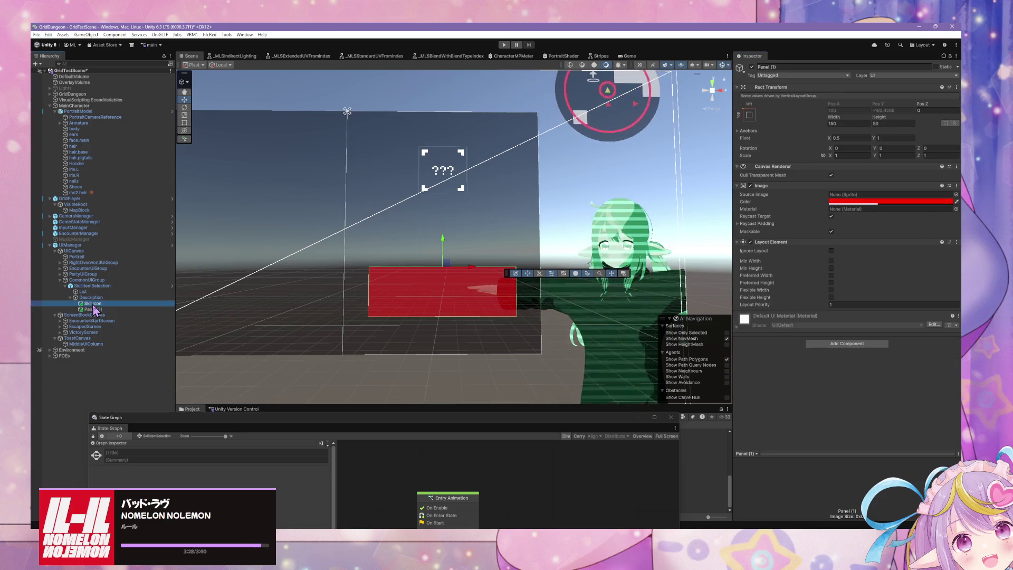
left_click(90, 310)
left_click(96, 304)
left_click(95, 310)
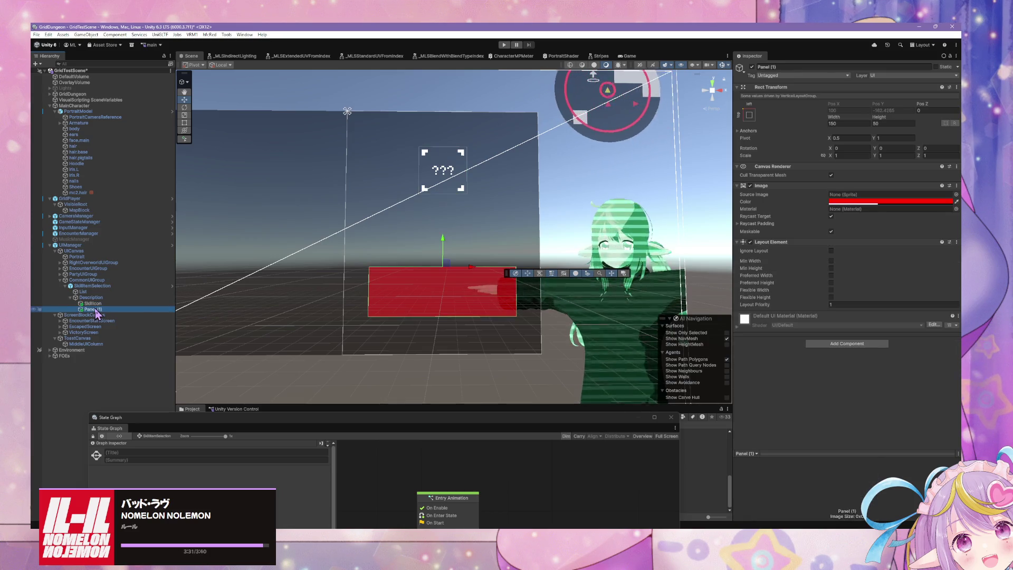
- Try widths 160 and 200, then settle Panel (1) back at 150
left_click(844, 123)
type("160.03")
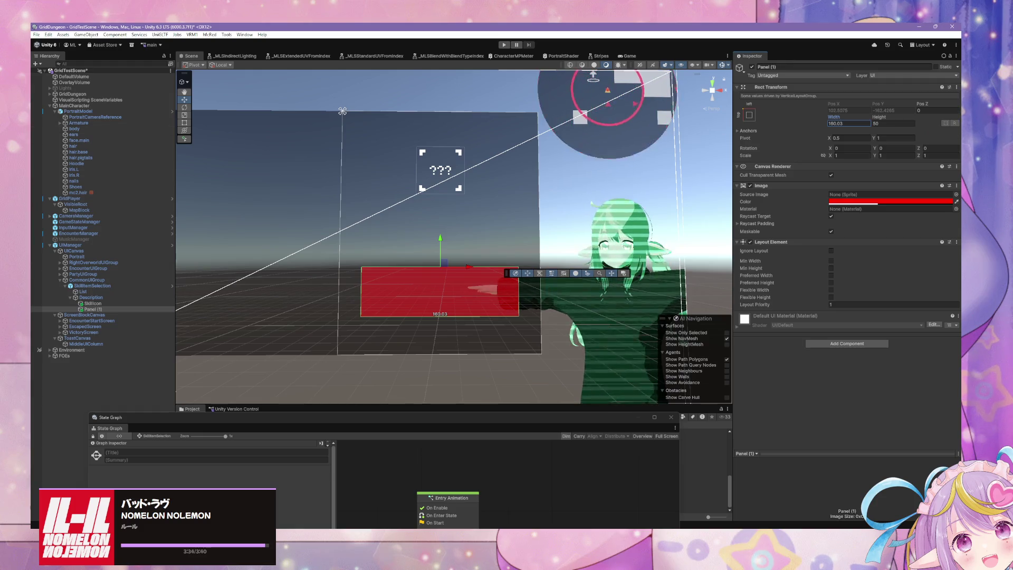
key("Escape")
left_click(93, 311)
left_click(89, 298)
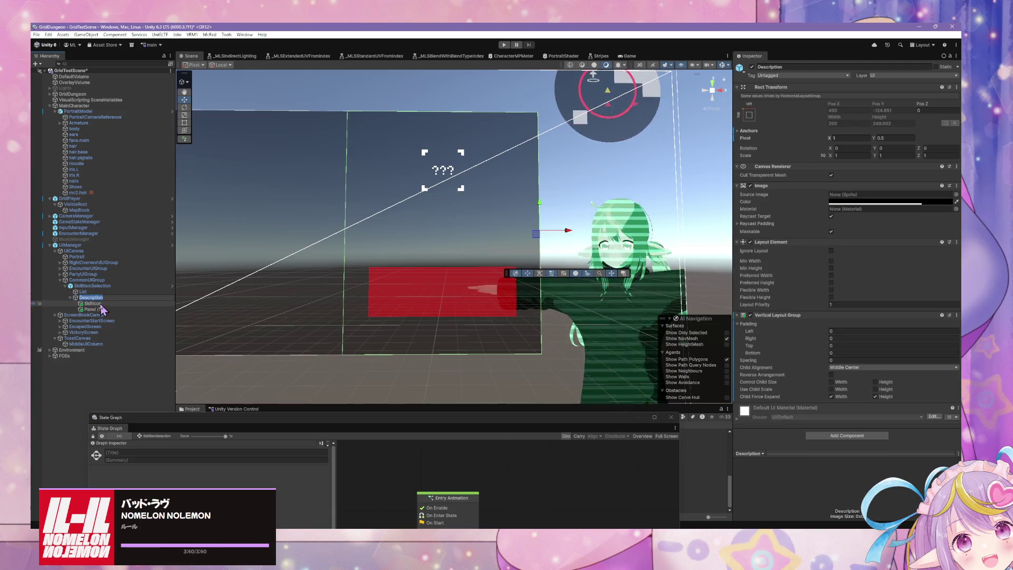
left_click(100, 309)
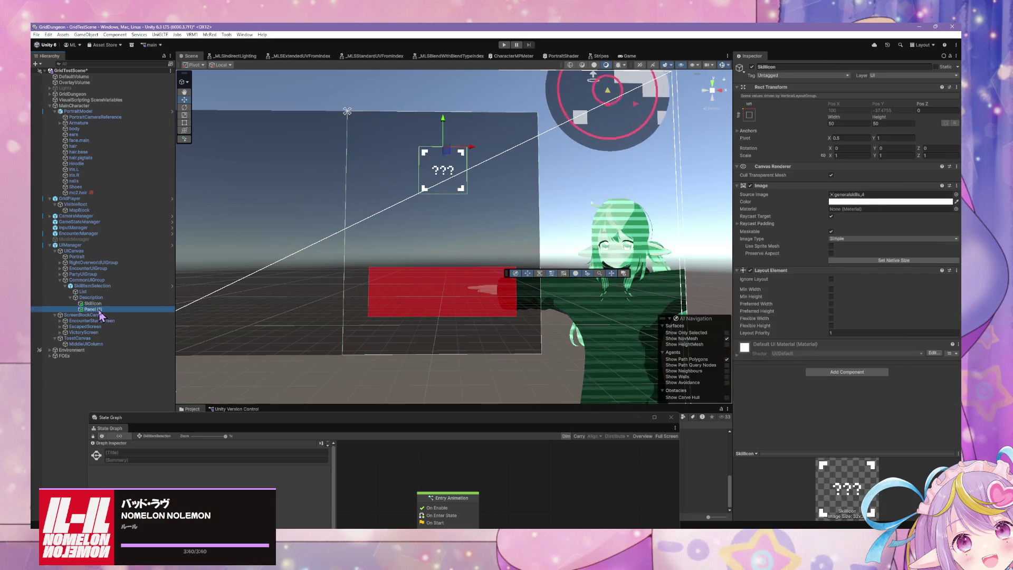
left_click(837, 123)
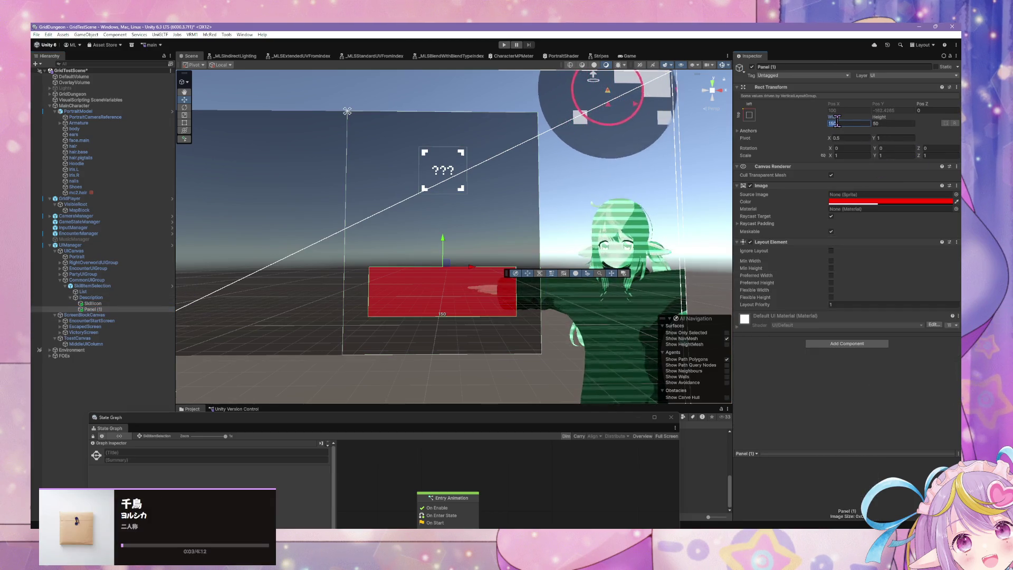
type("200")
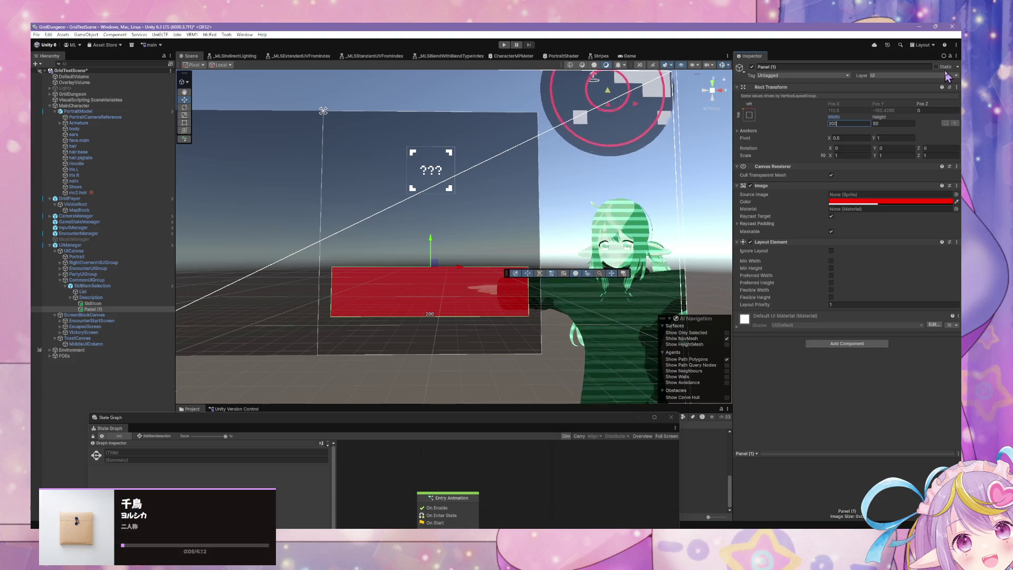
key("BackSpace")
key("BackSpace")
key("BackSpace")
type("150")
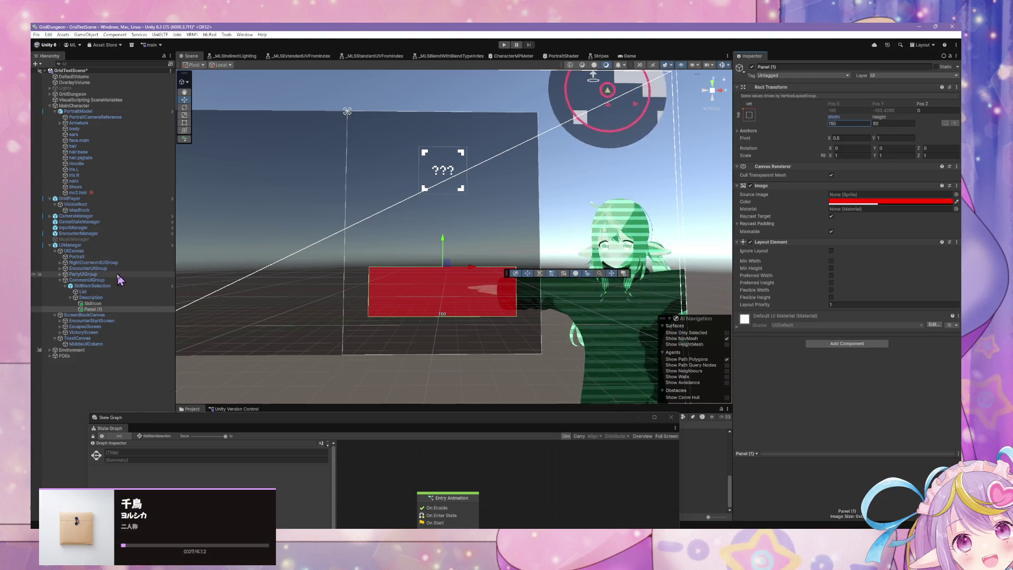
left_click(128, 286)
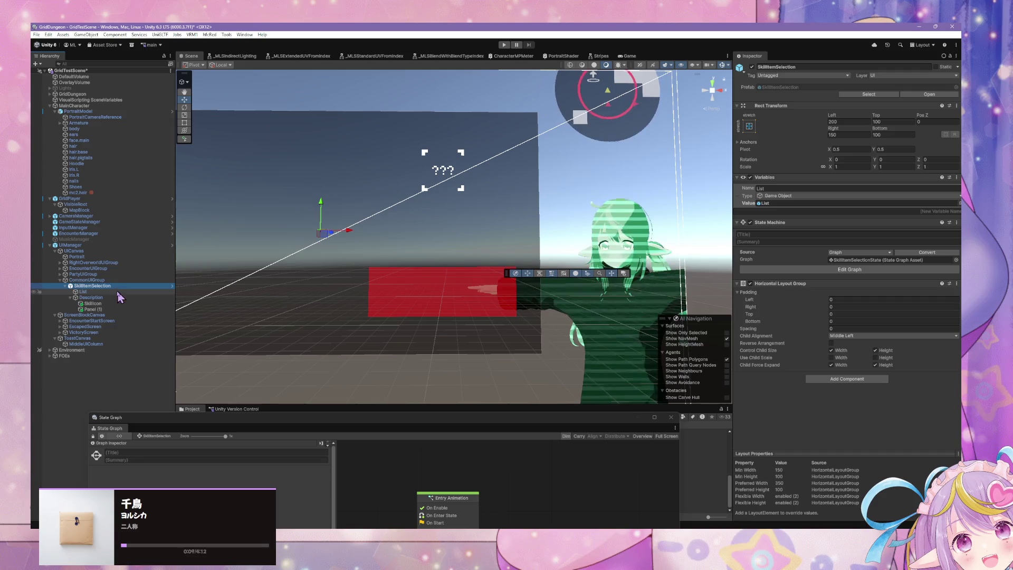
left_click(113, 297)
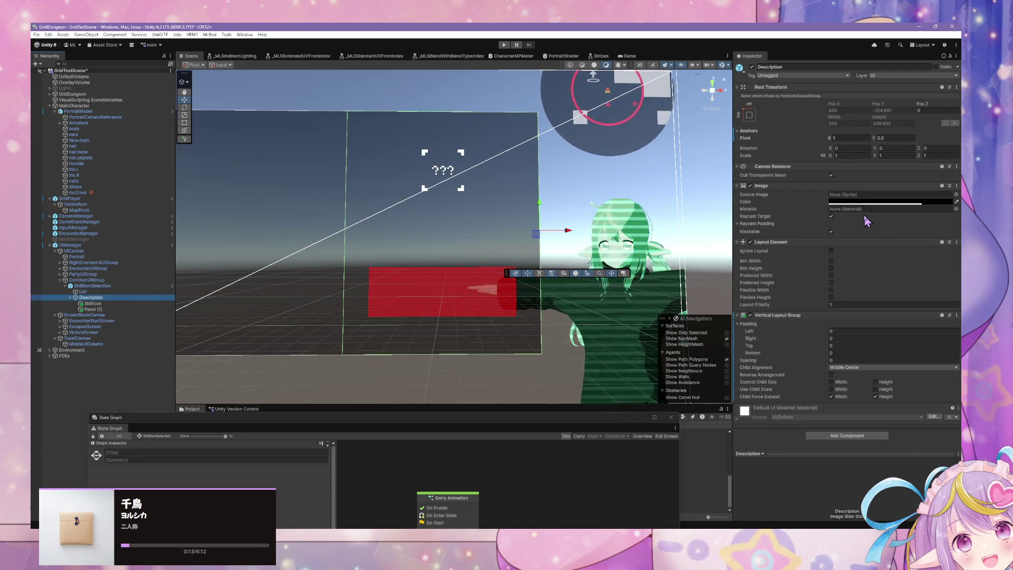
- Check Description's anchor values, then clear Ignore Layout on its Layout Element
left_click(738, 132)
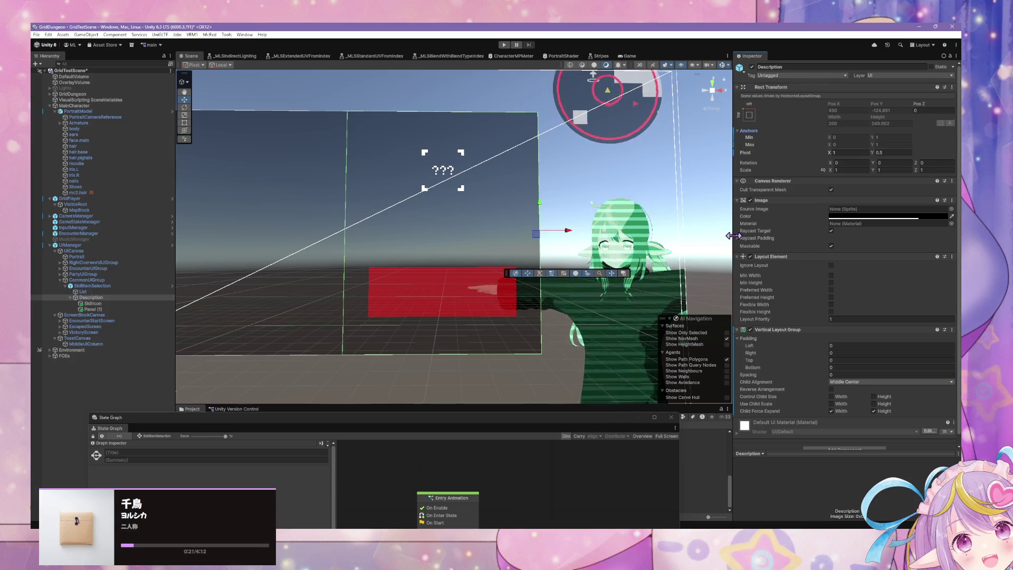
key("XF86AudioRaiseVolume")
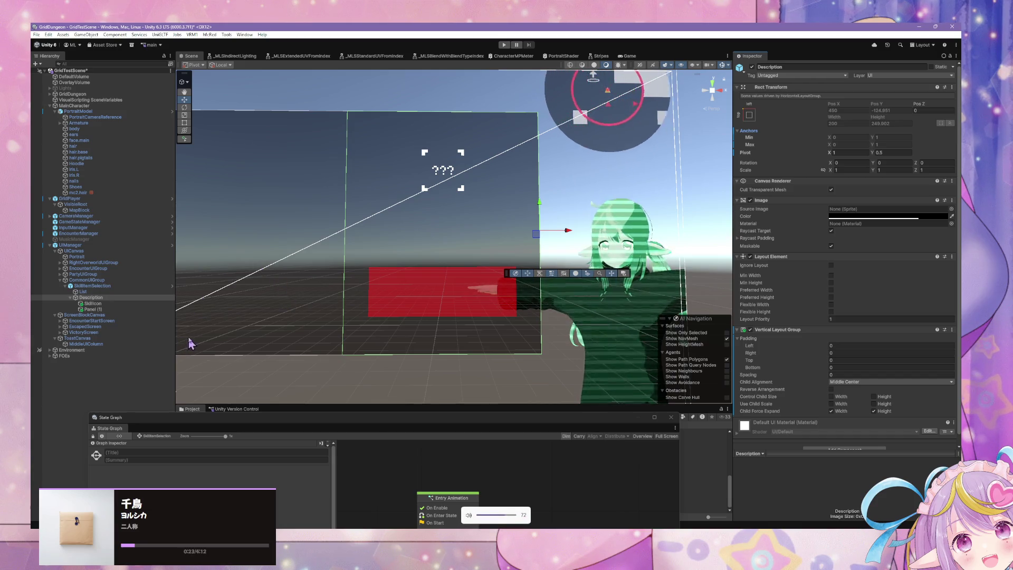
left_click(147, 307)
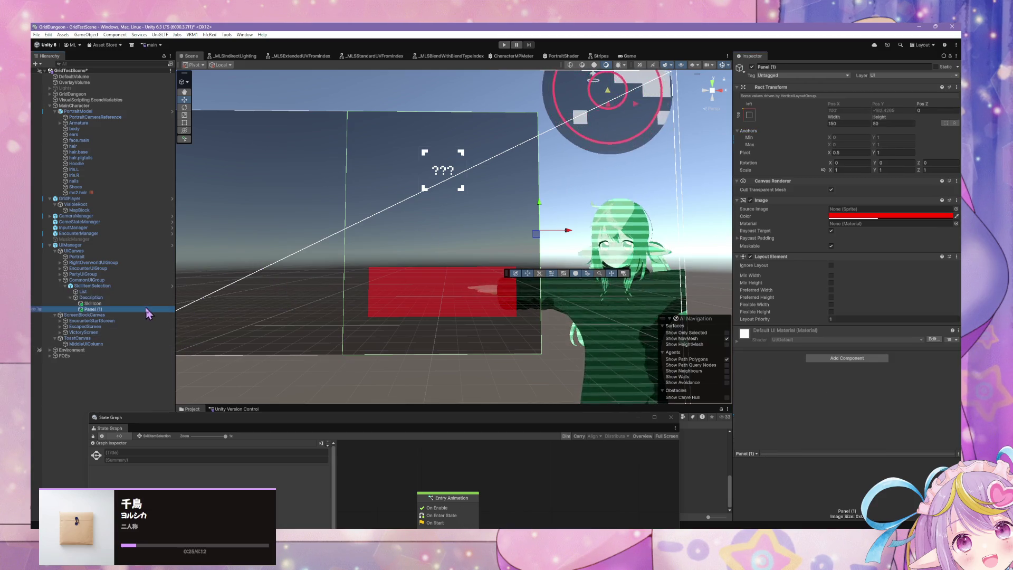
key("Left")
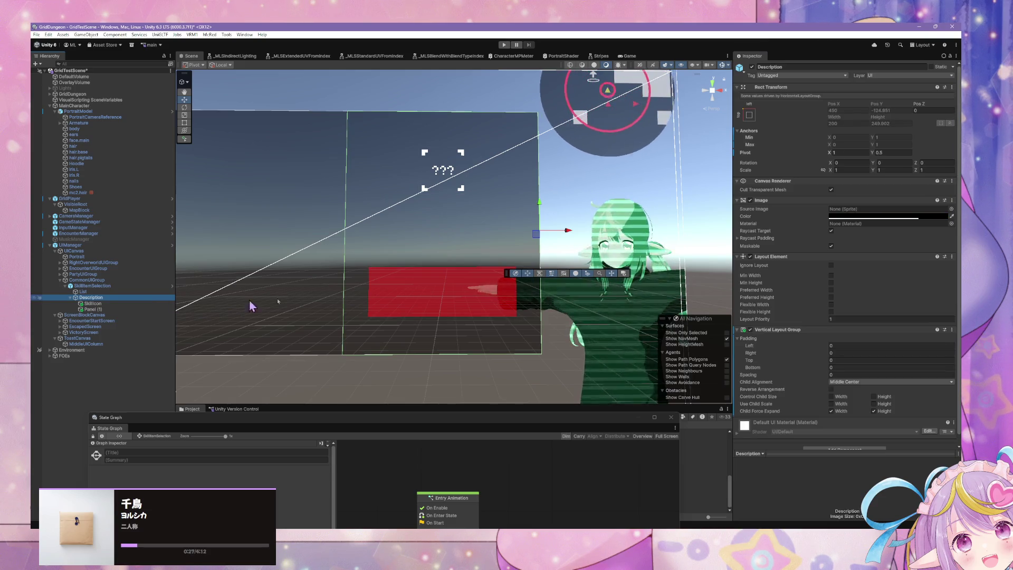
left_click(832, 265)
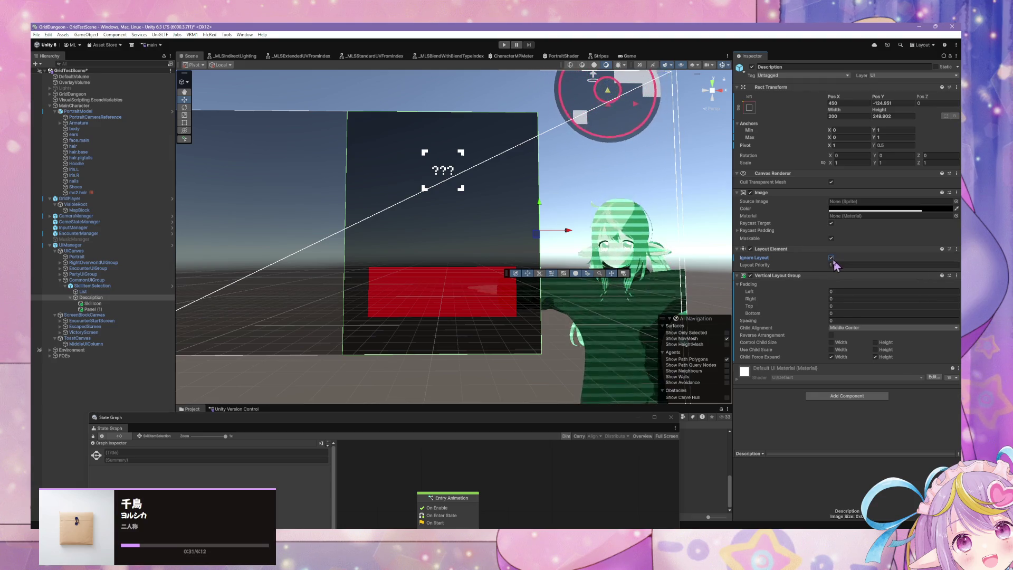
left_click(832, 259)
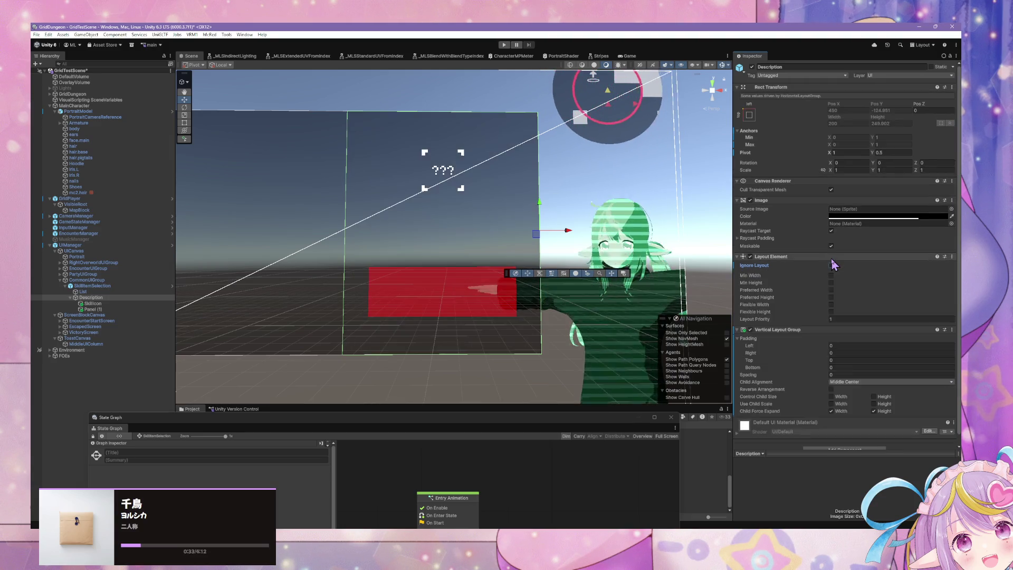
left_click(124, 304)
left_click(93, 309)
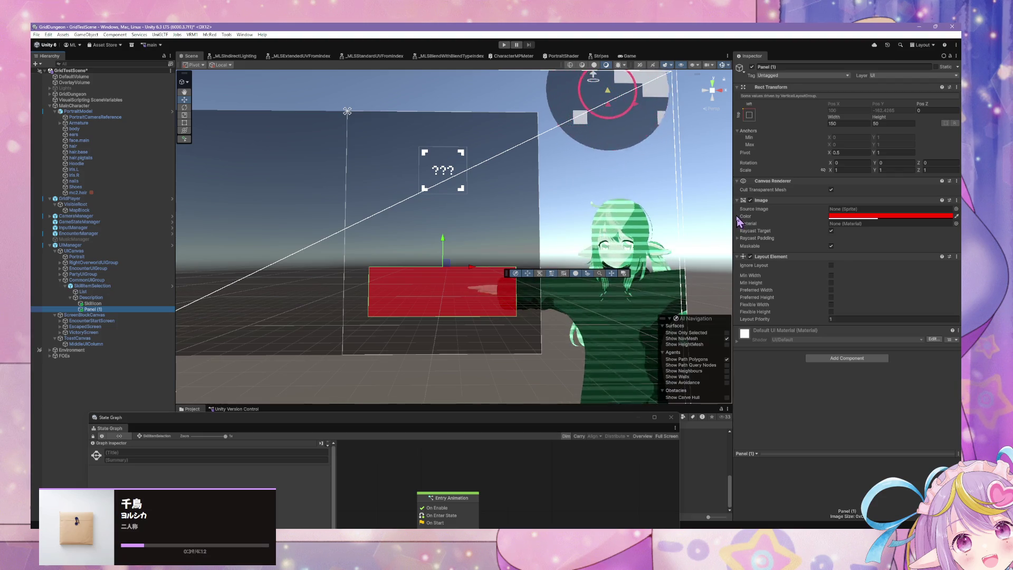
- Confirm SkillIcon is resized to 75 × 75, leaving Panel (1) selected
mouse_move(507, 221)
left_mouse_down()
mouse_move(523, 191)
mouse_move(606, 192)
left_mouse_up()
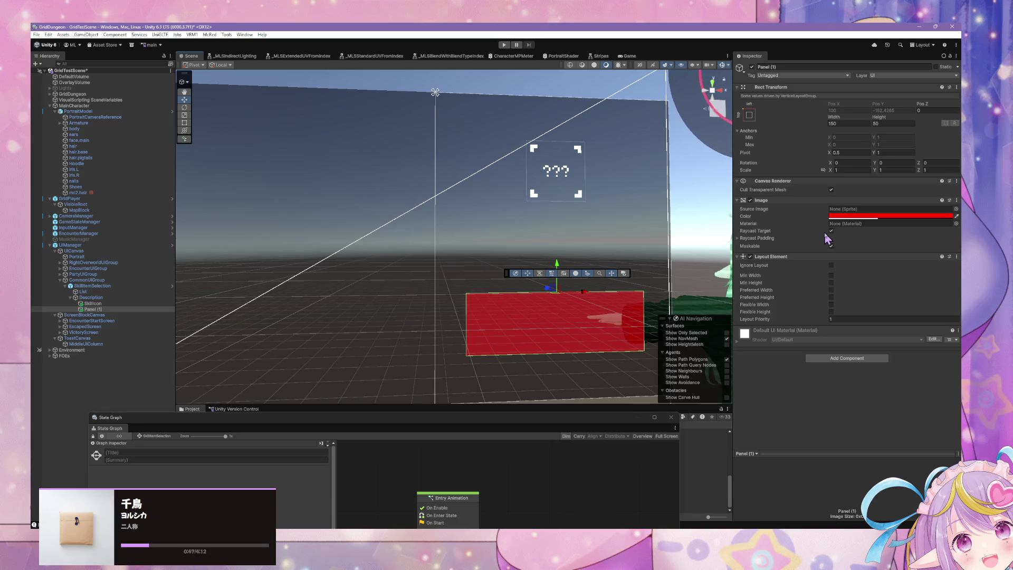
left_click(832, 265)
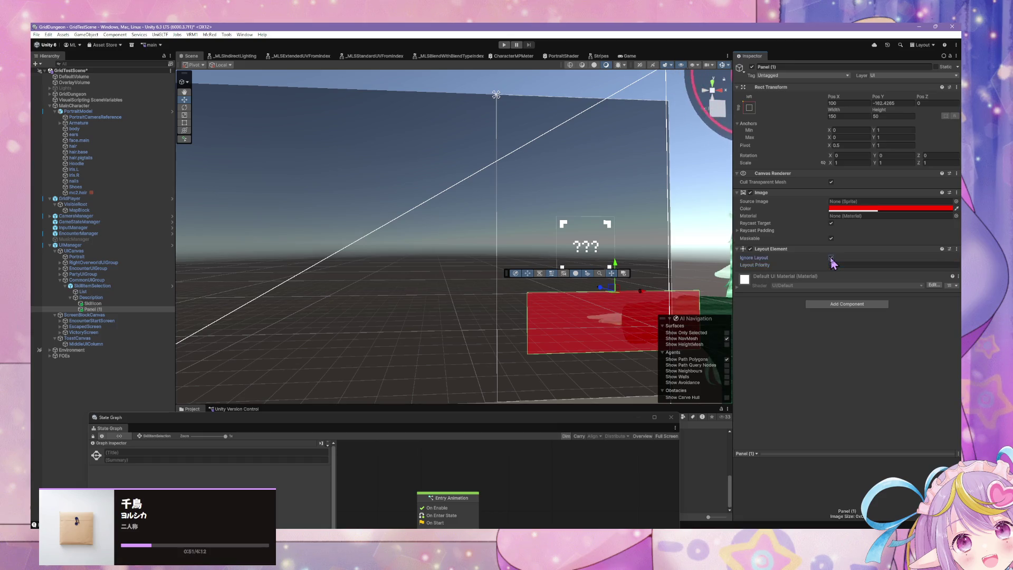
left_click(831, 263)
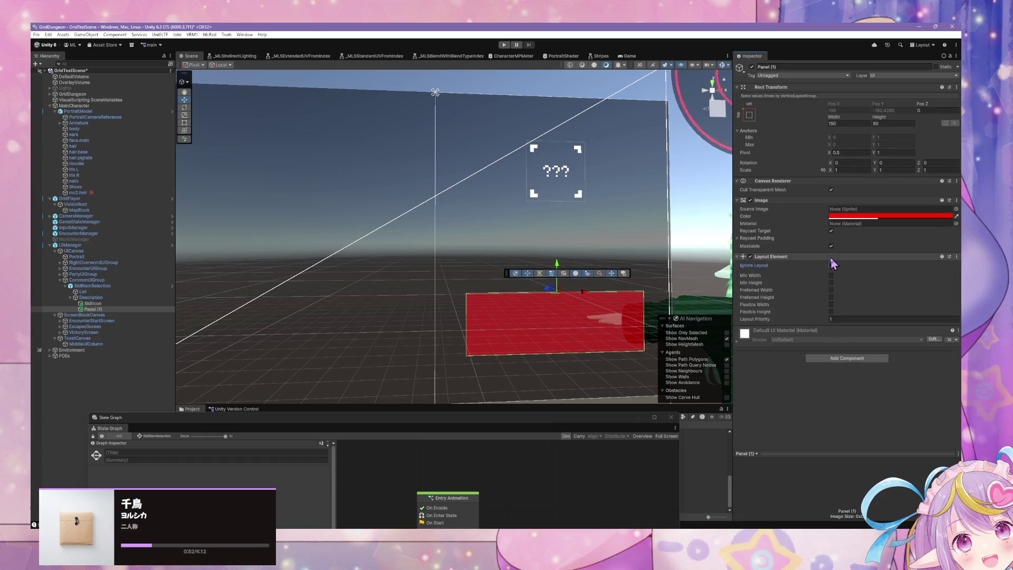
left_click(101, 304)
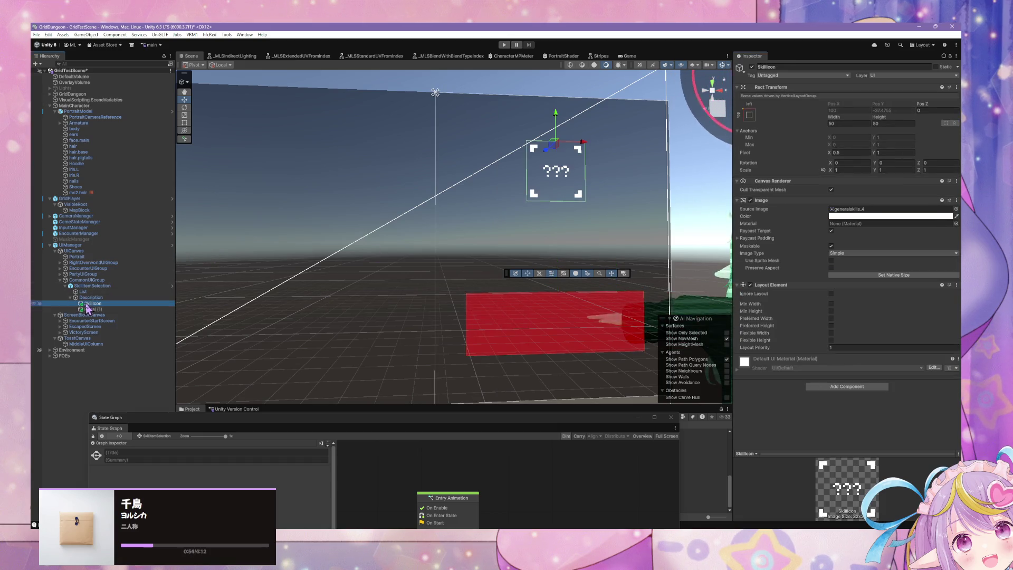
left_click(112, 310)
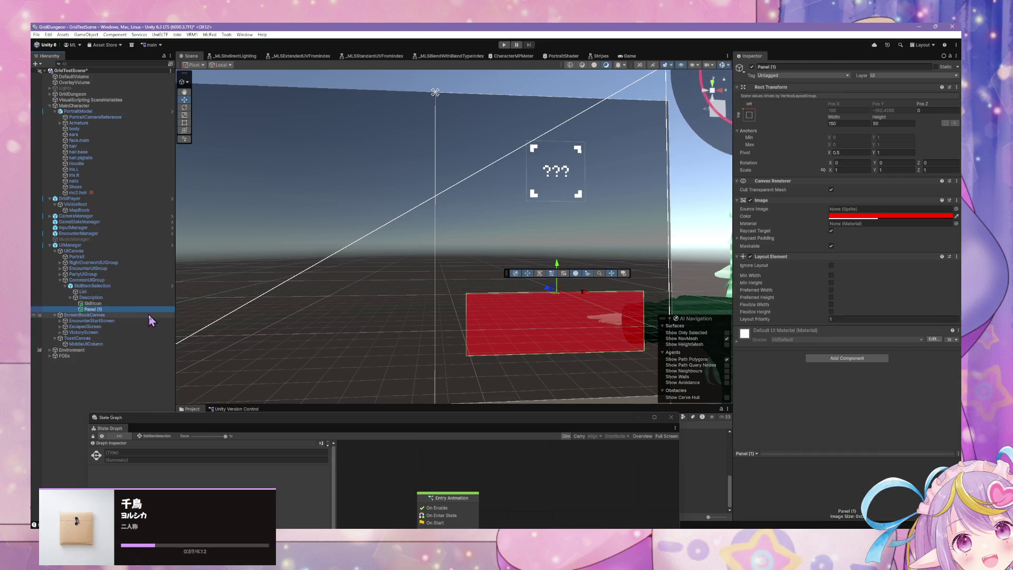
key("ctrl+z")
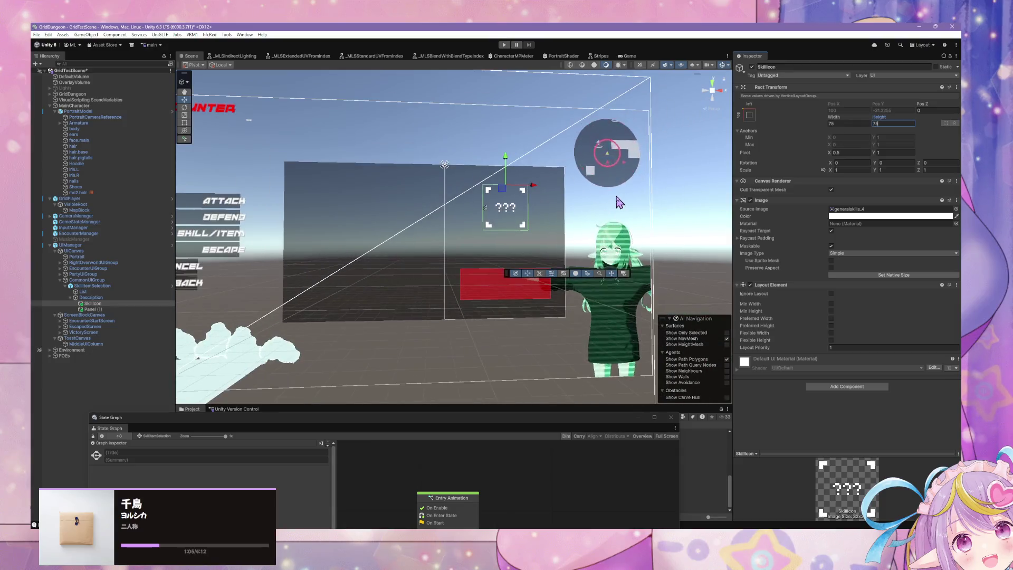
left_click(92, 310)
left_click(90, 303)
left_click(93, 310)
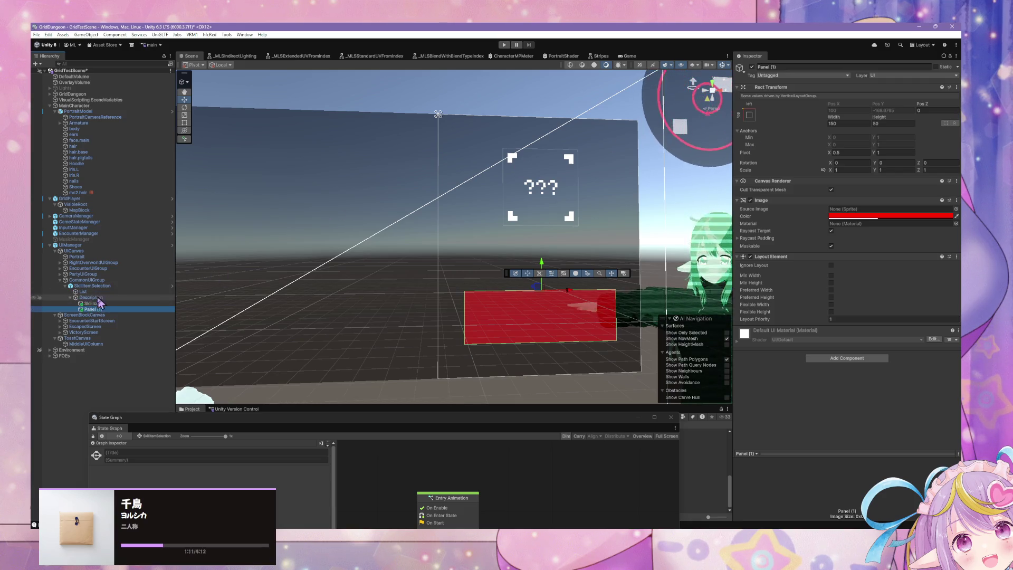
- Try Description's child alignment, reverse order and width-control options, keeping Middle Center
left_click(95, 298)
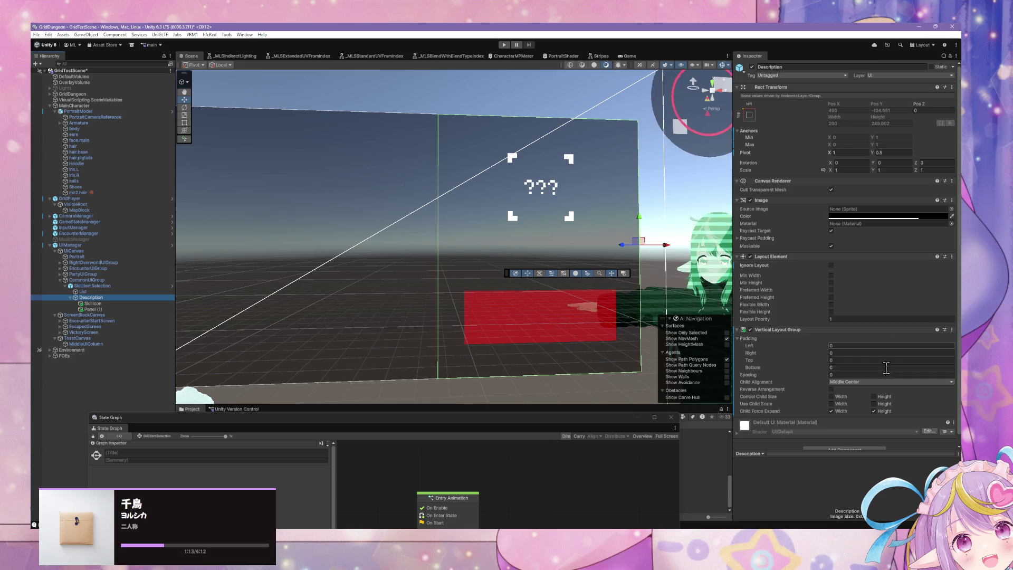
left_click(847, 382)
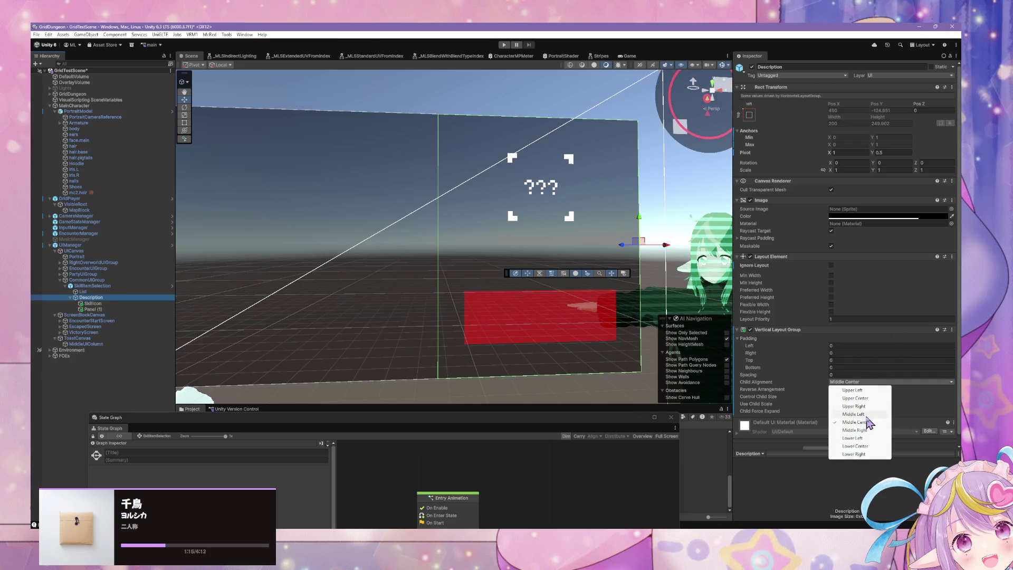
left_click(873, 398)
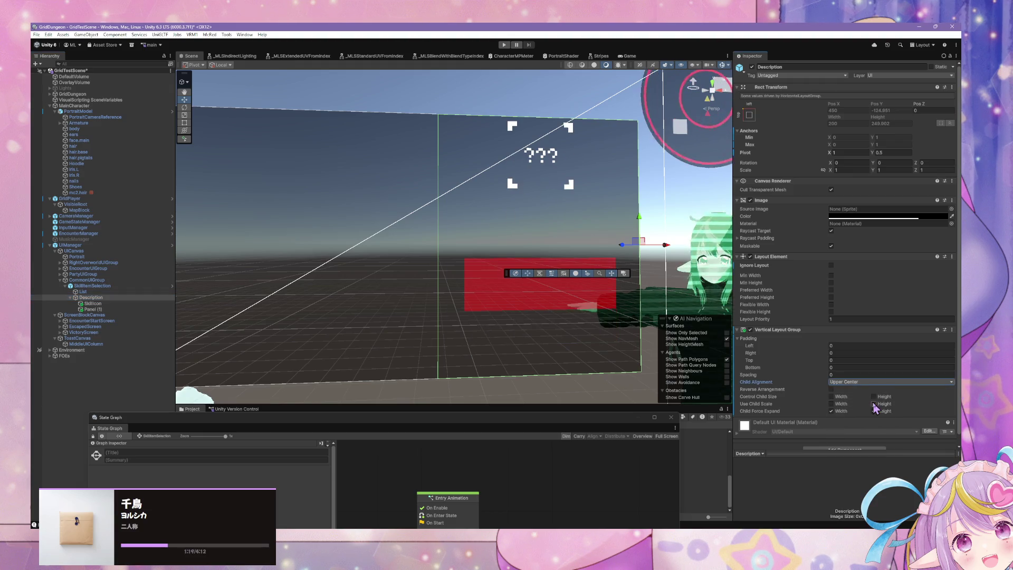
left_click(873, 381)
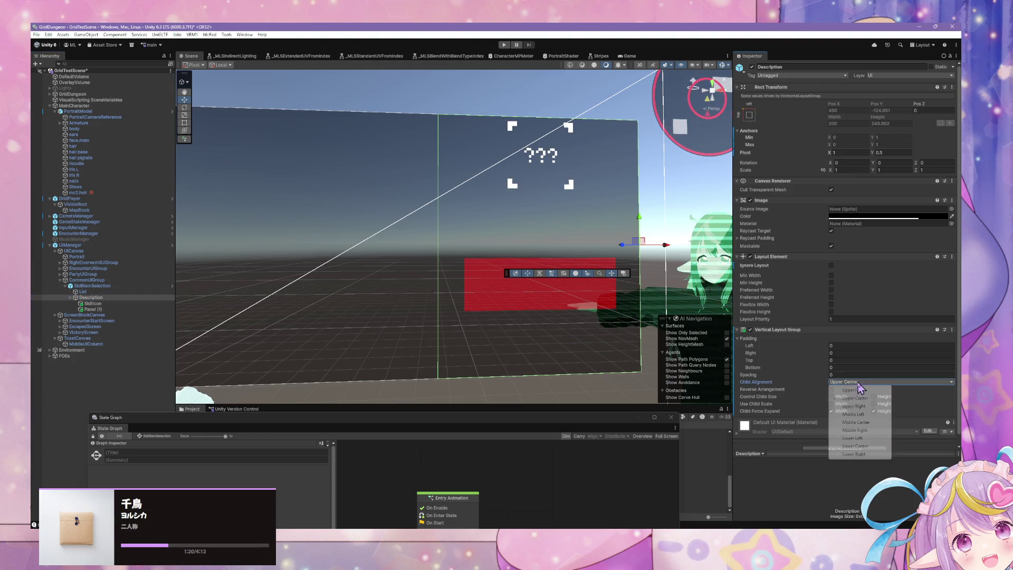
left_click(870, 422)
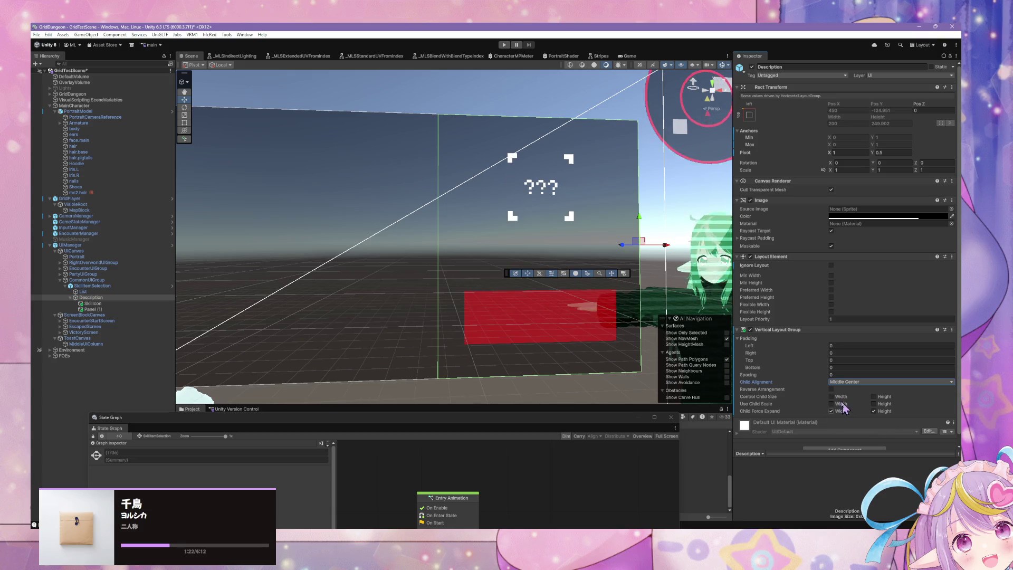
left_click(828, 376)
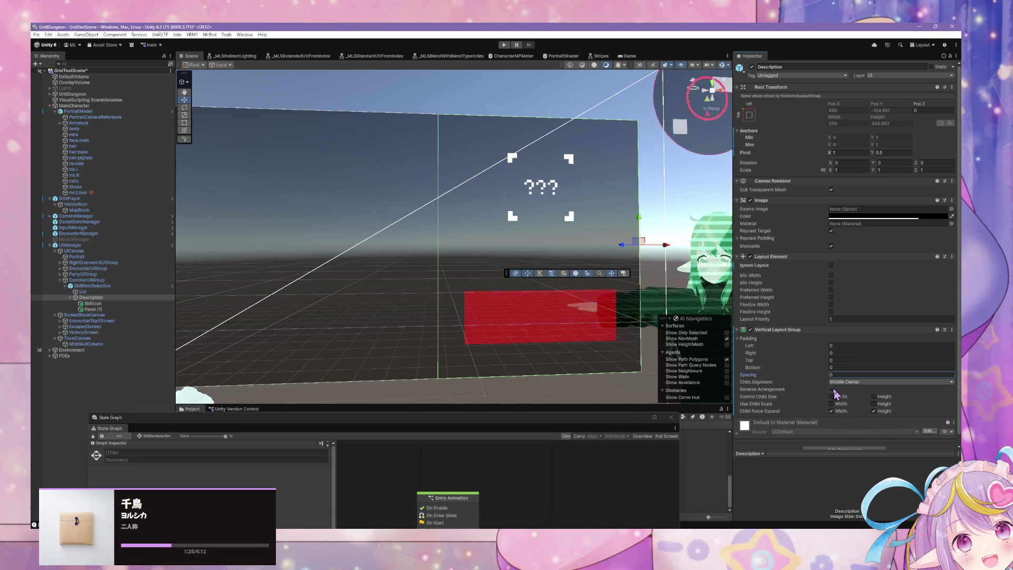
left_click(831, 389)
left_click(831, 389)
left_click(832, 397)
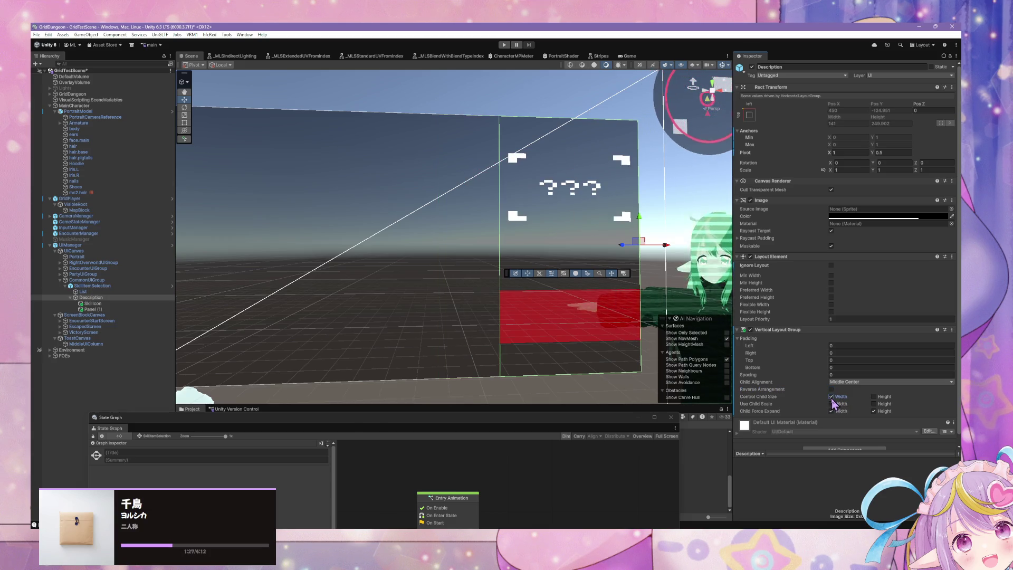
left_click(832, 398)
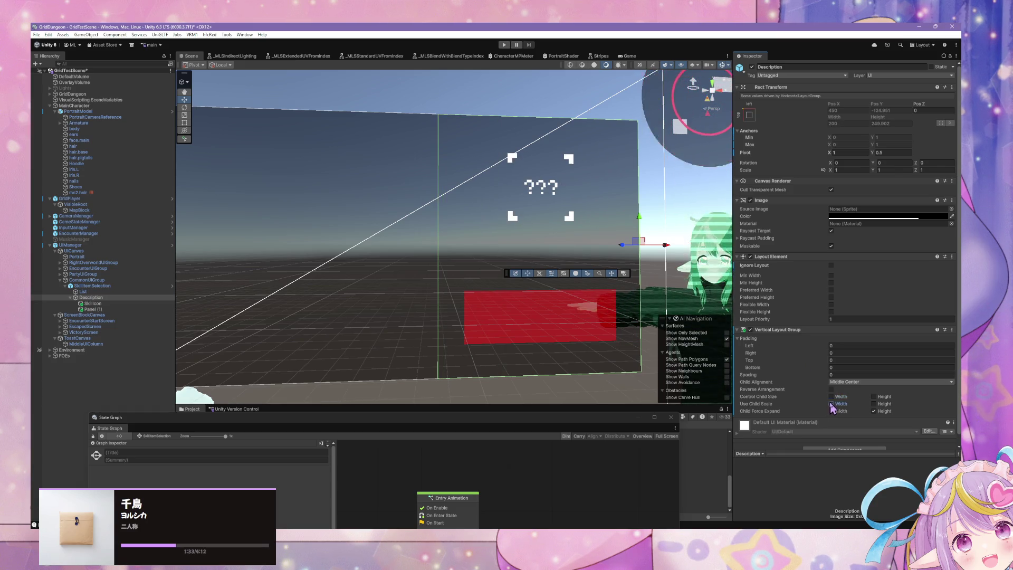
- Turn off Child Force Expand Height and set the layout spacing to 10
left_click(873, 411)
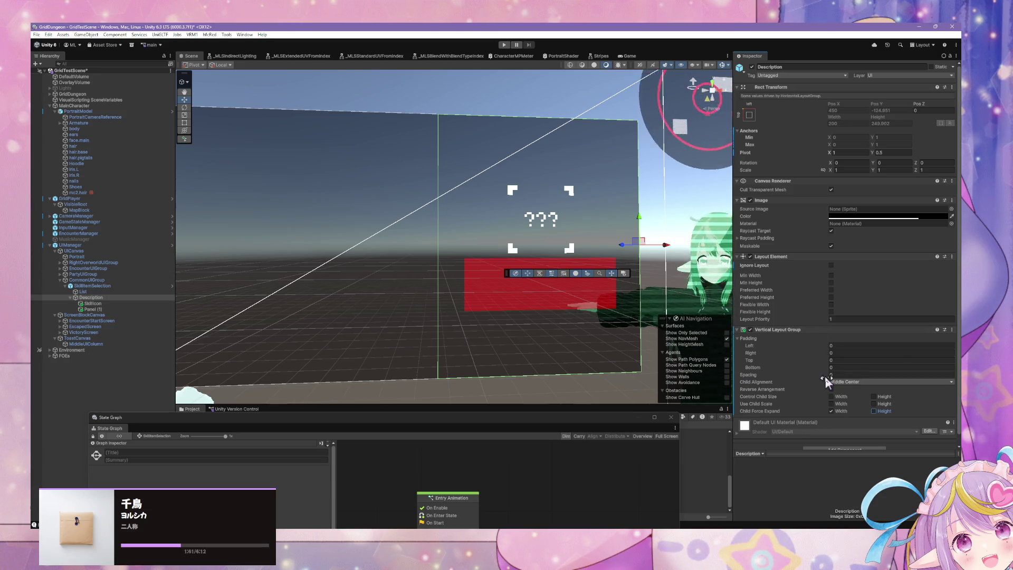
left_click_drag(828, 375, 900, 378)
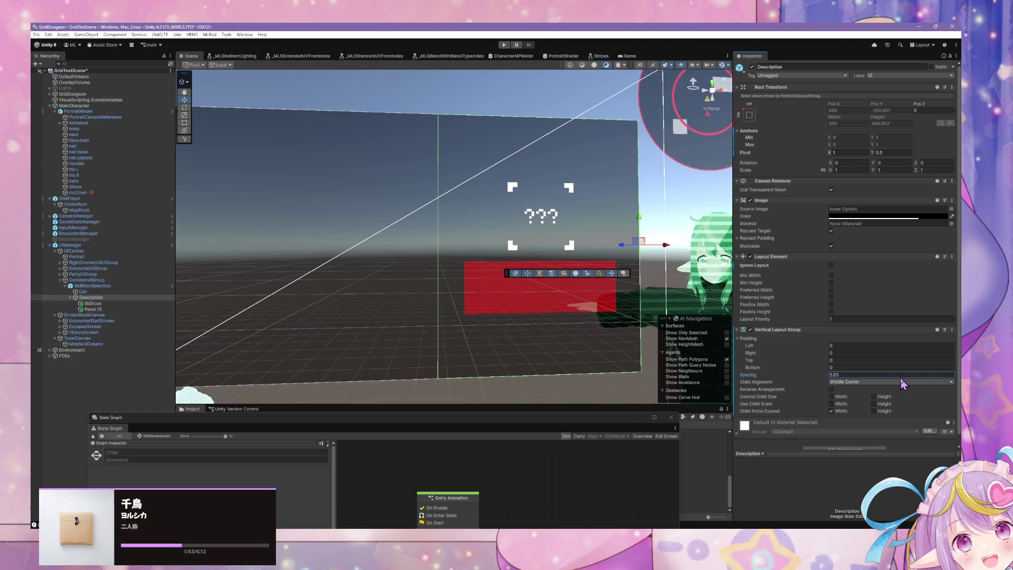
left_click(857, 374)
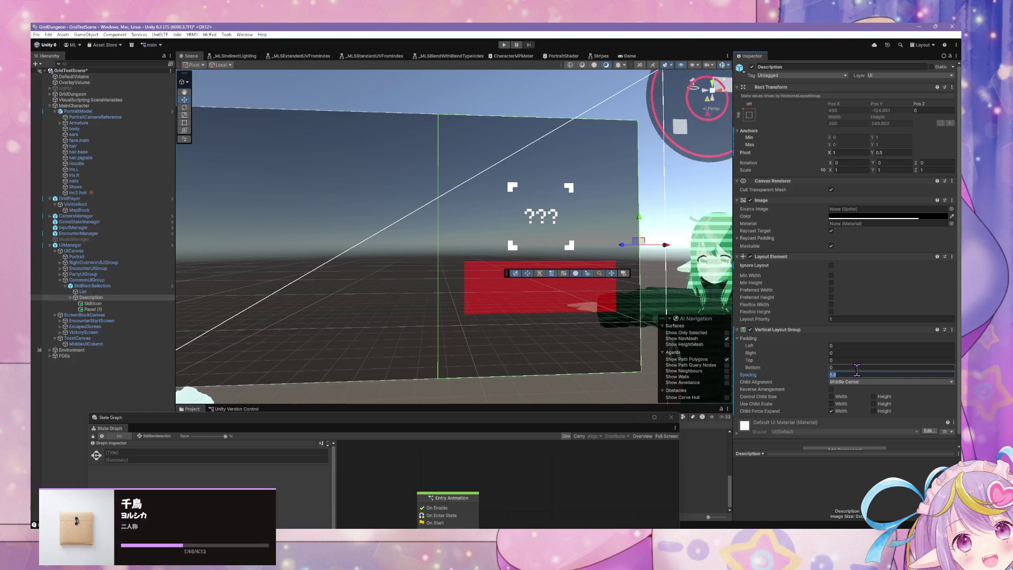
type("15")
key("BackSpace")
type("0")
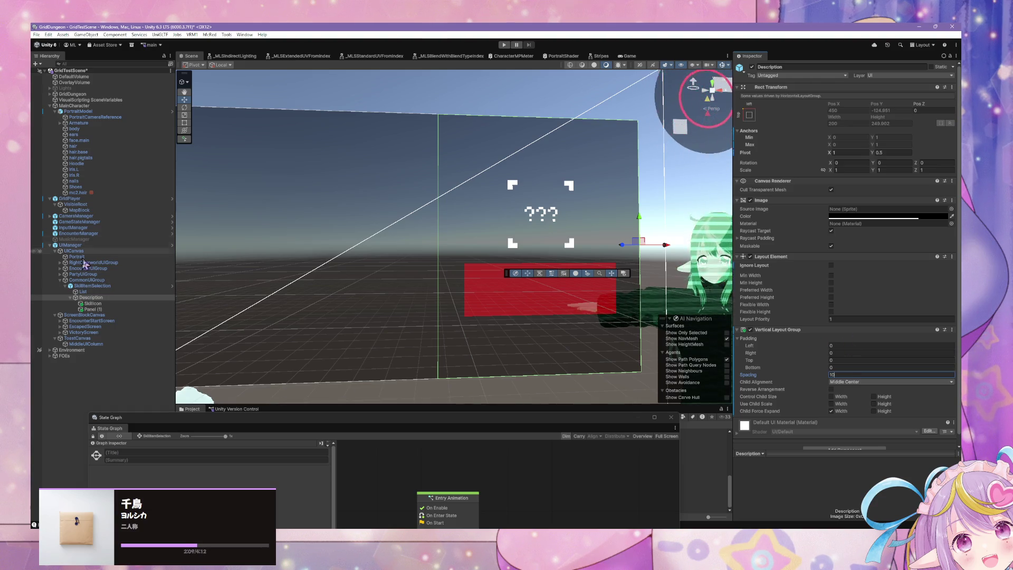
- Commit the spacing and rename the Description object in the Hierarchy to SkillDescription
left_click(92, 297)
left_click(101, 299)
left_click(101, 298)
type("Skill")
key("Return")
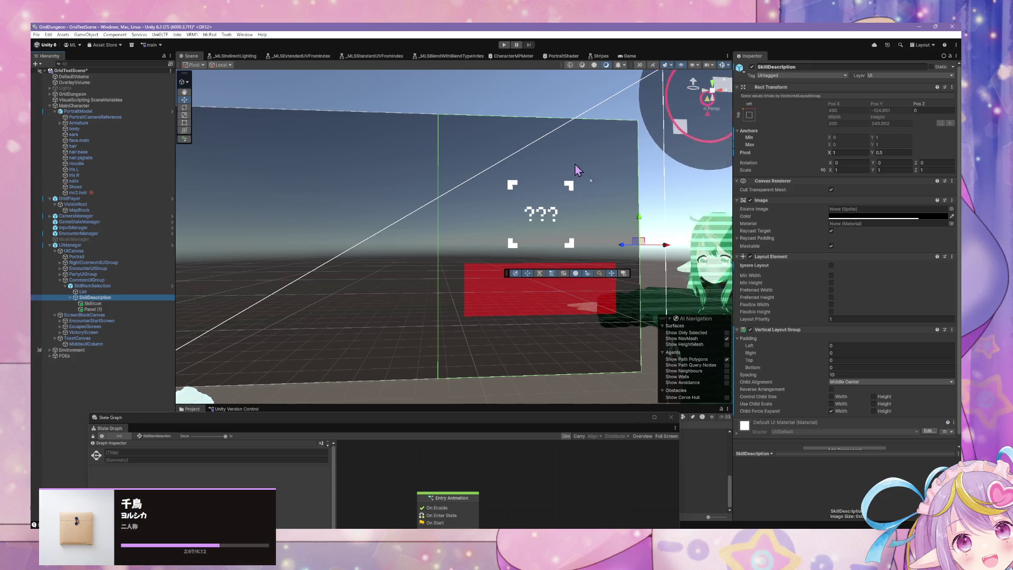
- Rename the SkillDescription container to SkillDetails, then reselect Panel (1)
left_click_drag(541, 221, 480, 190)
scroll(480, 190, "up", 5)
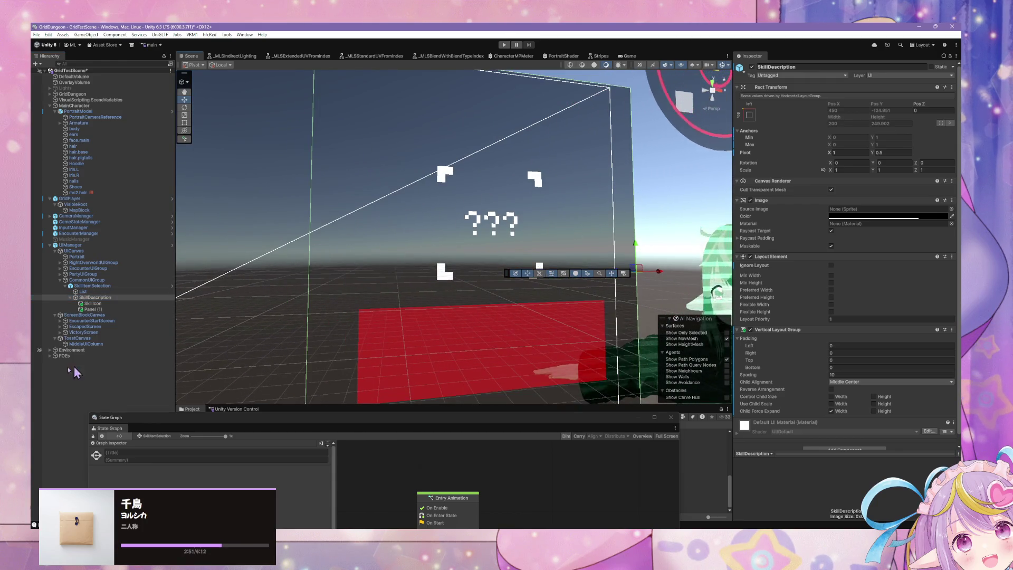
left_click(100, 309)
scroll(422, 254, "down", 2)
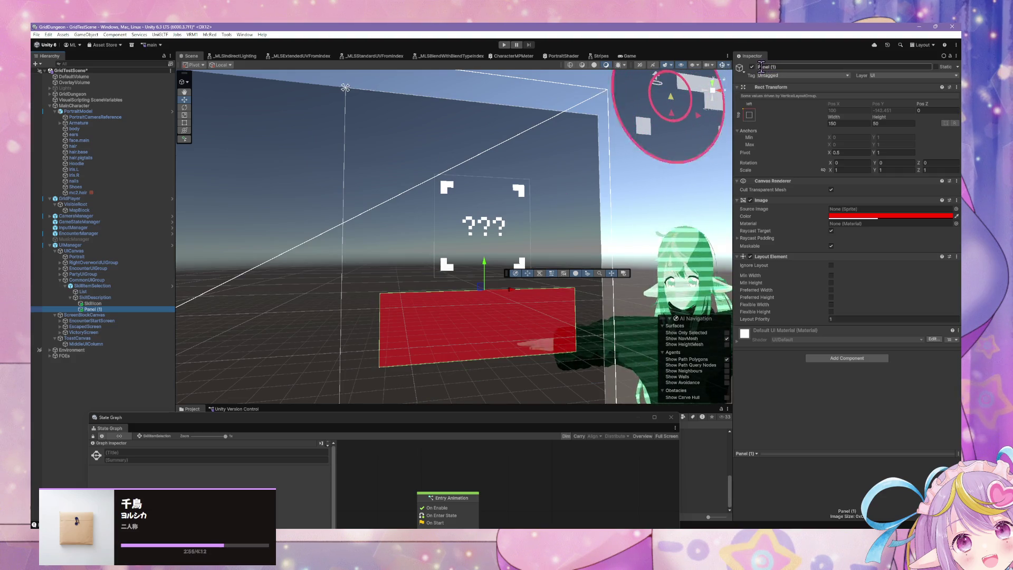
left_click(119, 298)
left_click(119, 299)
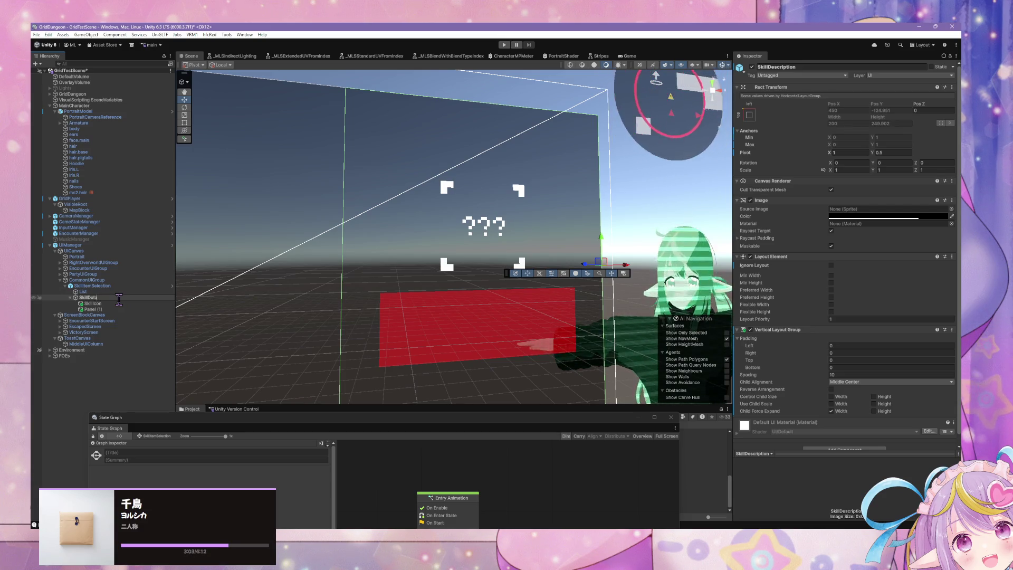
key("Return")
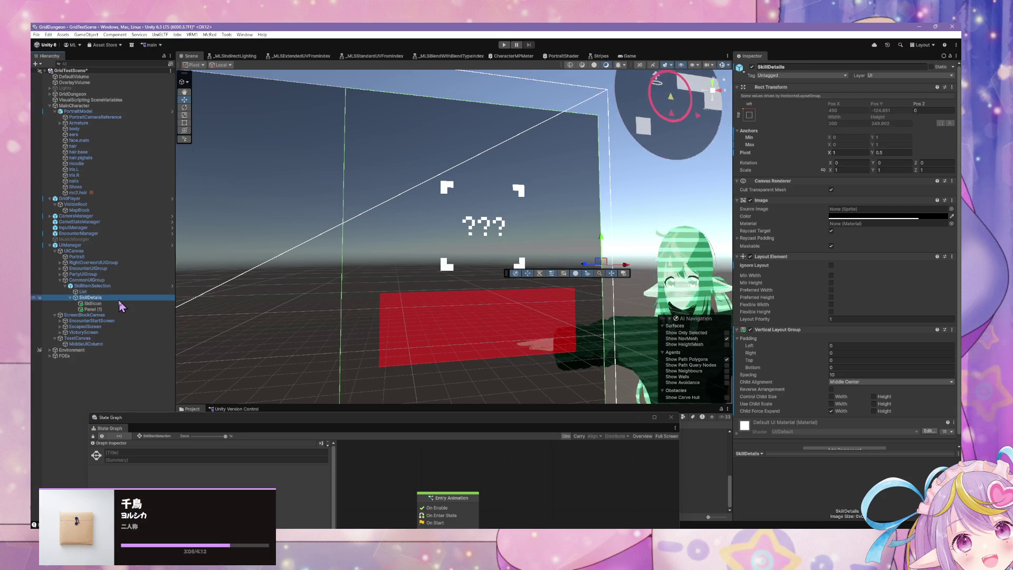
left_click(88, 309)
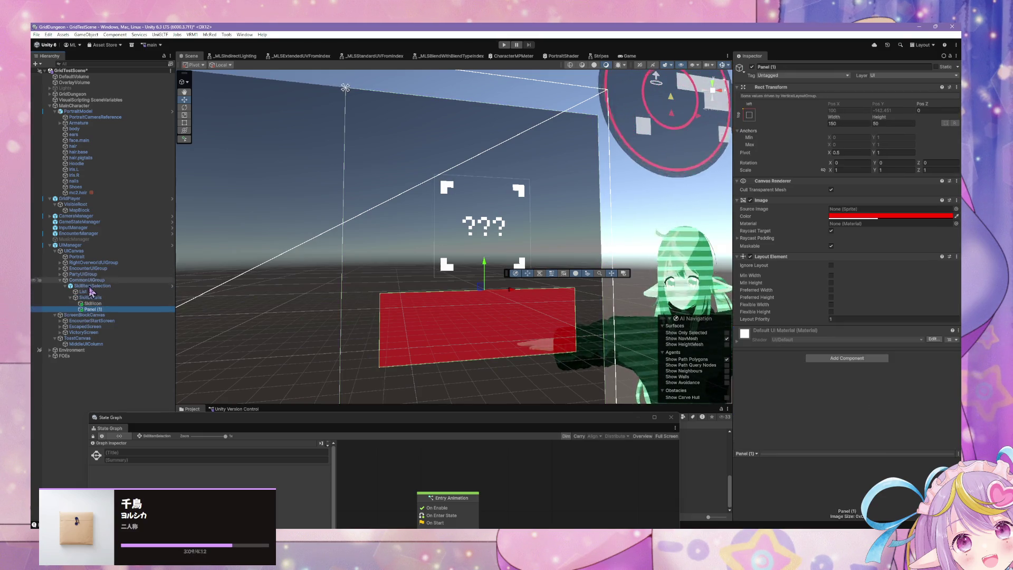
- Toggle Panel (1)'s Image off and back on, then bring up its Hierarchy context menu
left_click(861, 359)
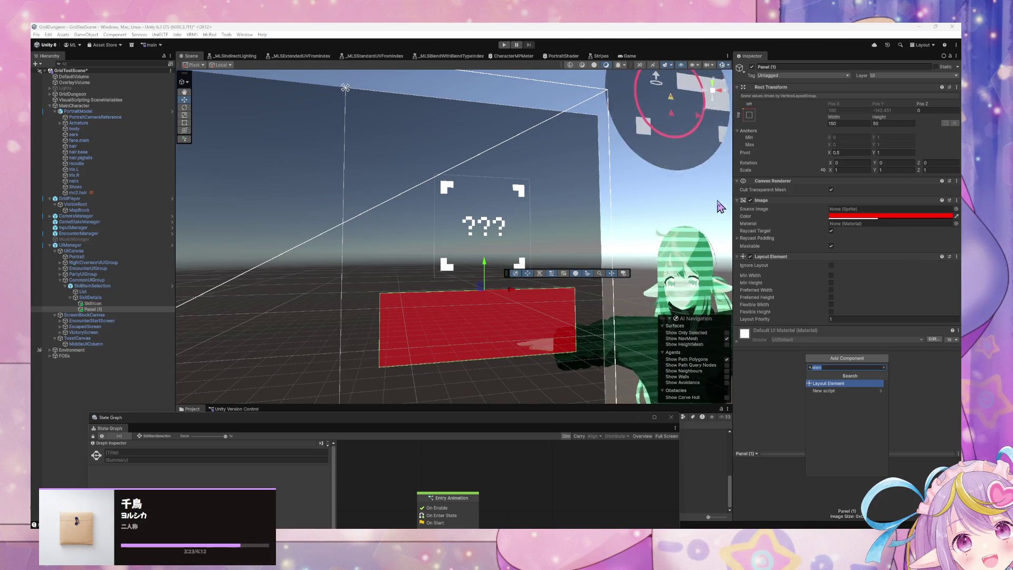
left_click(751, 200)
left_click(750, 201)
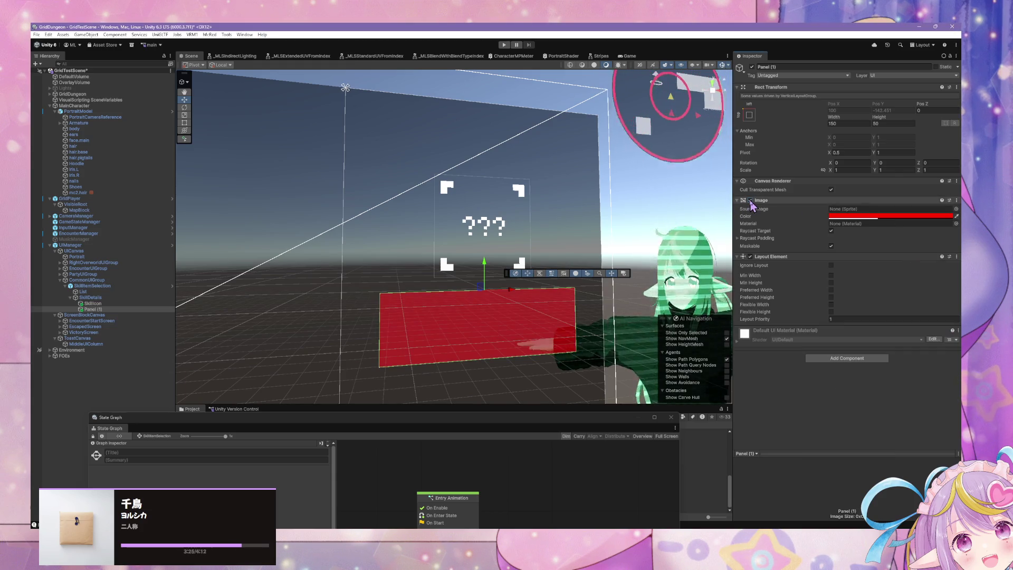
right_click(150, 311)
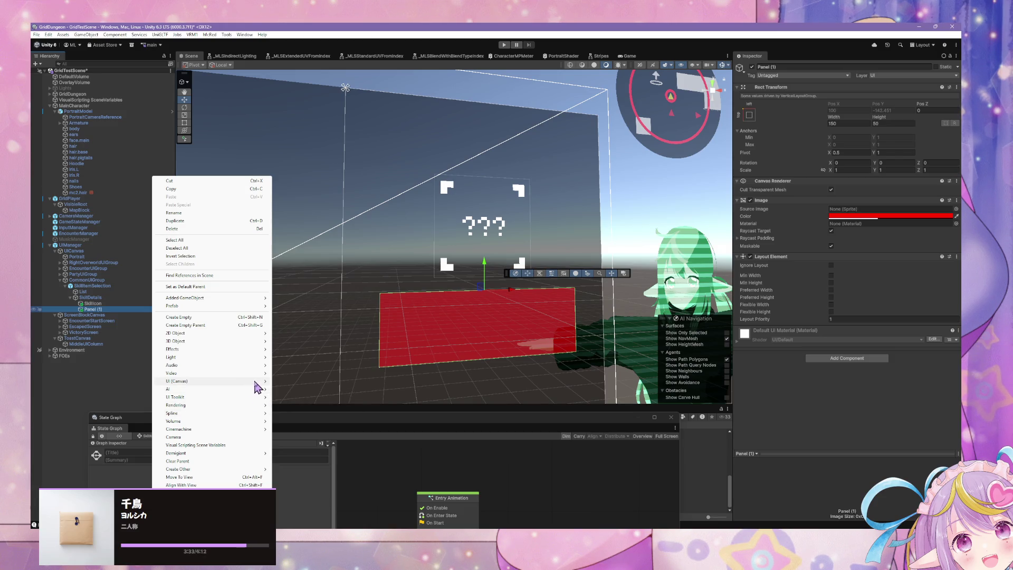
- Add a Text - TextMeshPro object under Panel (1) and select it
mouse_move(254, 381)
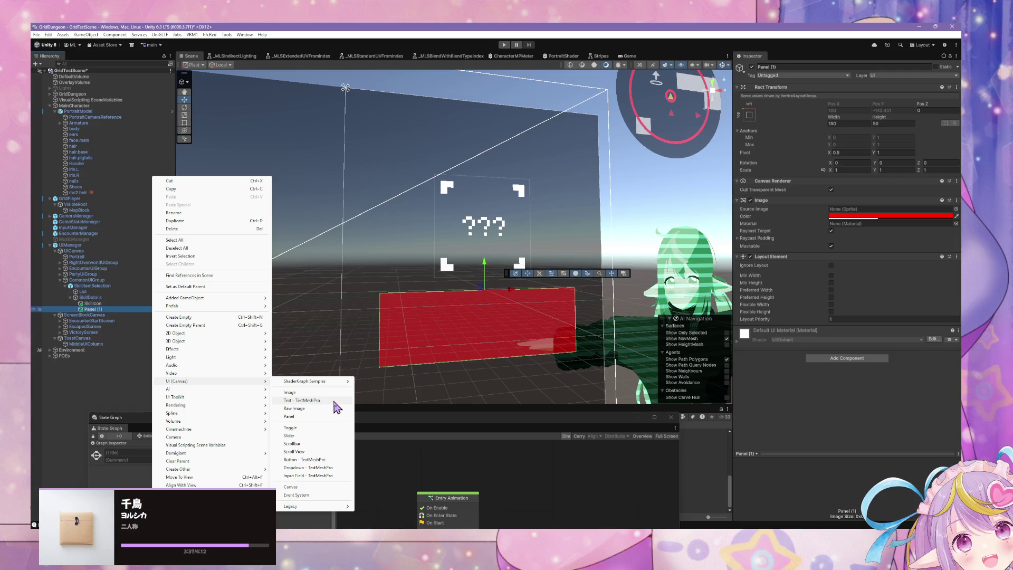
left_click(334, 401)
left_click(91, 298)
left_click(102, 315)
mouse_move(102, 315)
left_mouse_down()
mouse_move(82, 316)
mouse_move(122, 319)
mouse_move(99, 310)
left_mouse_up()
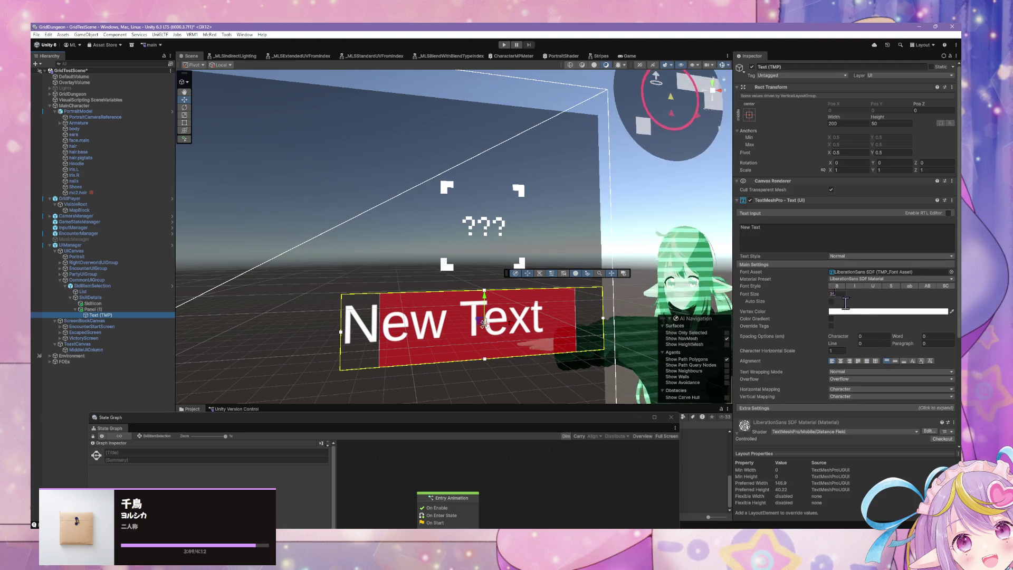
- Set the text's font size to 10 and anchor it stretched across the panel's top
type("1")
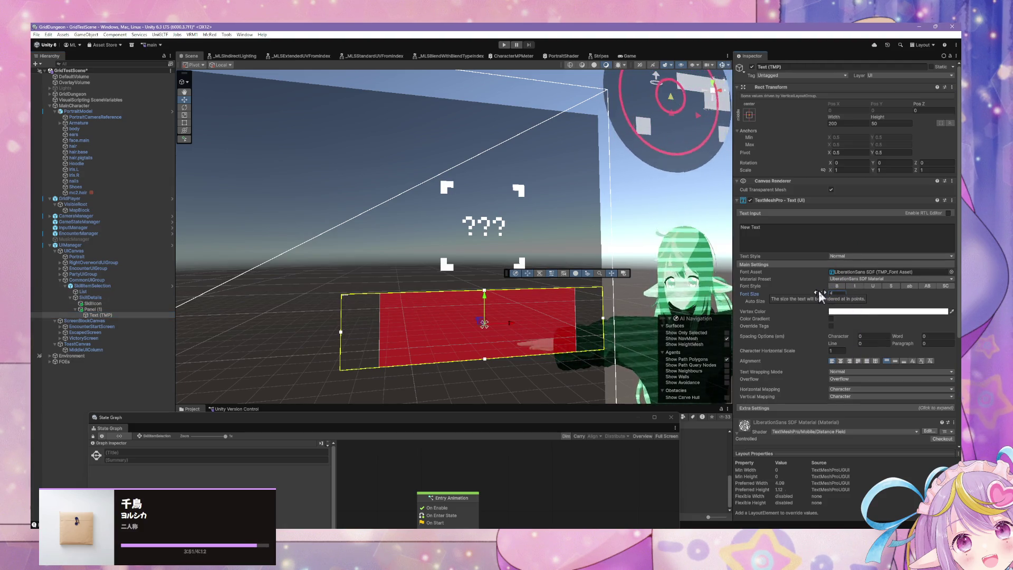
type("0")
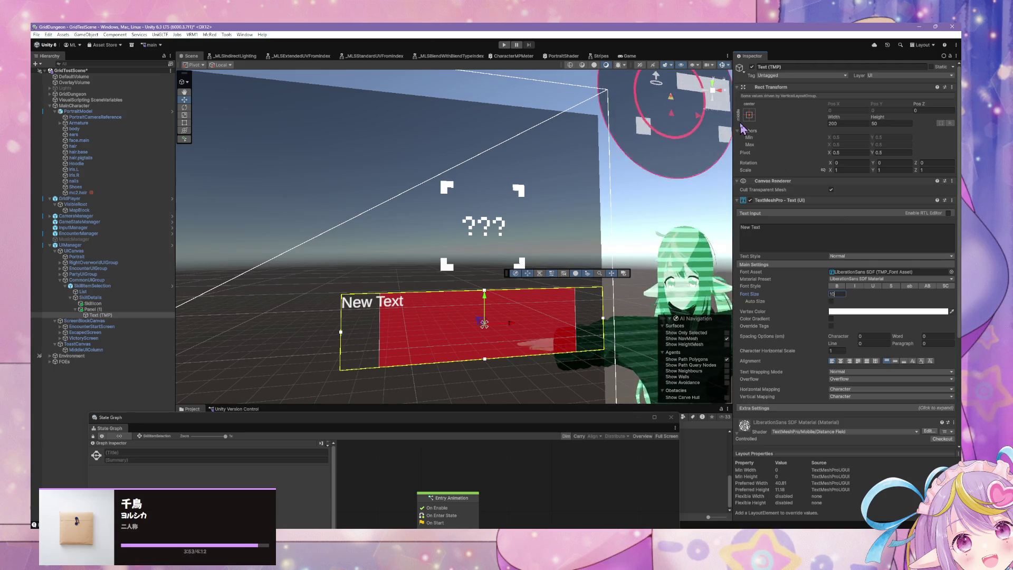
left_click(749, 115)
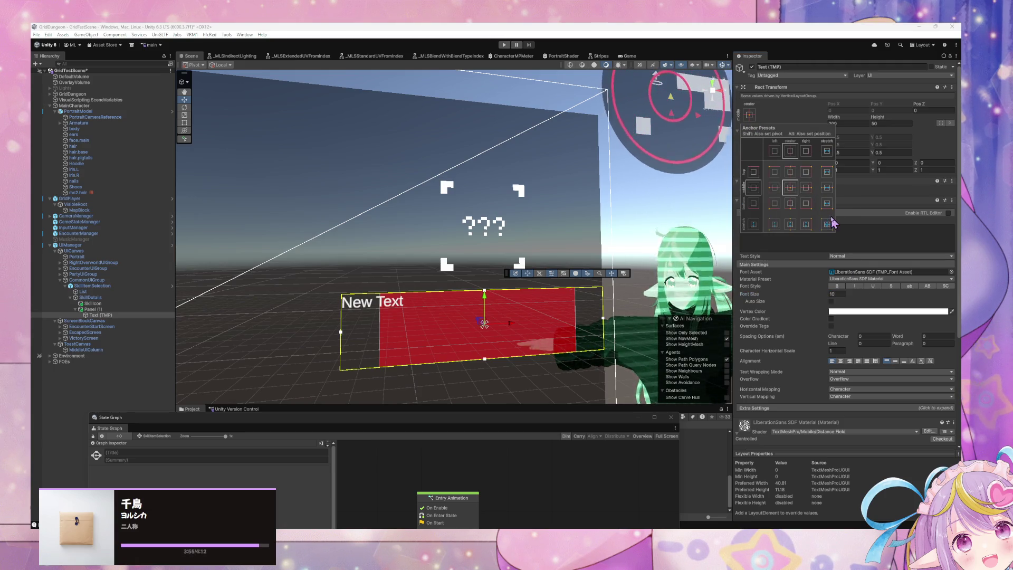
left_click(827, 172)
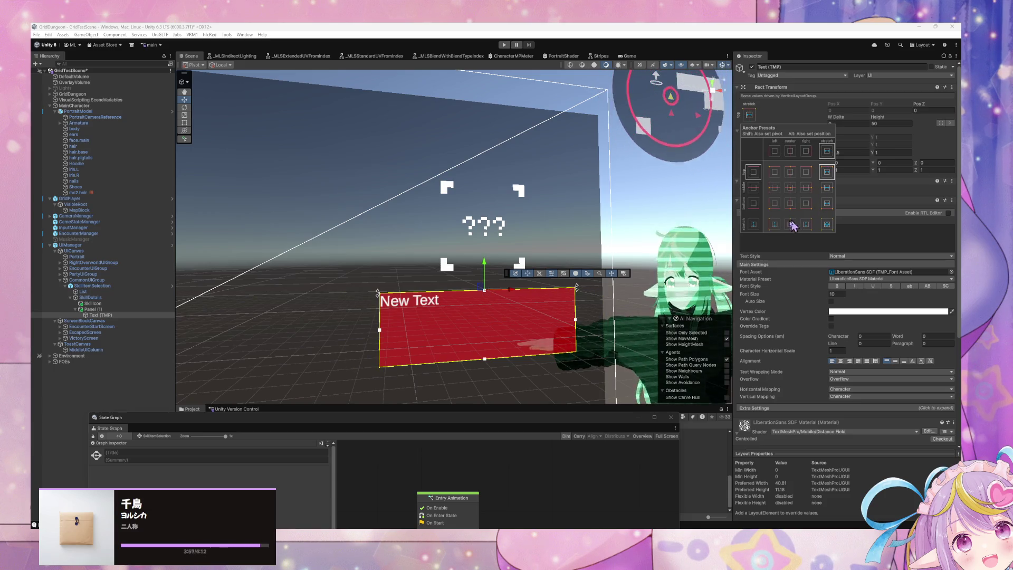
scroll(572, 195, "down", 3)
scroll(573, 195, "up", 3)
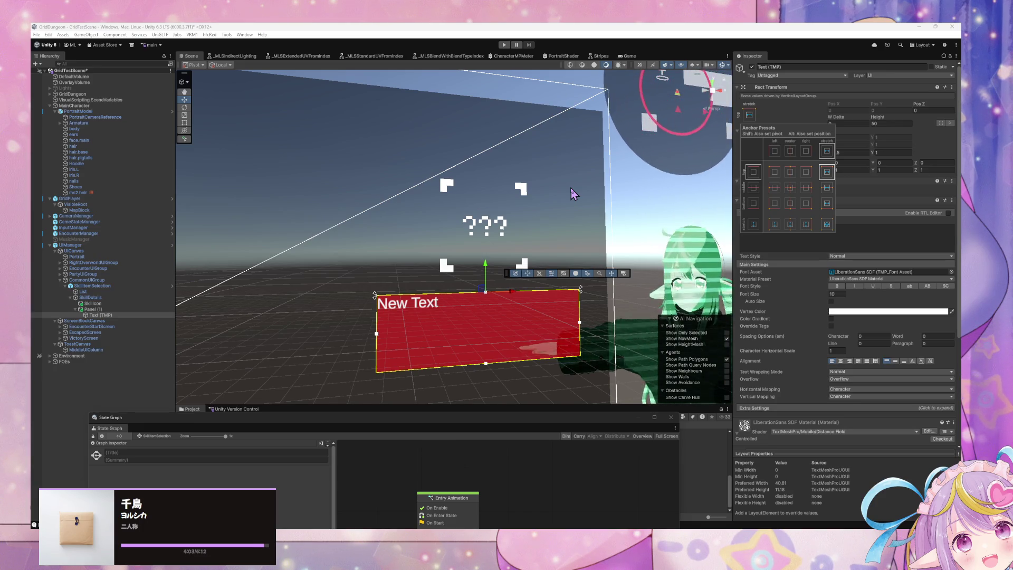
- Rename Panel (1) to SkillDescriptionPanel
left_click(115, 309)
key("F2")
type("Ski")
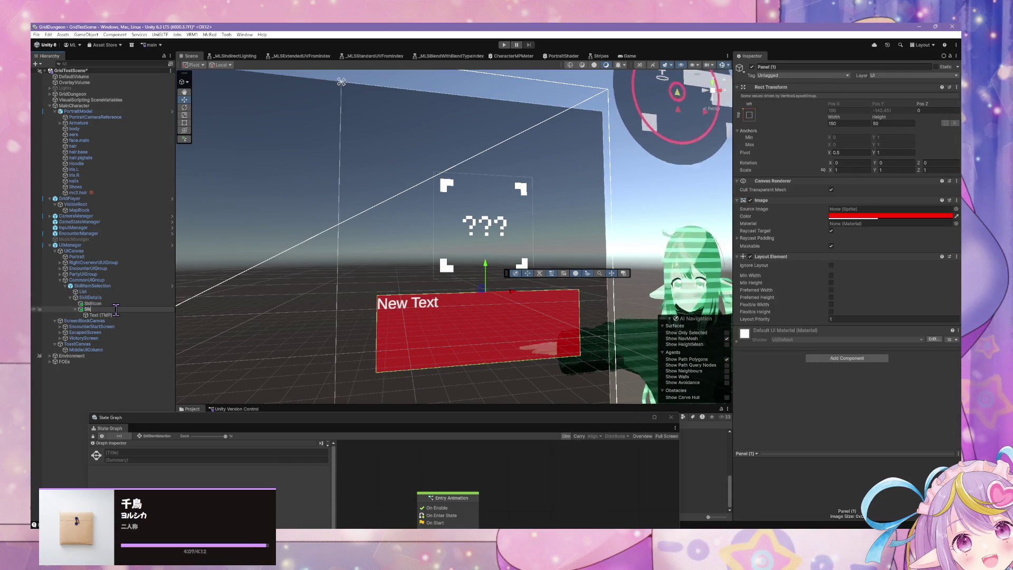
type("ll")
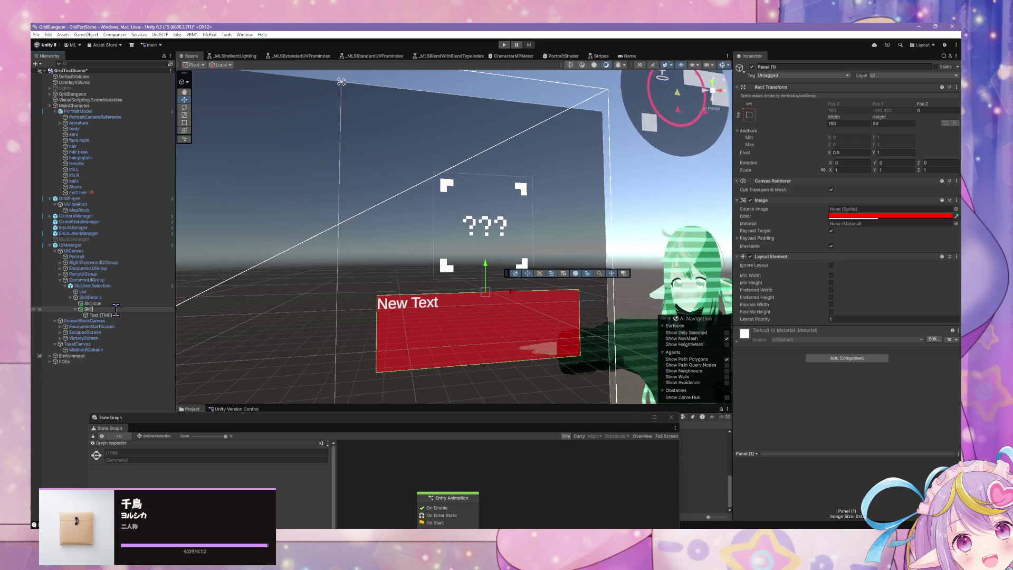
type("DescriptionPanel")
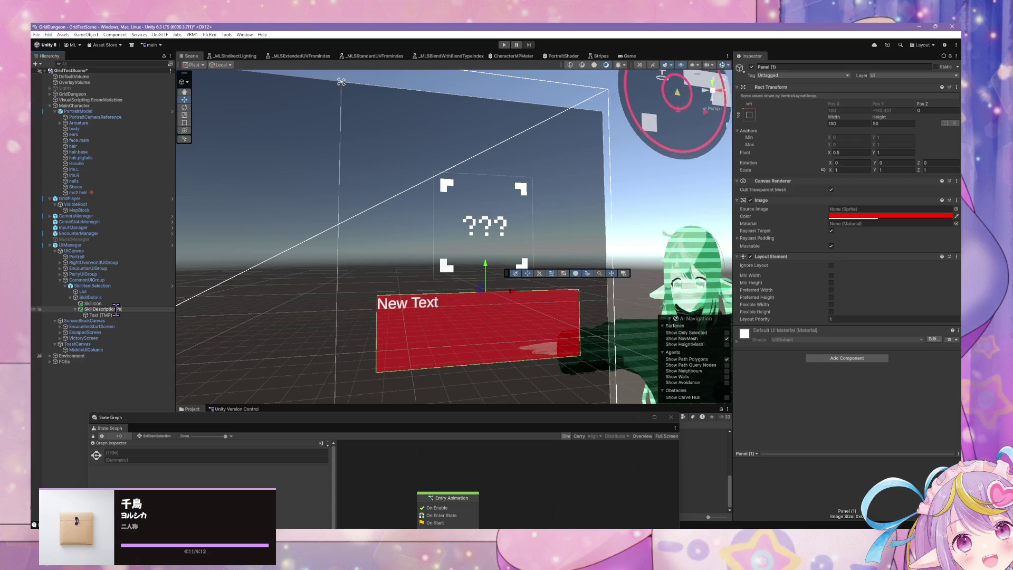
key("Return")
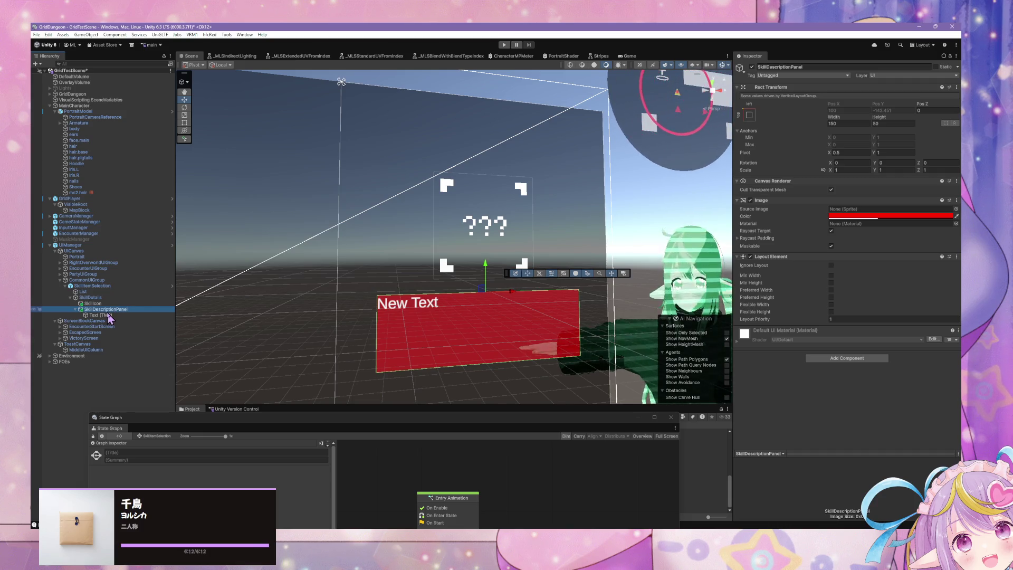
- Give the Text (TMP) the ANDMOREY REGULAR font asset at font size 8
left_click(106, 315)
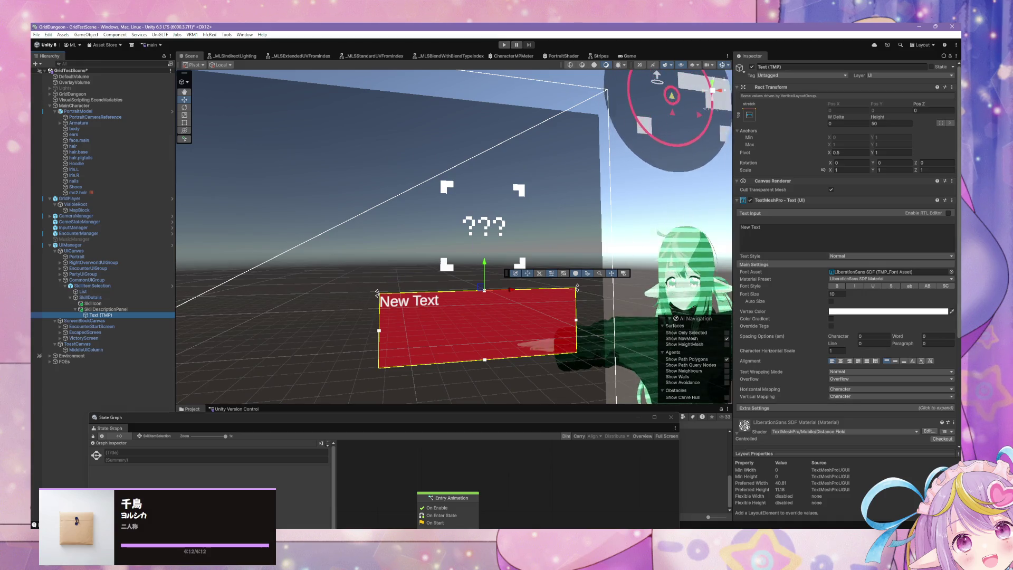
left_click(951, 271)
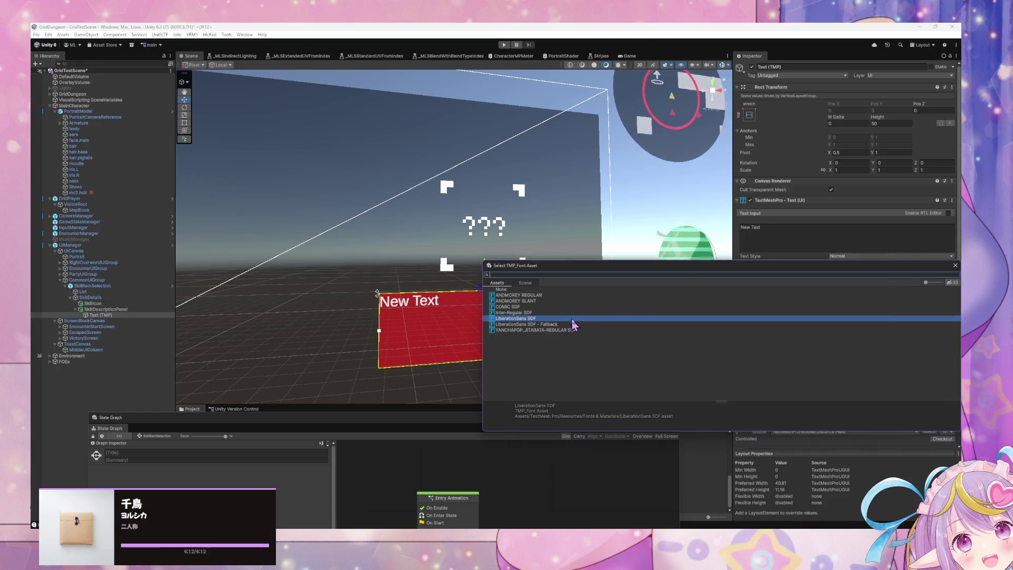
left_click(560, 299)
left_click(558, 296)
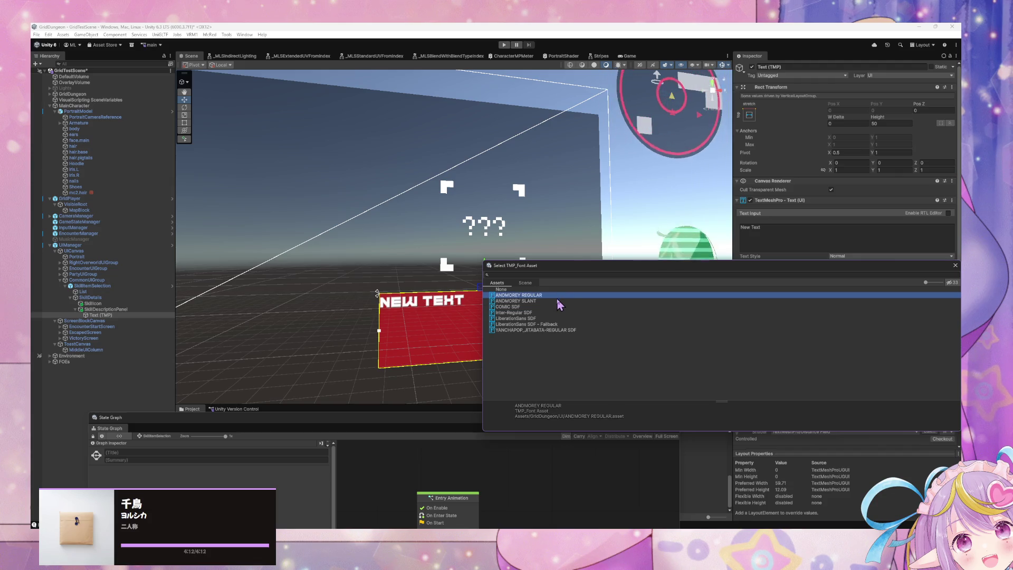
double_click(557, 296)
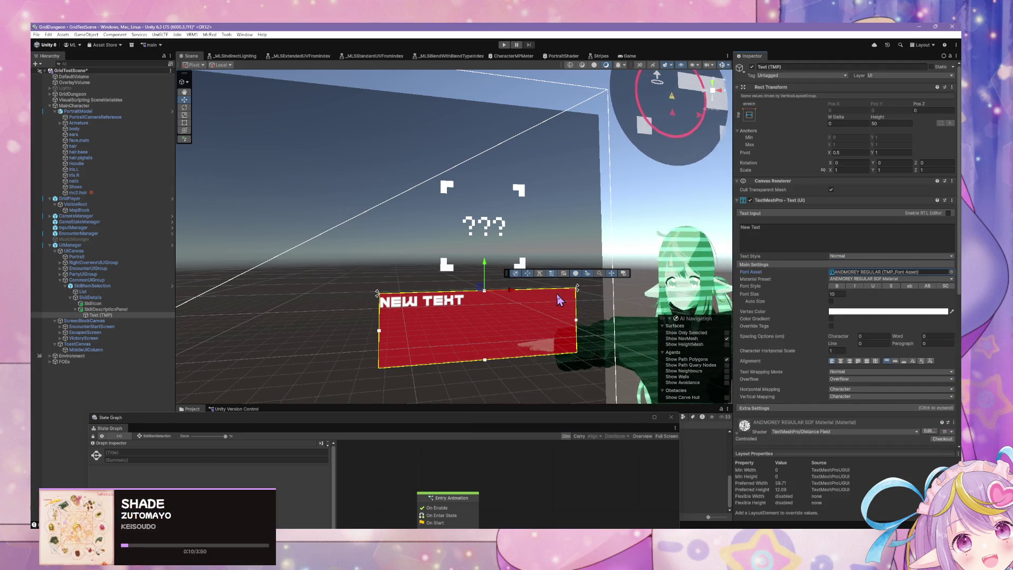
left_click(839, 294)
type("8")
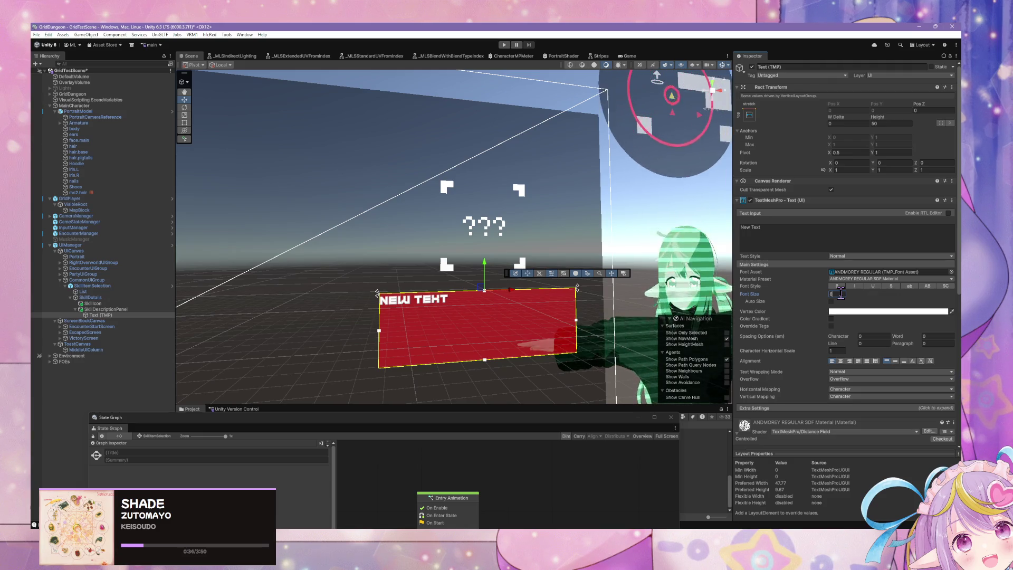
scroll(359, 221, "down", 3)
scroll(363, 219, "up", 5)
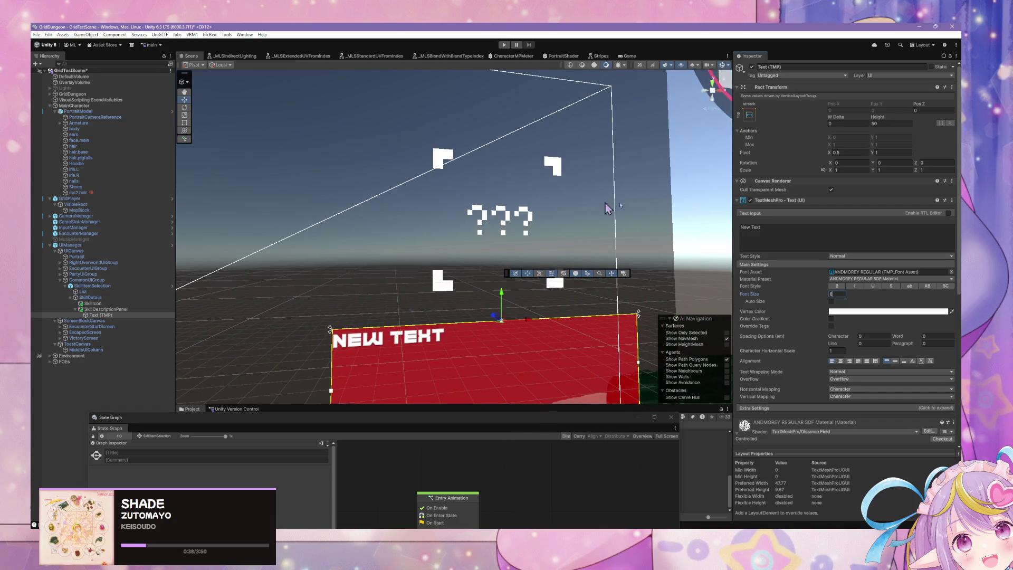
scroll(855, 272, "down", 2)
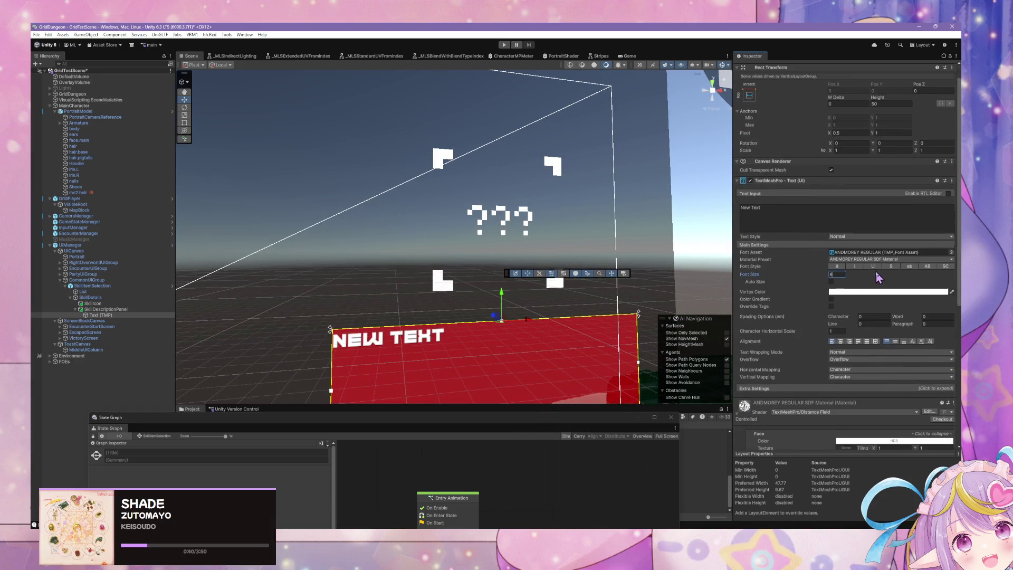
scroll(877, 278, "up", 2)
- Change SkillDescriptionPanel's Image colour from red to black with alpha 0.75
left_click(90, 297)
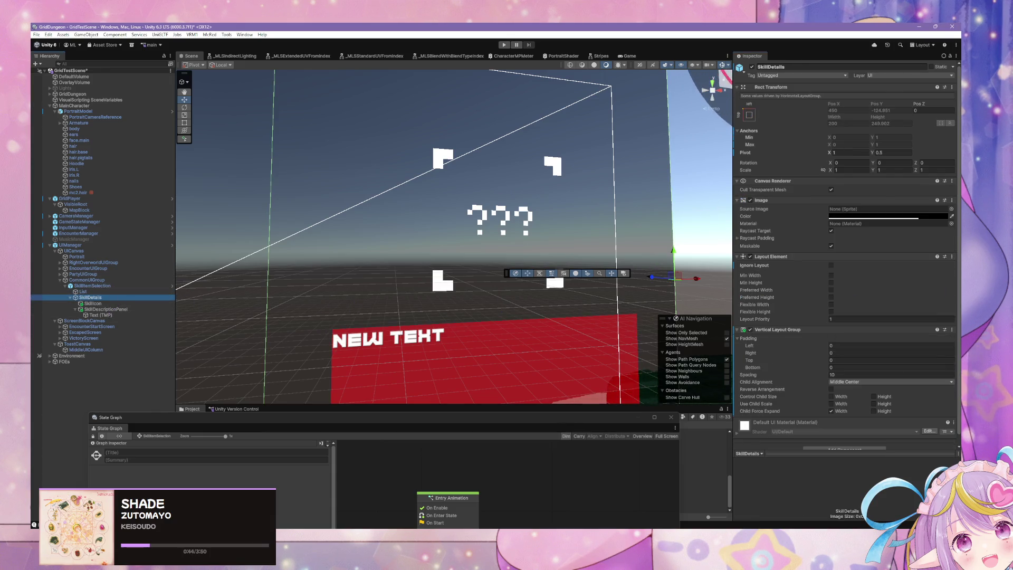
left_click(902, 217)
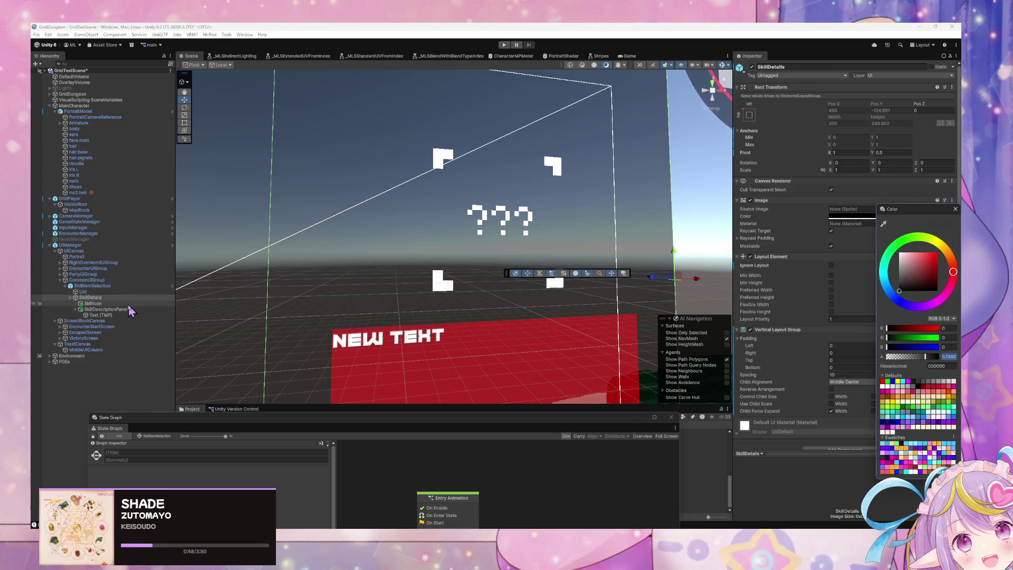
left_click(119, 310)
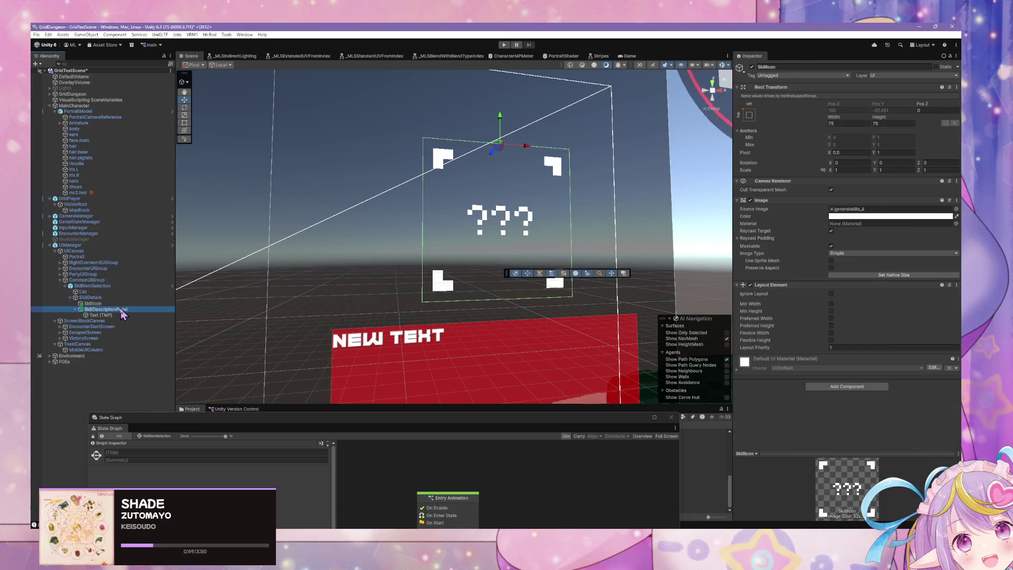
left_click(878, 216)
mouse_move(902, 259)
left_mouse_down()
mouse_move(887, 252)
mouse_move(876, 338)
left_mouse_up()
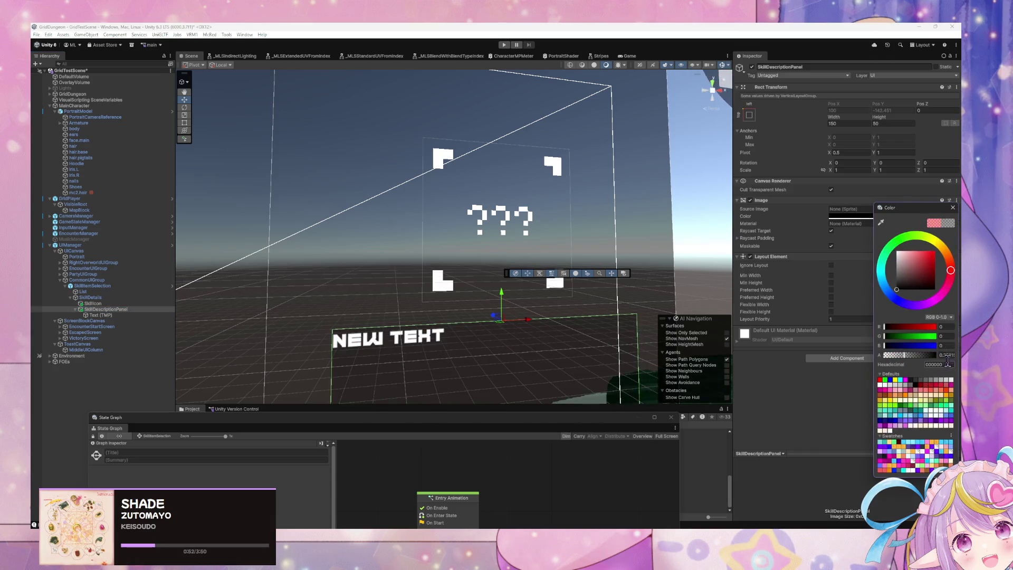
type("0.8")
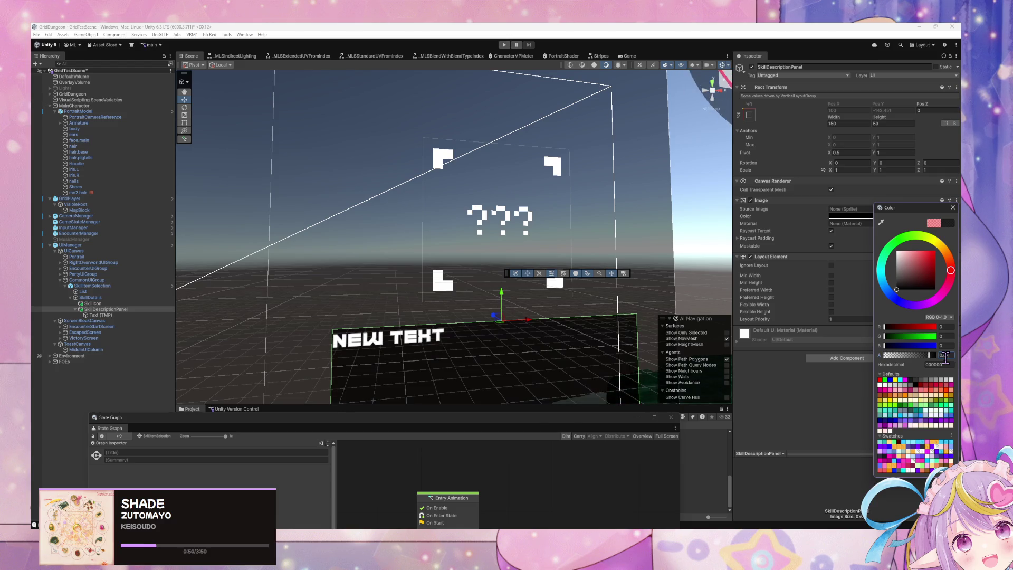
key("BackSpace")
key("BackSpace")
type(".88")
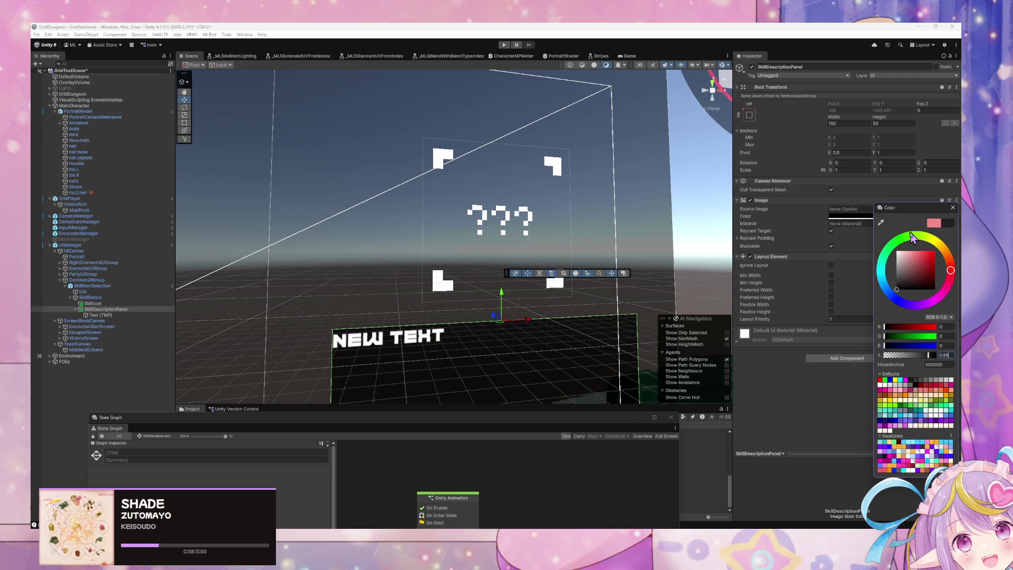
type("0.85")
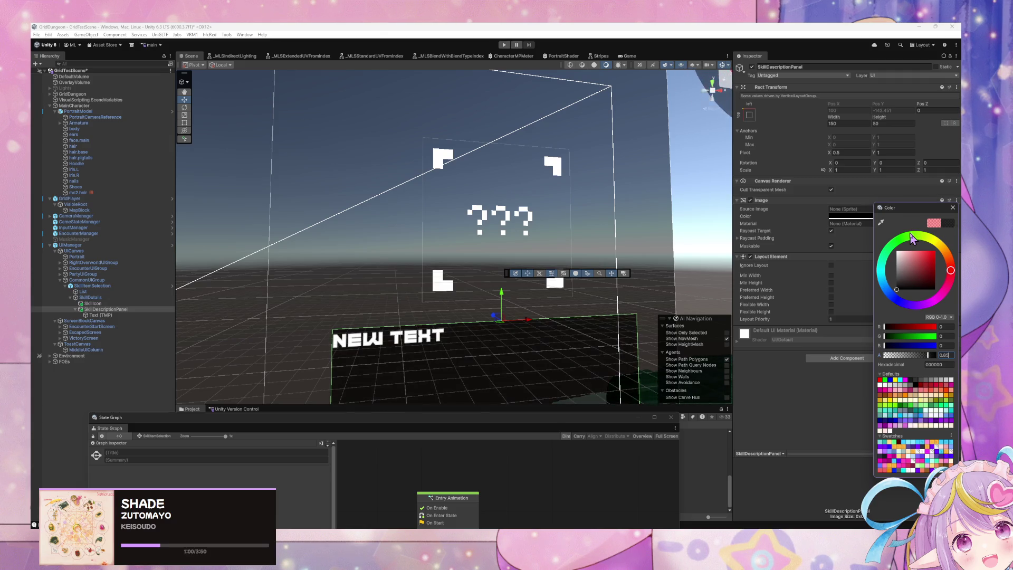
key("BackSpace")
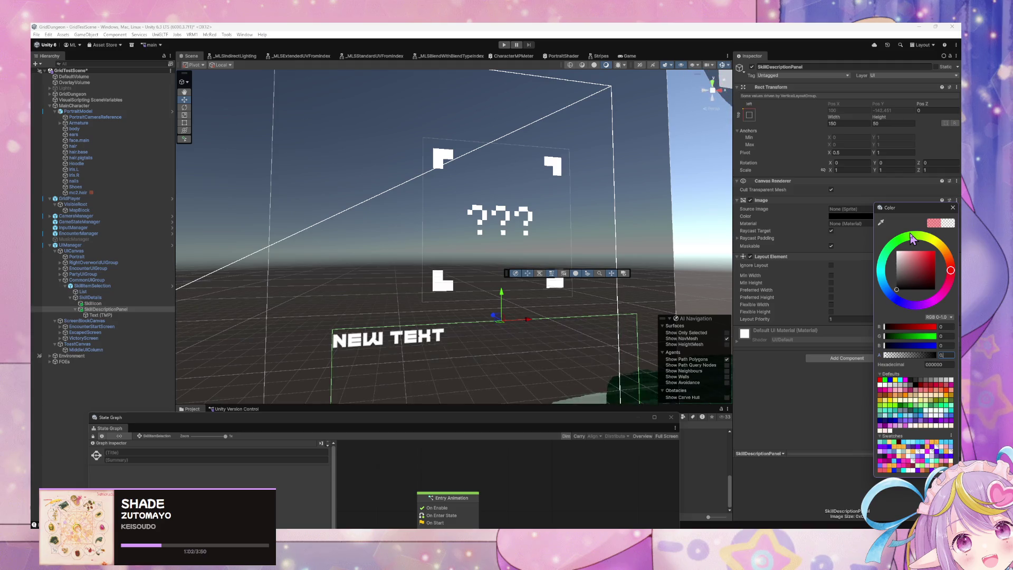
key("BackSpace")
type("75")
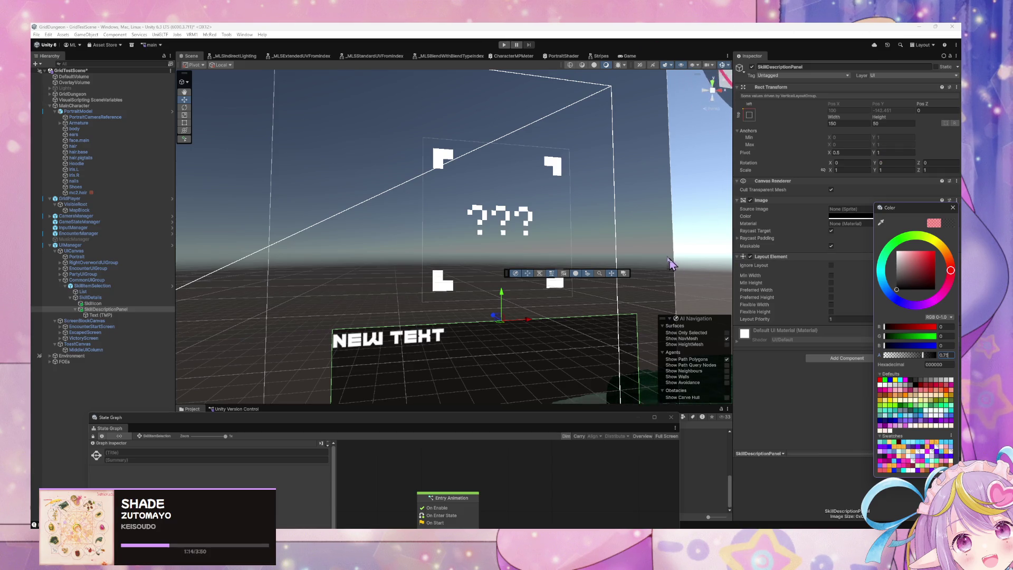
scroll(565, 208, "down", 2)
mouse_move(562, 208)
left_mouse_down()
mouse_move(545, 203)
mouse_move(570, 200)
left_mouse_up()
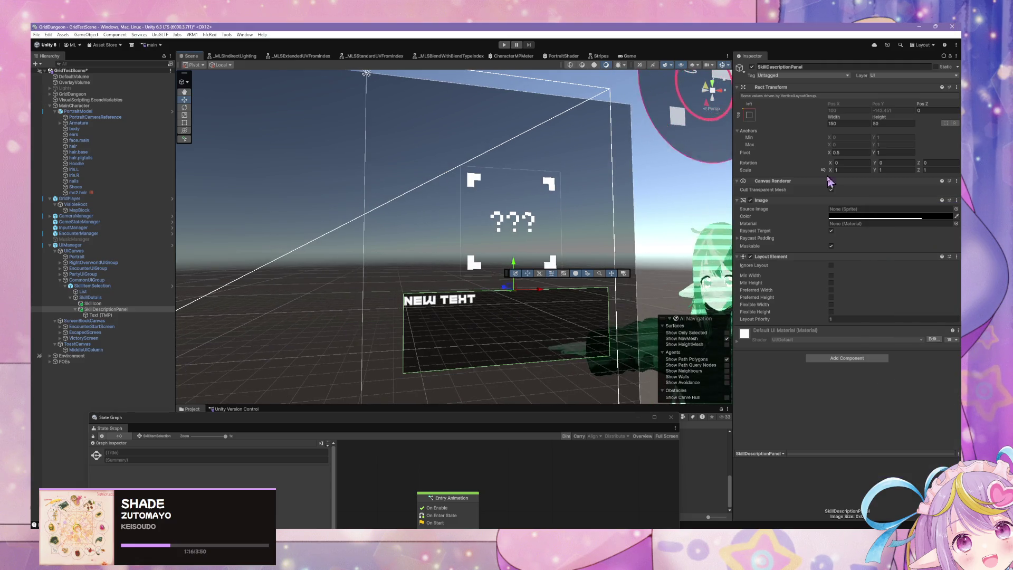
- Change the Text (TMP) content to 'Skill Description' and frame SkillIcon in the Scene view
left_click(105, 315)
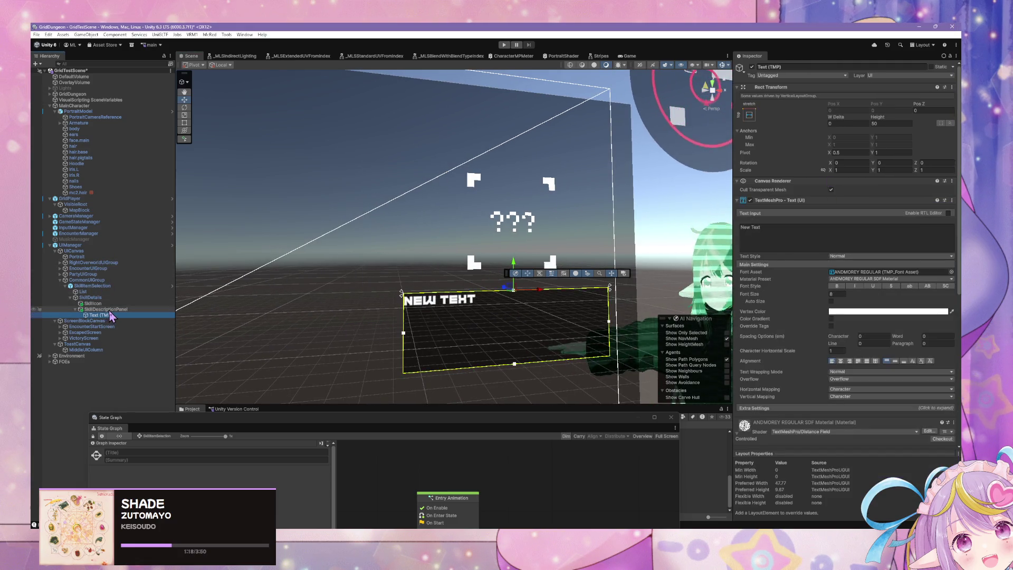
left_click(750, 243)
type("S")
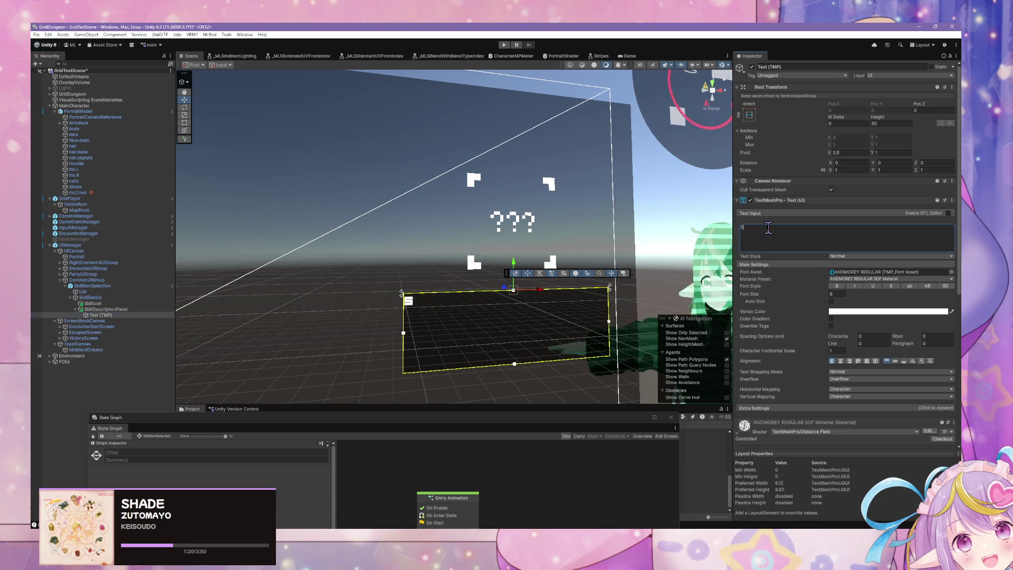
type("kill De")
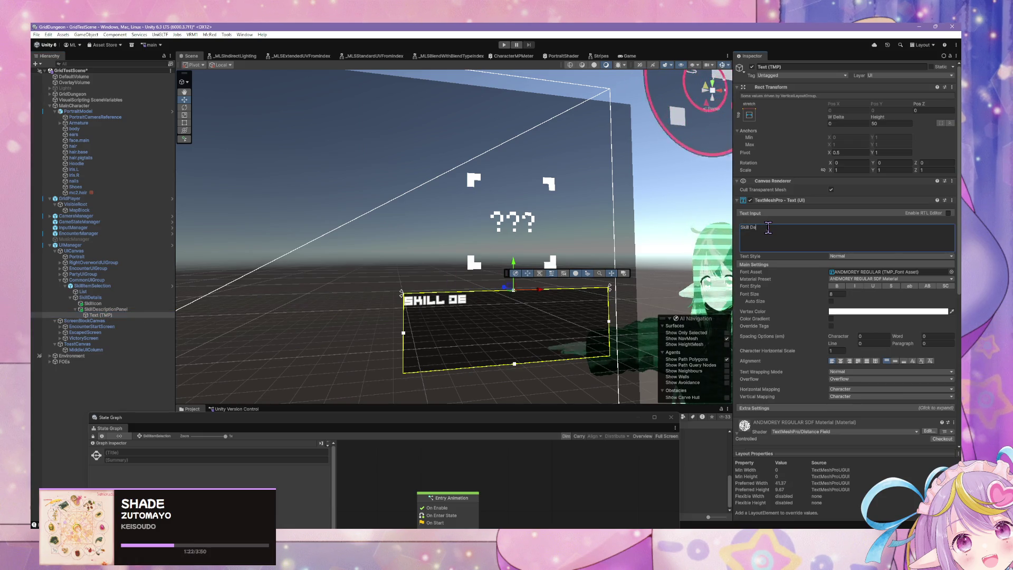
type("scription")
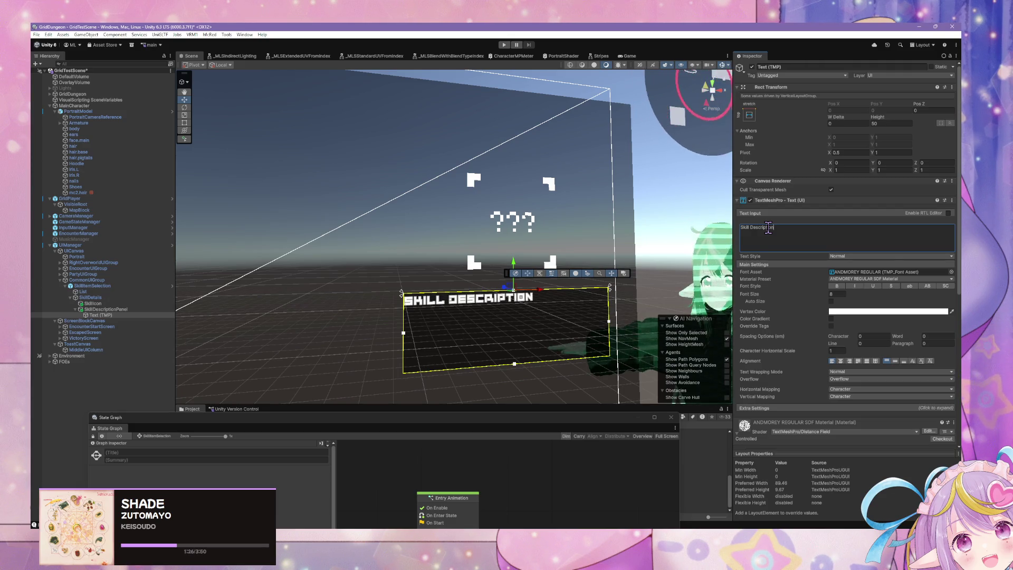
left_click_drag(111, 311, 109, 305)
double_click(127, 305)
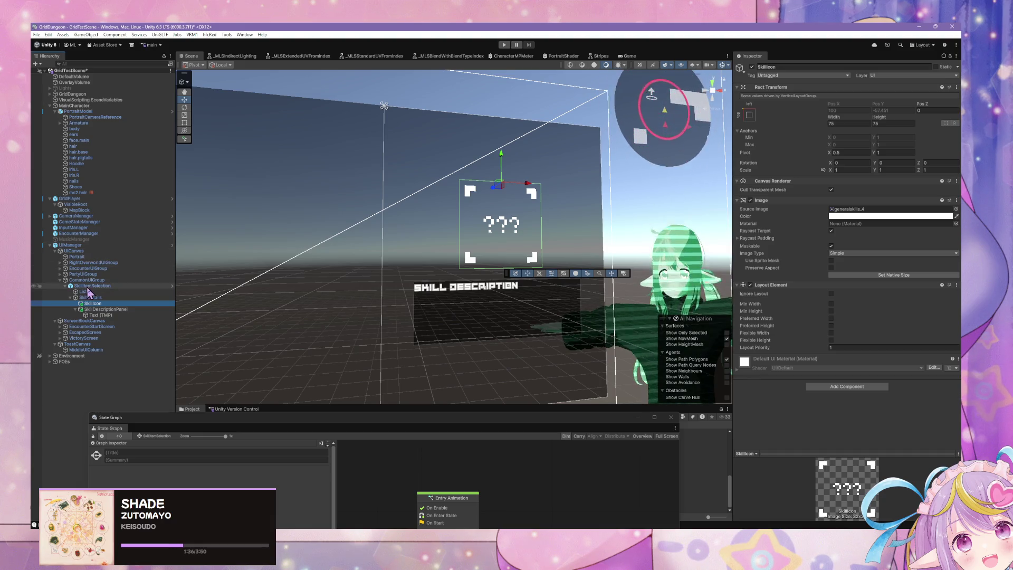
- Show SkillItemSelection's state graph, enlarged to reveal Register Toggle UI Element Sender and Handle SkillList
left_click(111, 246)
mouse_move(409, 423)
left_mouse_down()
mouse_move(559, 291)
mouse_move(514, 222)
mouse_move(548, 364)
left_mouse_up()
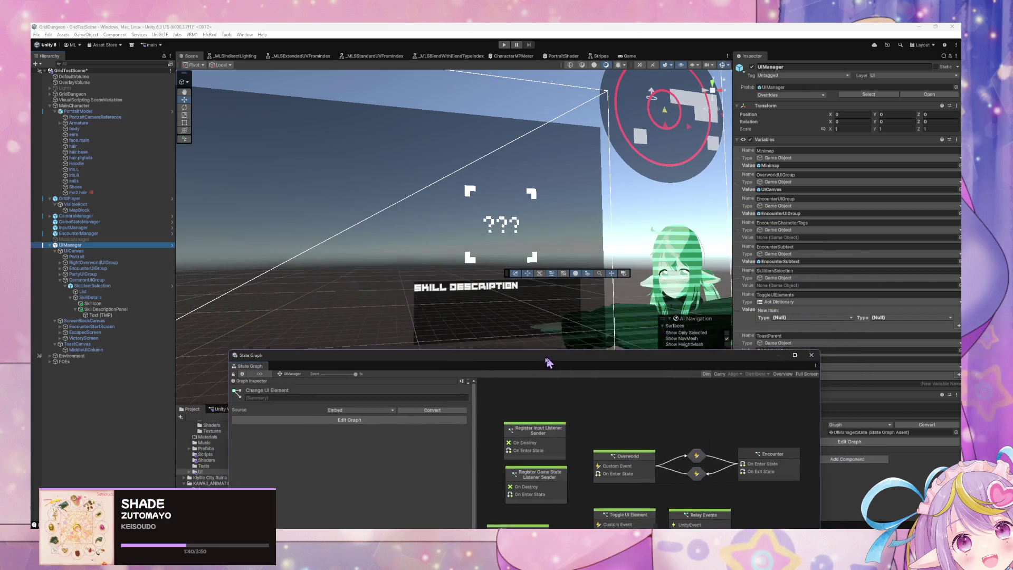
left_click(101, 285)
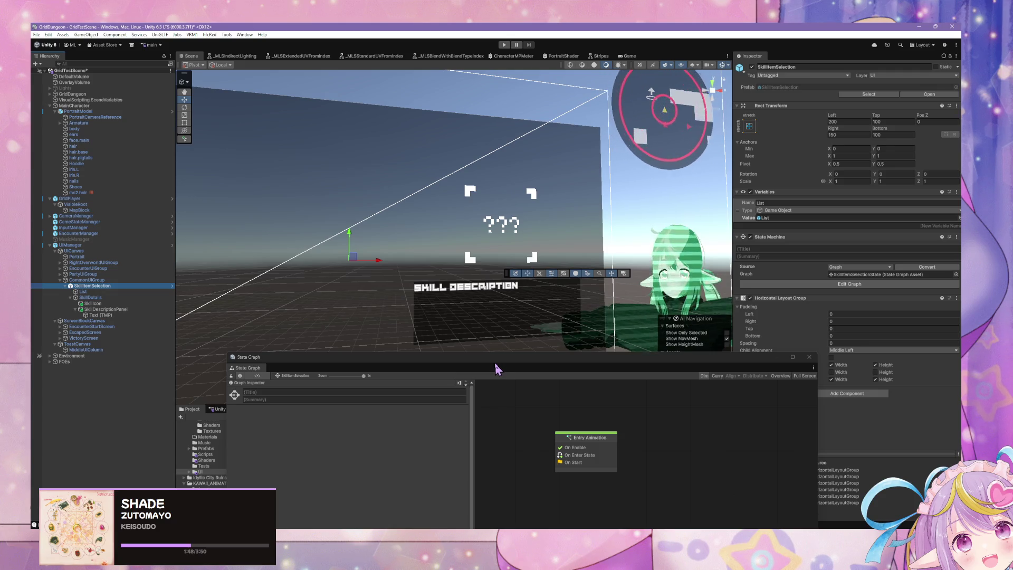
mouse_move(496, 369)
left_mouse_down()
mouse_move(570, 140)
mouse_move(502, 328)
mouse_move(459, 388)
left_mouse_up()
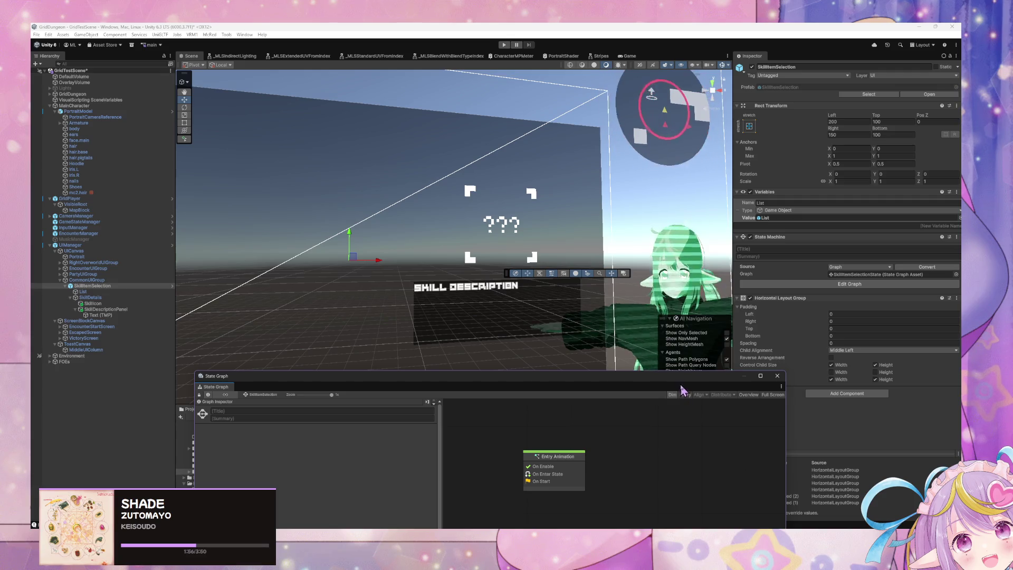
mouse_move(626, 377)
left_mouse_down()
mouse_move(707, 140)
mouse_move(628, 196)
left_mouse_up()
- Create a new script state on SkillItemSelection's graph, make it the start state, and title it Update
right_click(626, 322)
left_click(650, 326)
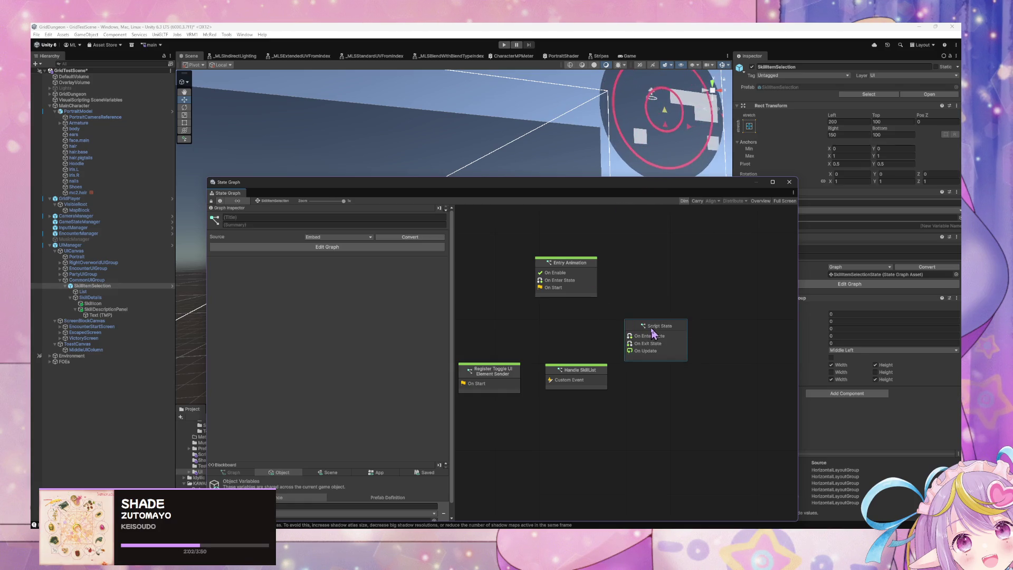
right_click(653, 331)
left_click(704, 355)
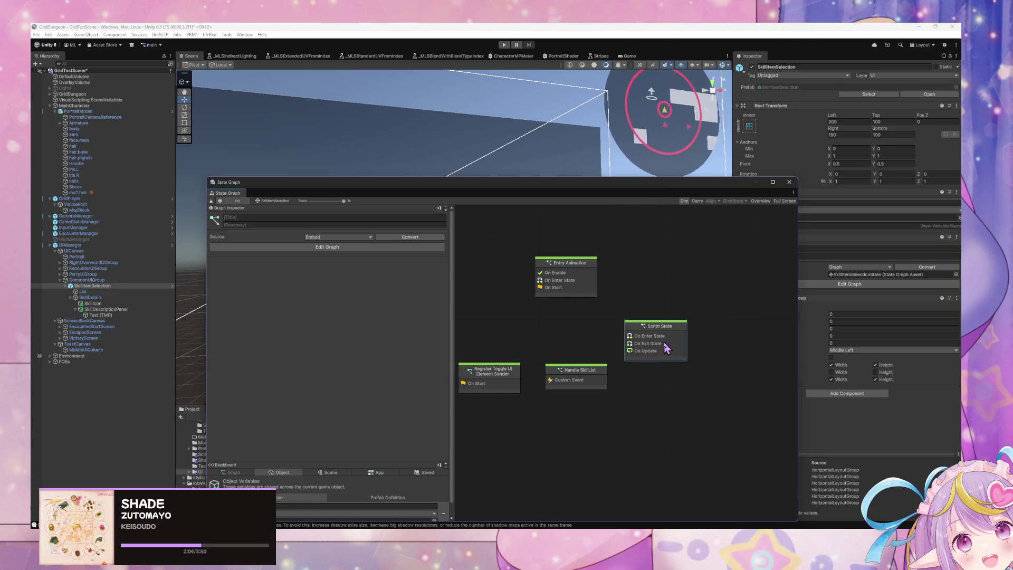
left_click(282, 218)
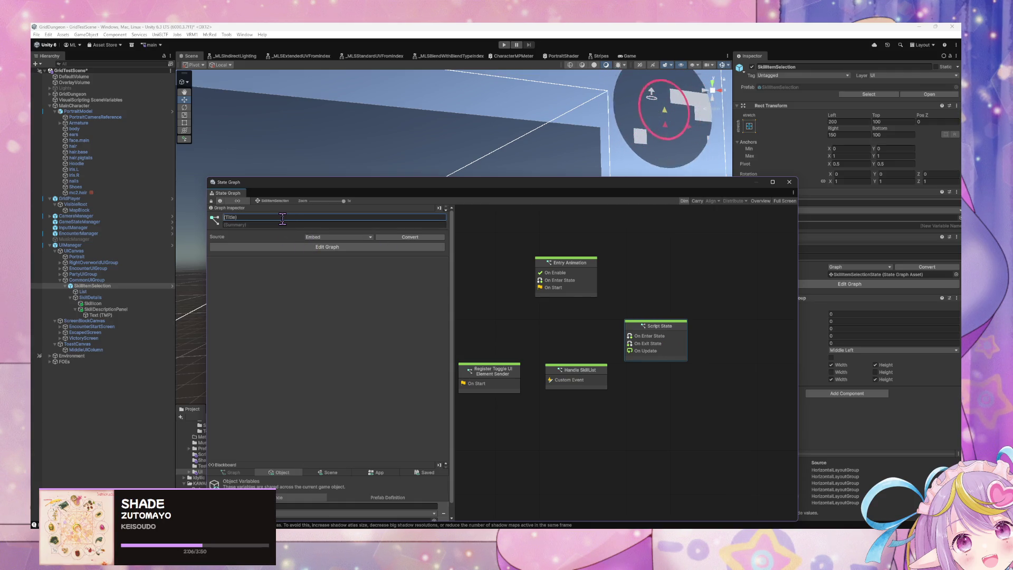
type("Update")
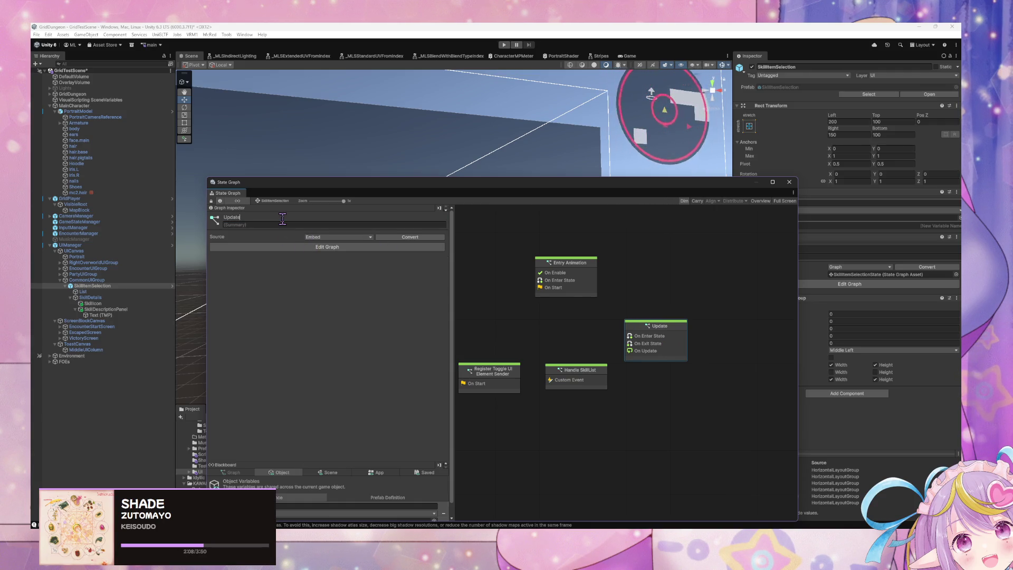
- Replace the Update graph's three default events with one Custom Event, then open UIManager's Change UI Element graph
double_click(637, 344)
mouse_move(687, 483)
left_mouse_down()
mouse_move(477, 309)
mouse_move(462, 269)
left_mouse_up()
key("Delete")
right_click(617, 285)
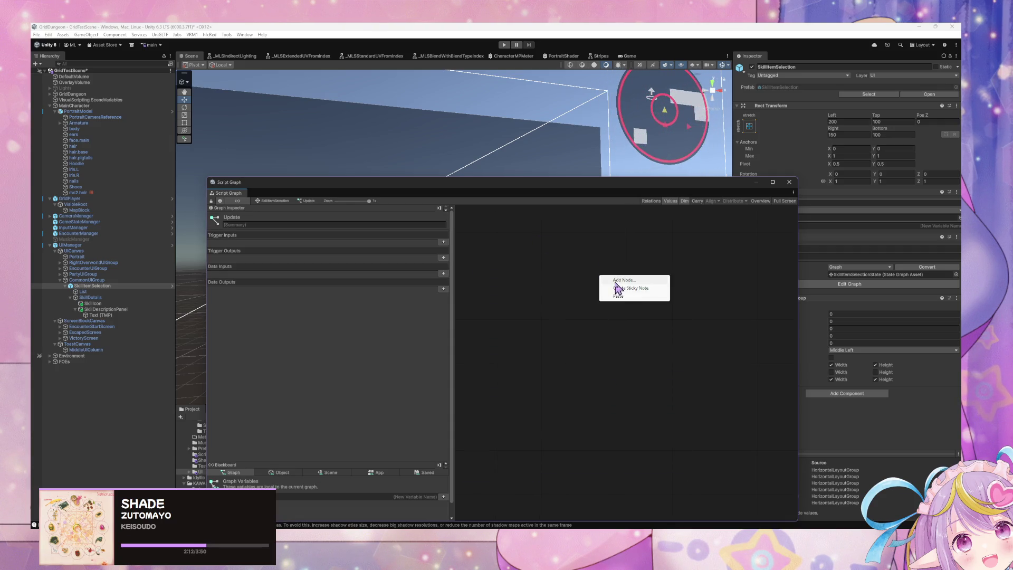
type("cur")
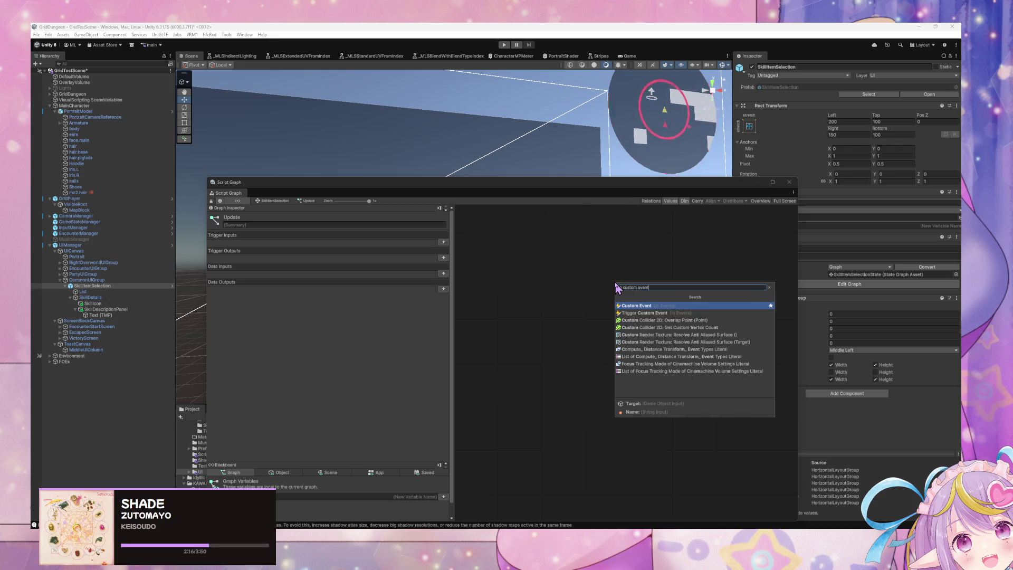
key("Return")
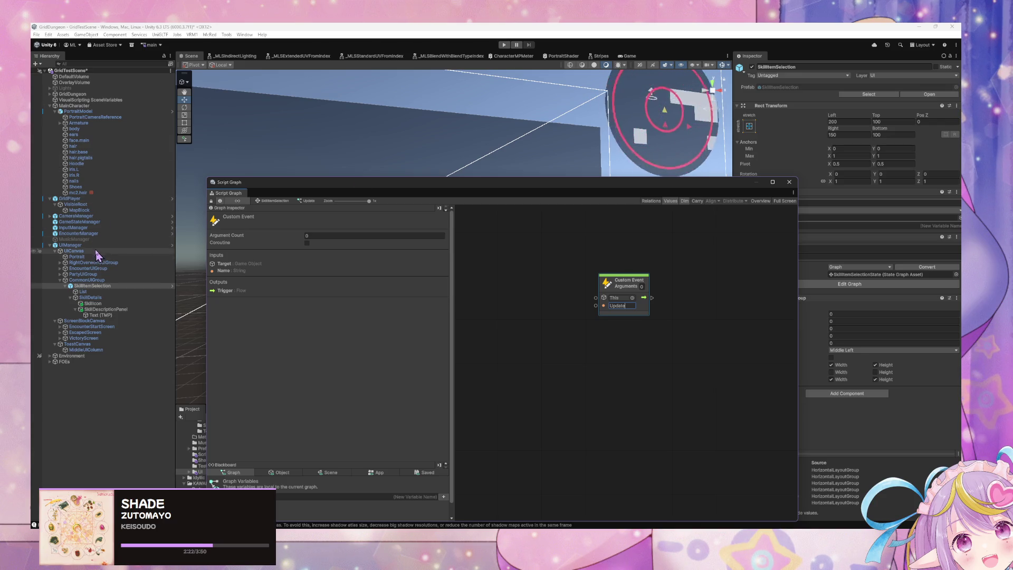
left_click(74, 245)
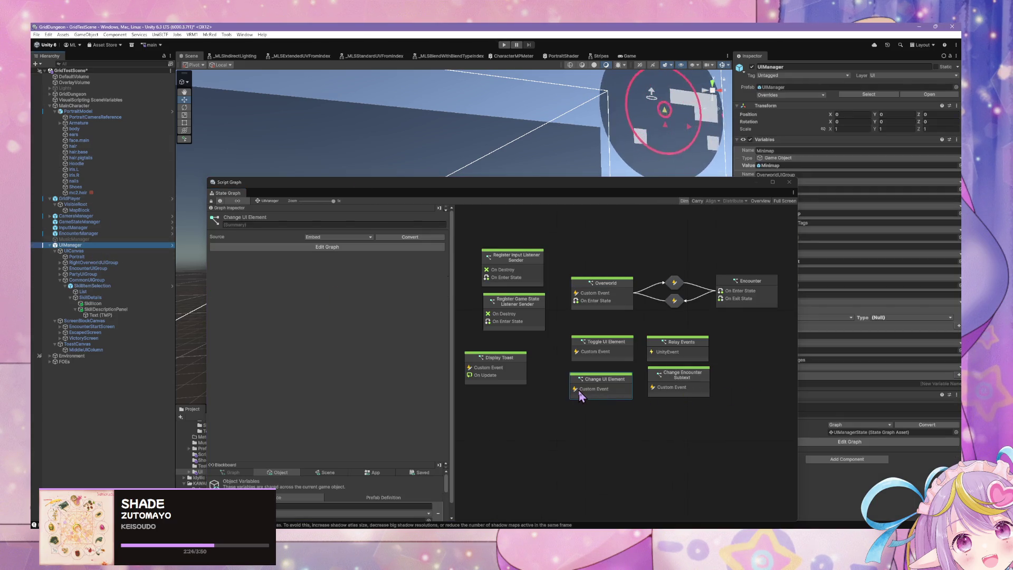
double_click(580, 395)
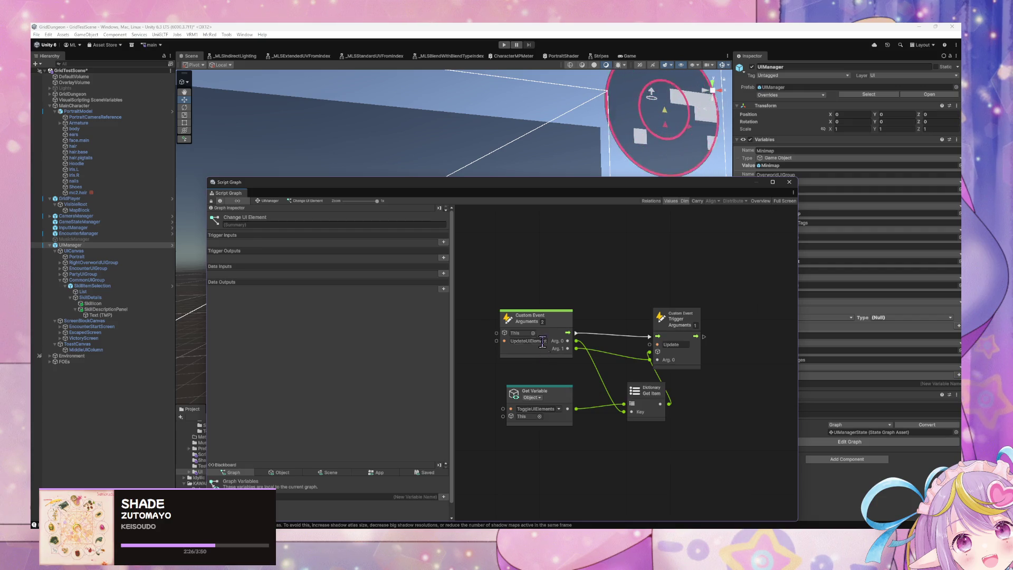
- Retitle UIManager's Change UI Element state to Update UI Element
left_click(274, 201)
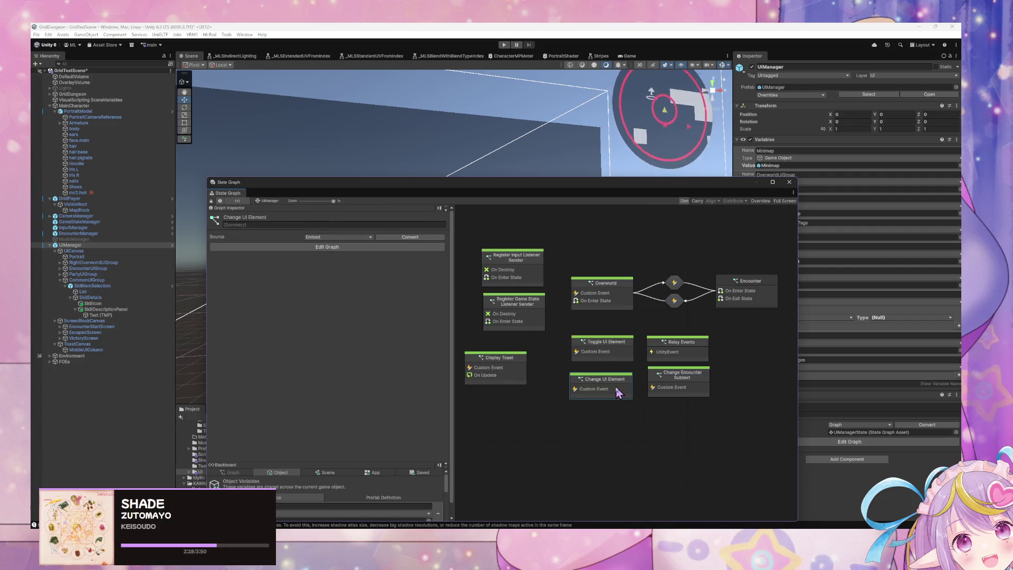
double_click(251, 220)
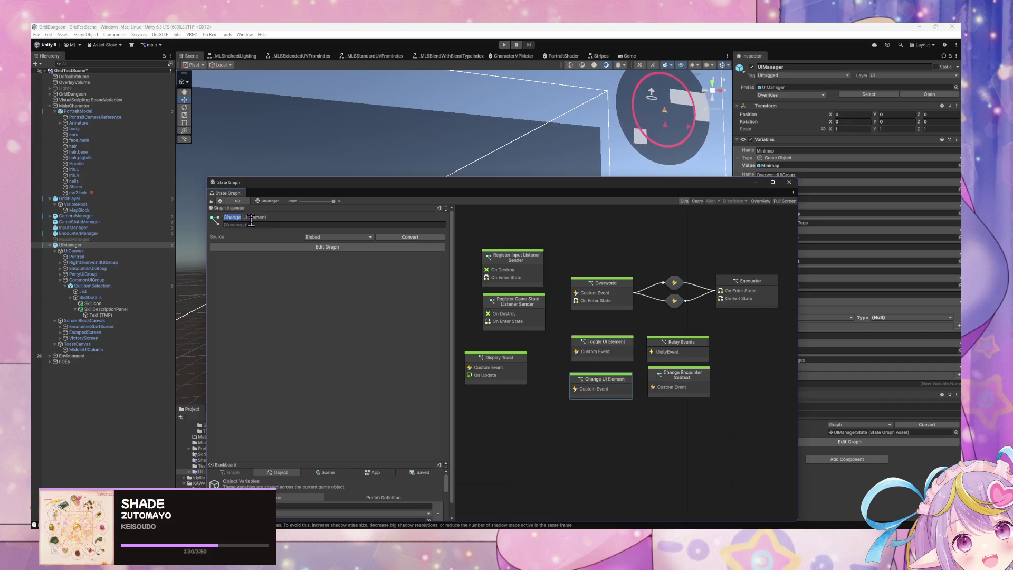
type("Update")
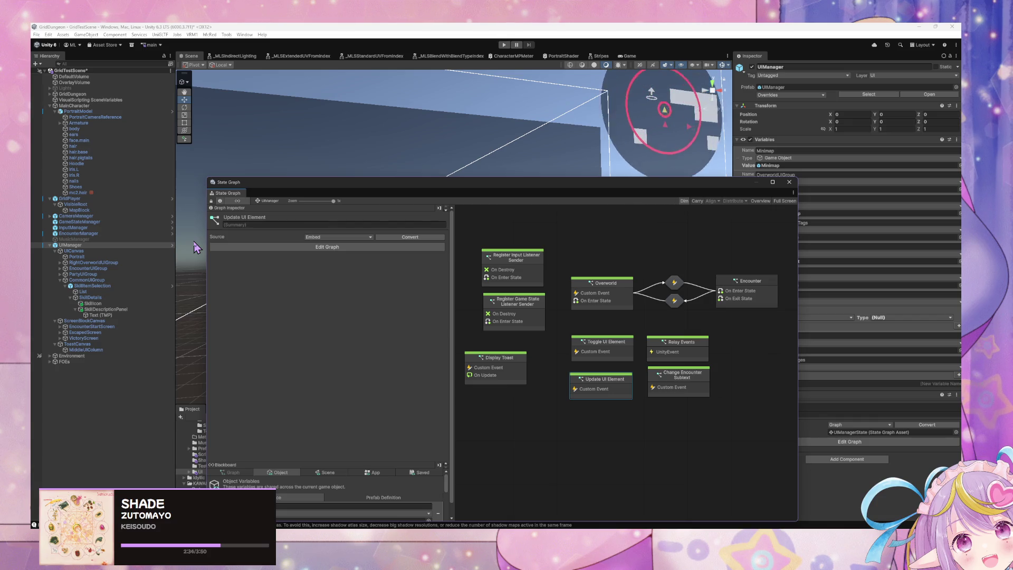
- Rename SkillItemSelection's Update state to Update UI Element and open its script graph
left_click(93, 286)
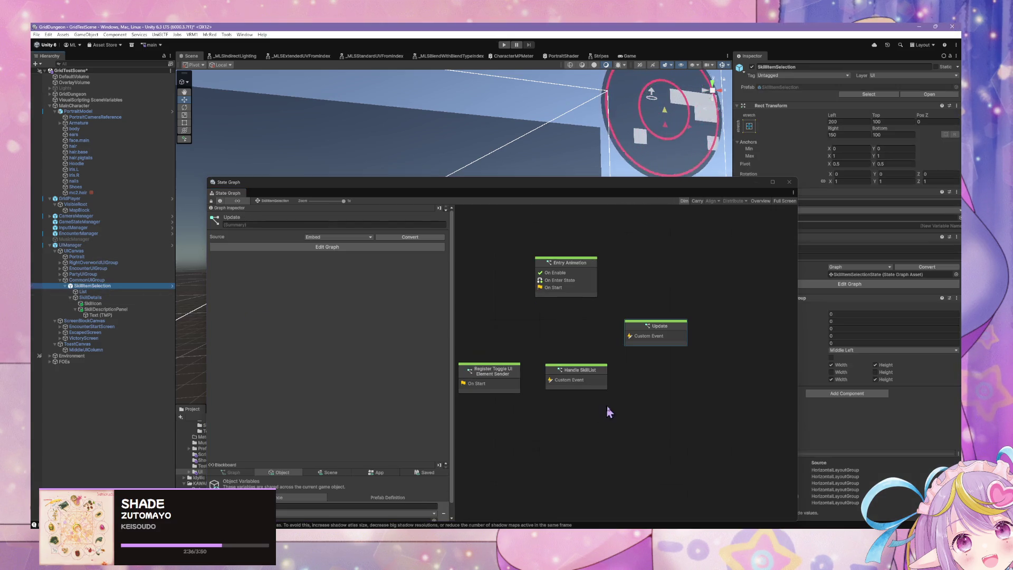
left_click(656, 335)
left_click(243, 216)
type("UI")
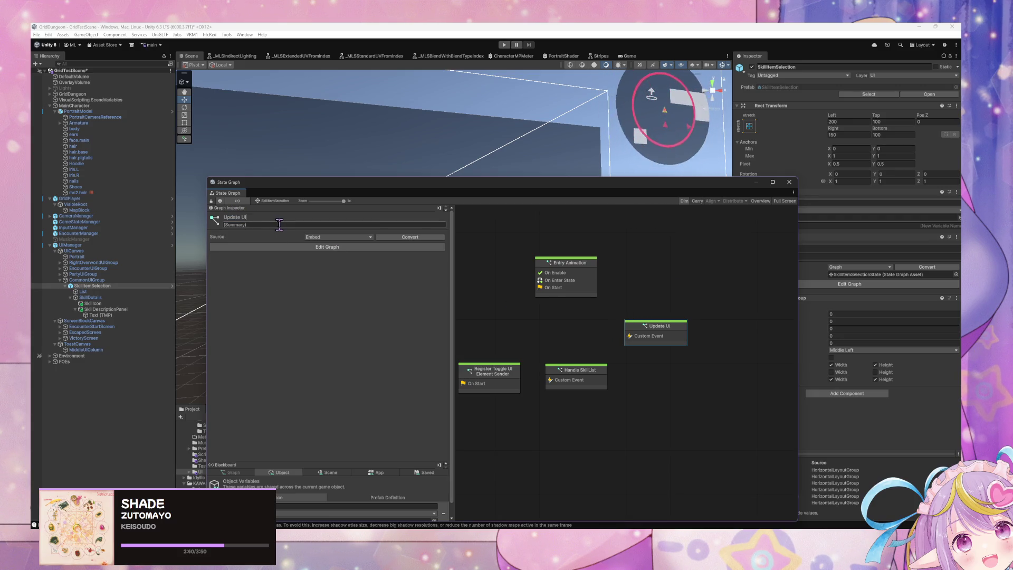
type(" Element")
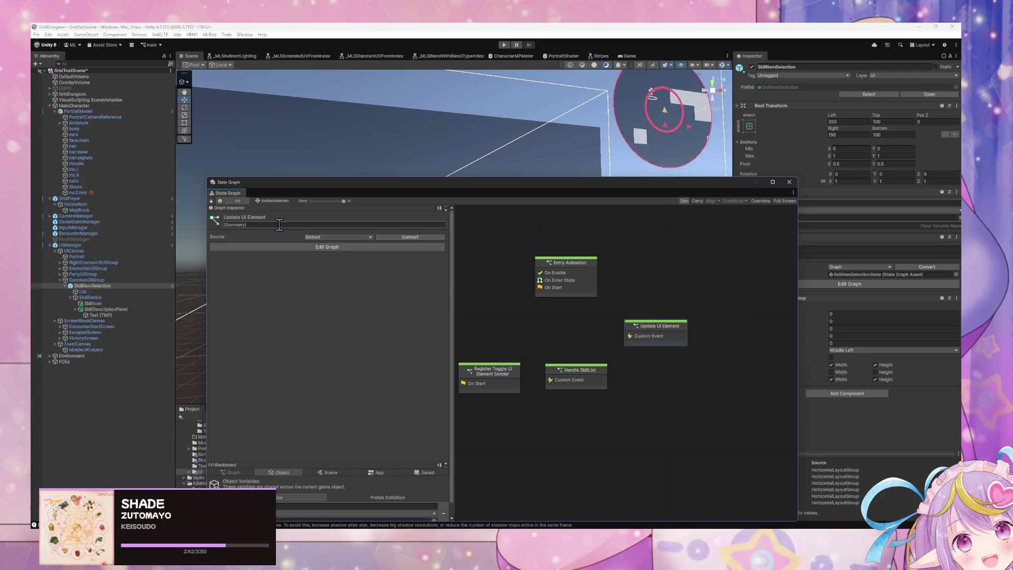
double_click(645, 343)
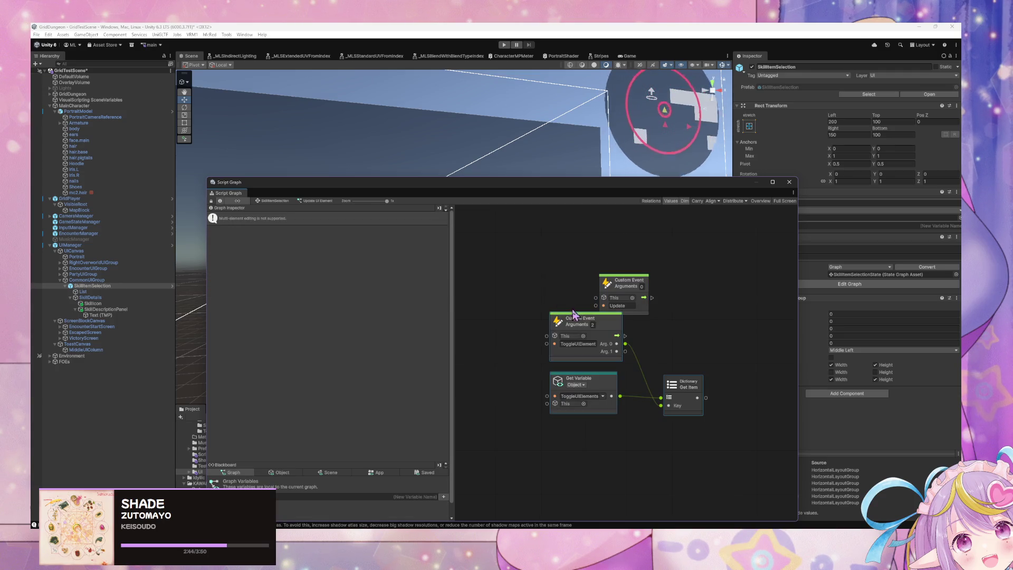
- Rename the pasted Custom Event to UpdateUIElement with 1 argument, deleting the three lower copied nodes
left_click_drag(580, 323, 547, 323)
left_click(629, 343)
left_click(546, 345)
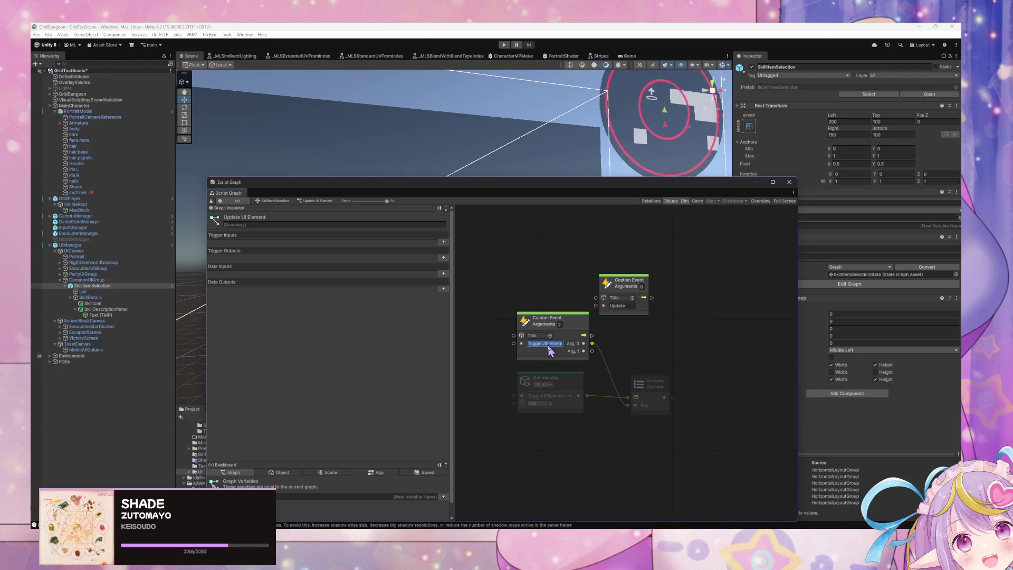
left_click(628, 306)
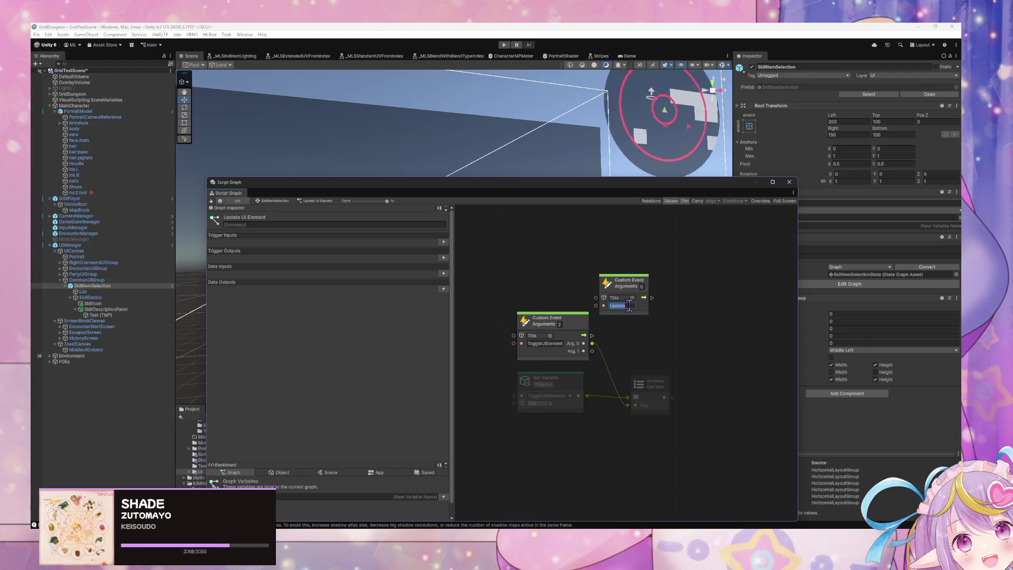
type("UIElement")
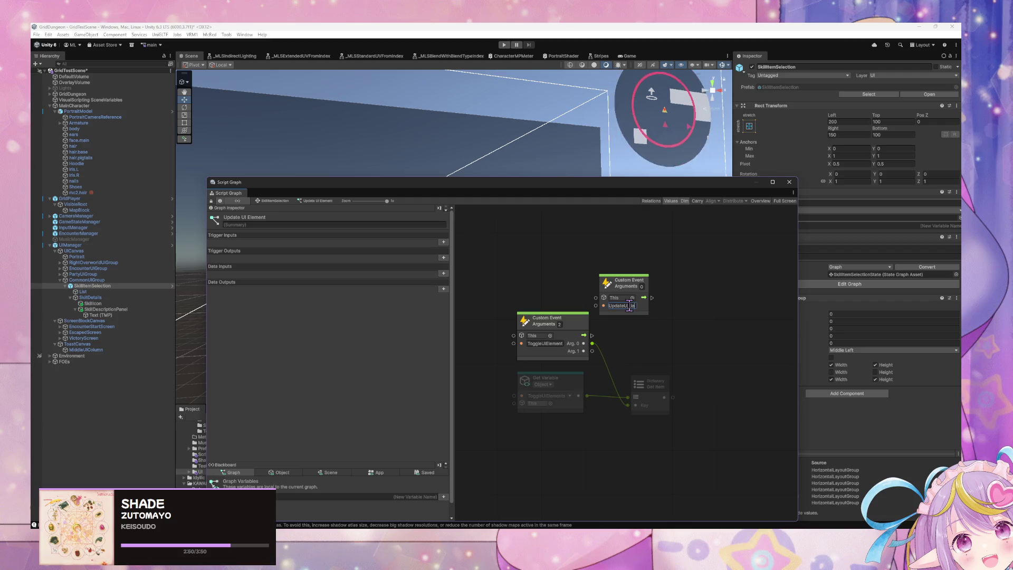
left_click_drag(698, 442, 473, 322)
key("Delete")
left_click(641, 286)
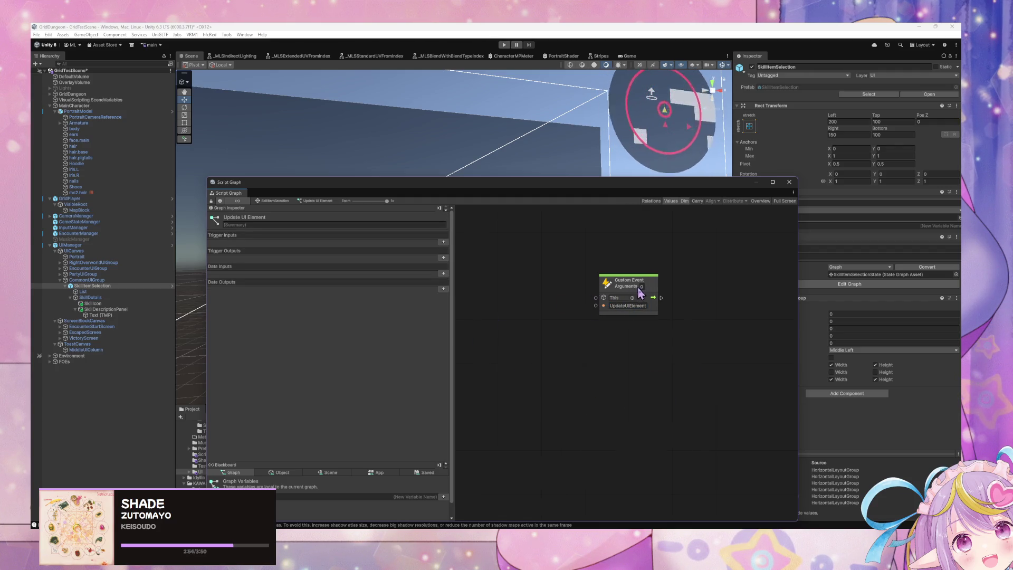
type("1")
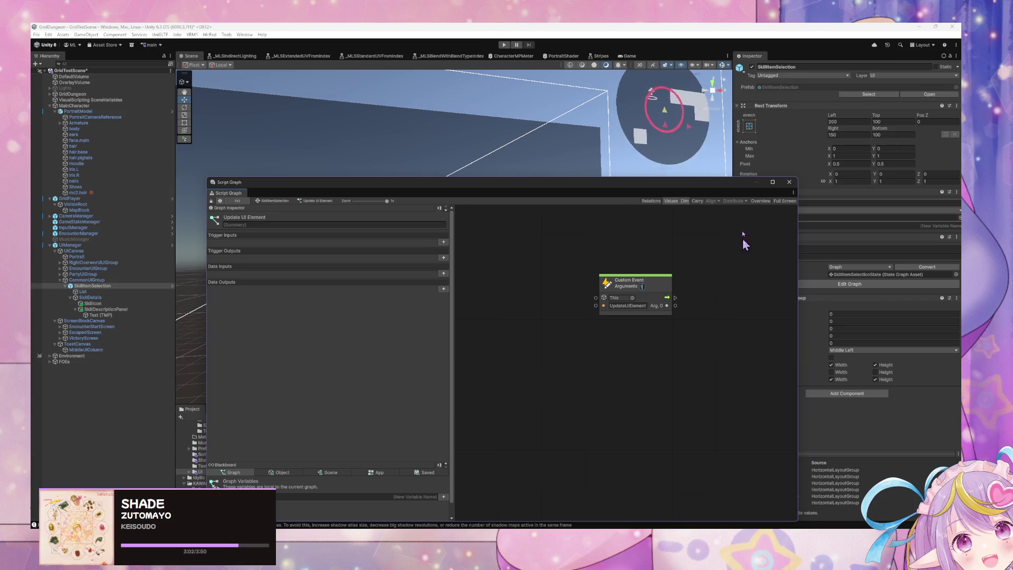
- Feed the event's flow and Arg. 0 into a new Null Check node, then show the Object variables
left_click_drag(675, 297, 693, 302)
type("null check")
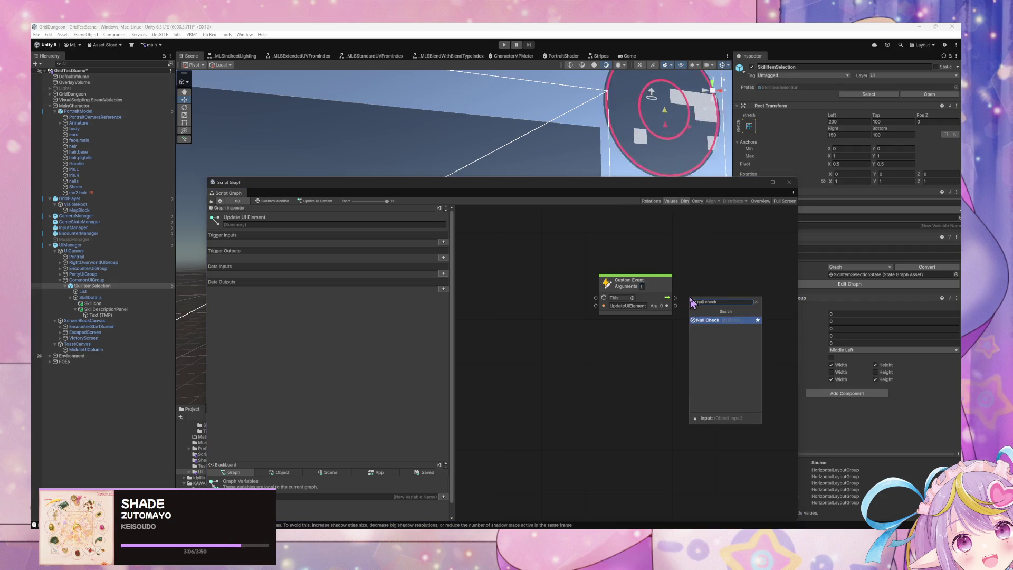
key("Return")
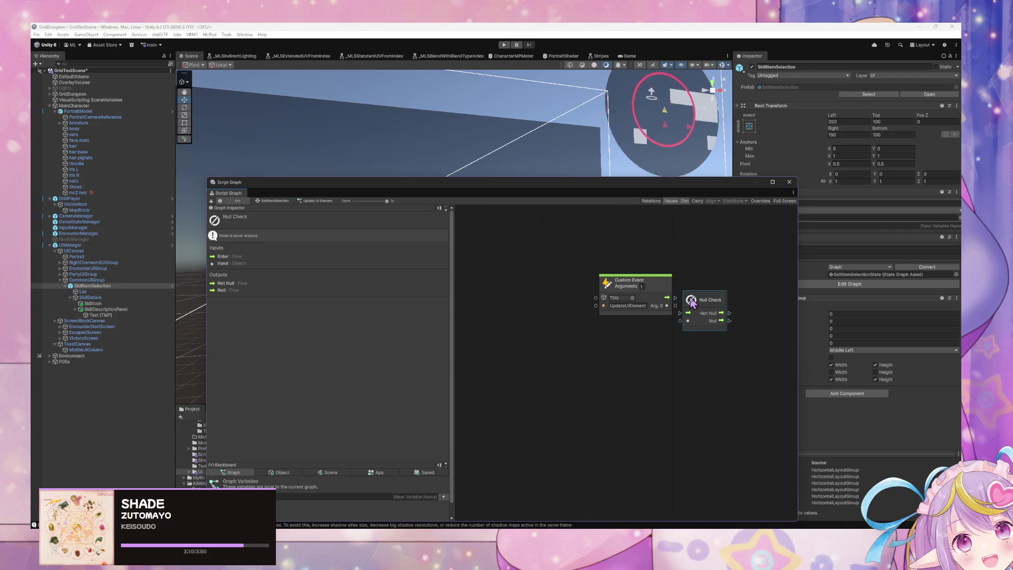
mouse_move(691, 301)
left_mouse_down()
mouse_move(704, 286)
mouse_move(700, 305)
mouse_move(594, 291)
mouse_move(688, 299)
left_mouse_up()
left_click(583, 343)
left_click(656, 290)
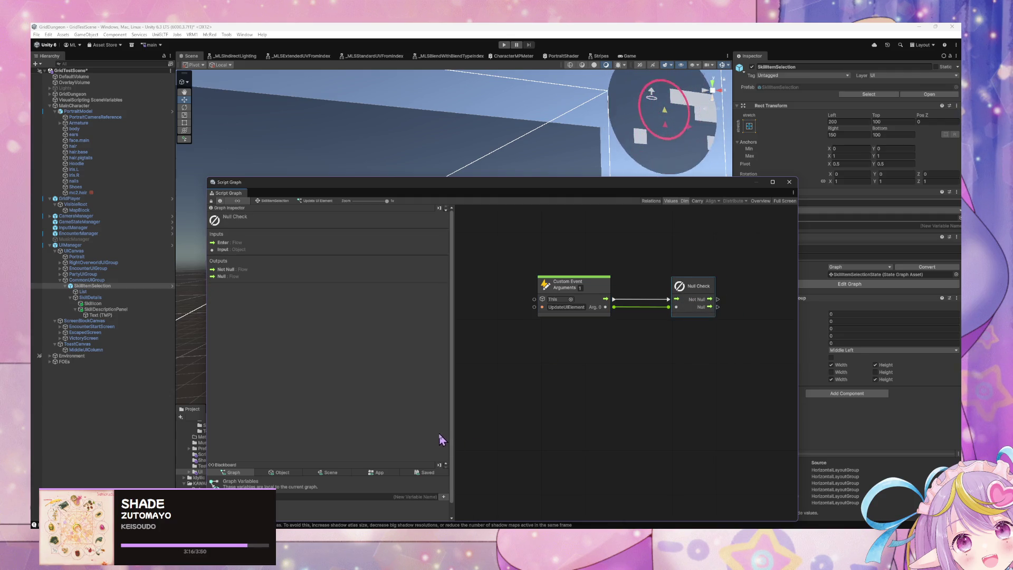
left_click(278, 472)
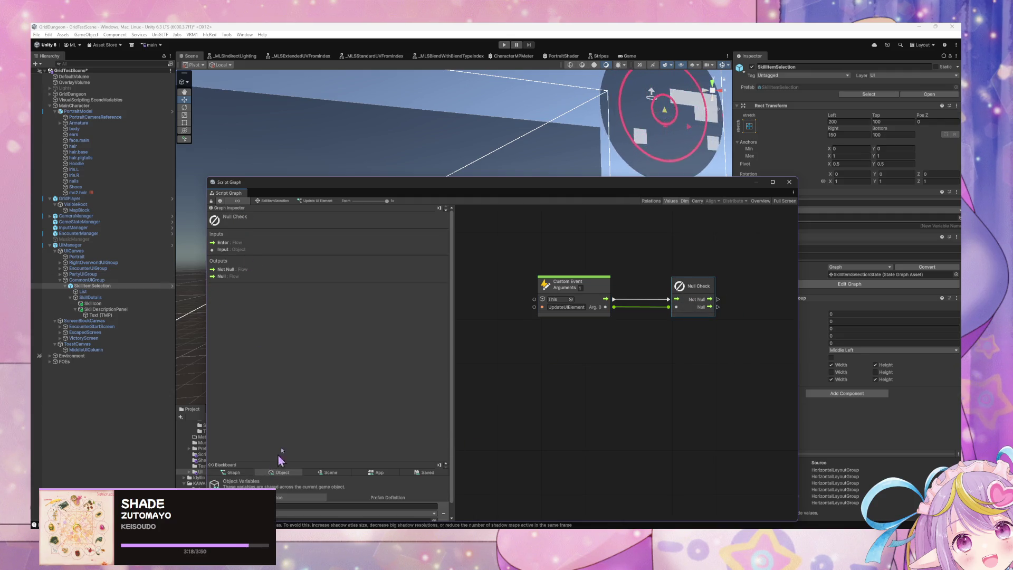
- Add an object variable SkillIconImage of type Image with SkillIcon as its value
left_click_drag(396, 191, 447, 81)
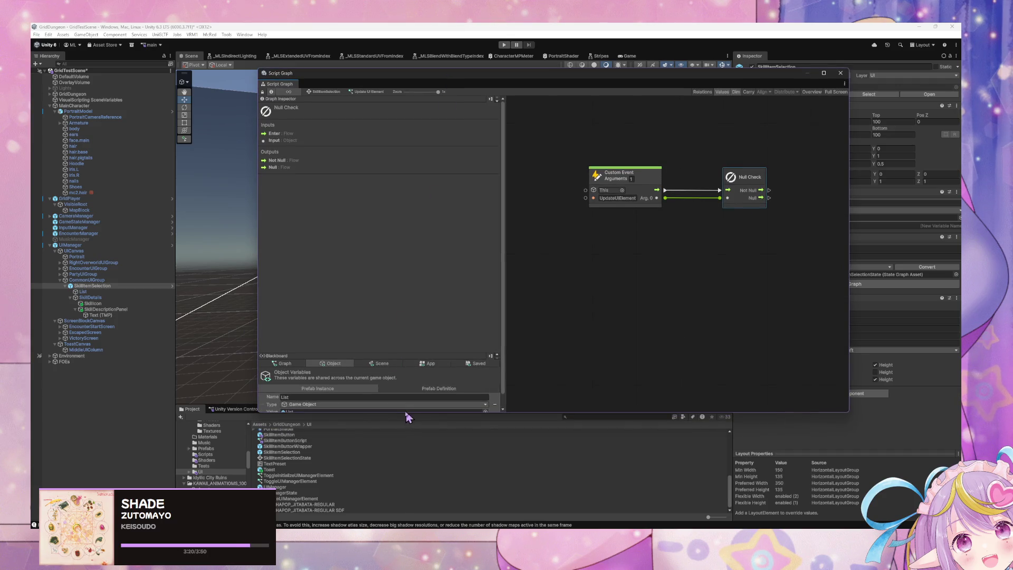
left_click_drag(408, 412, 408, 490)
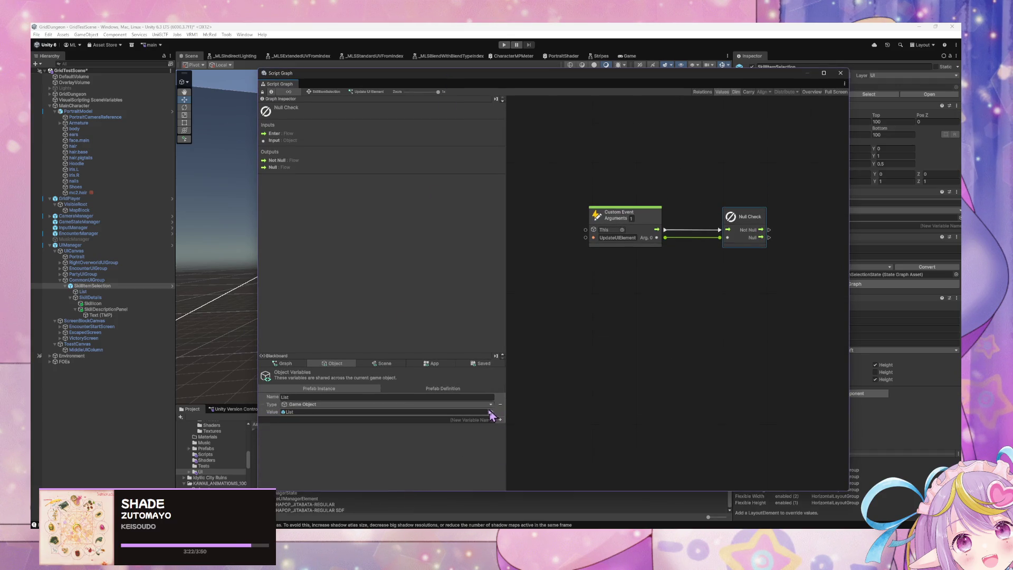
left_click(473, 418)
type("s")
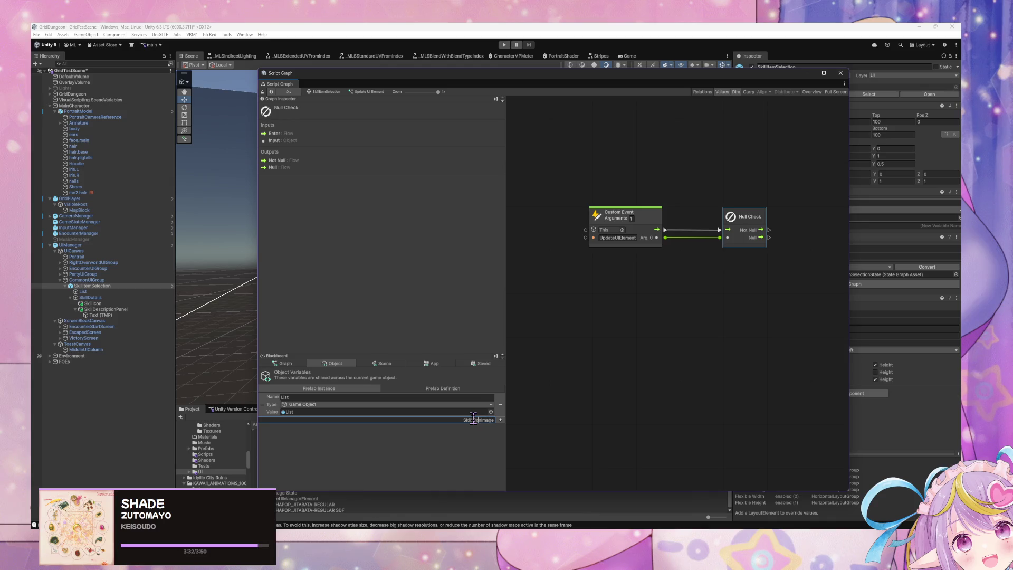
key("Return")
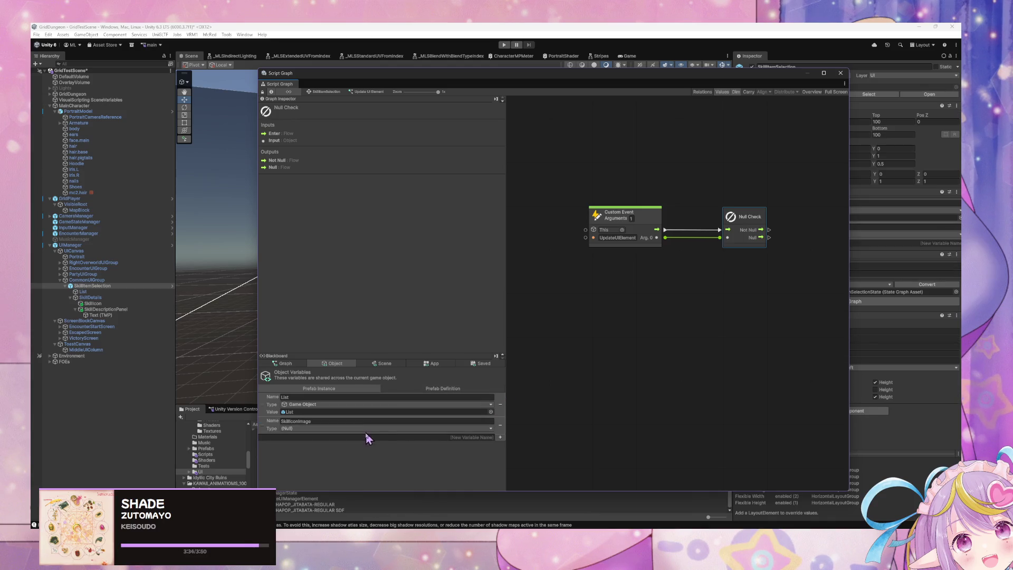
left_click(375, 428)
type("Image")
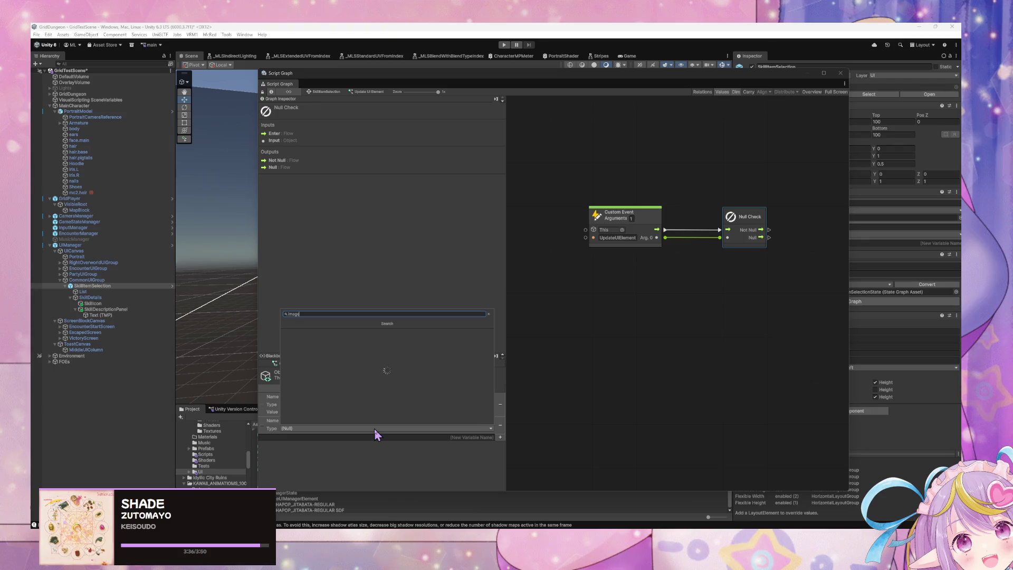
key("Return")
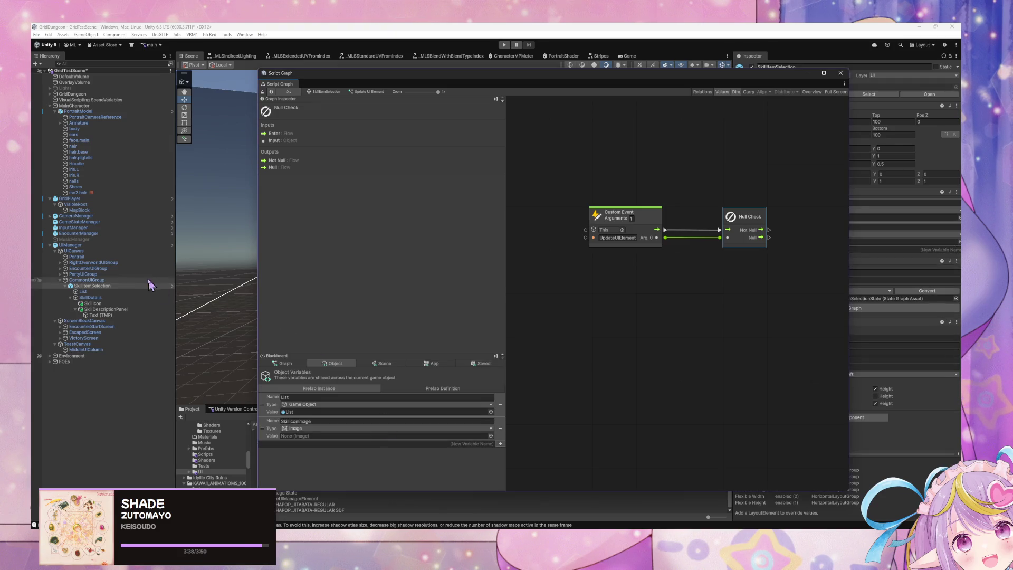
left_click_drag(354, 442, 352, 436)
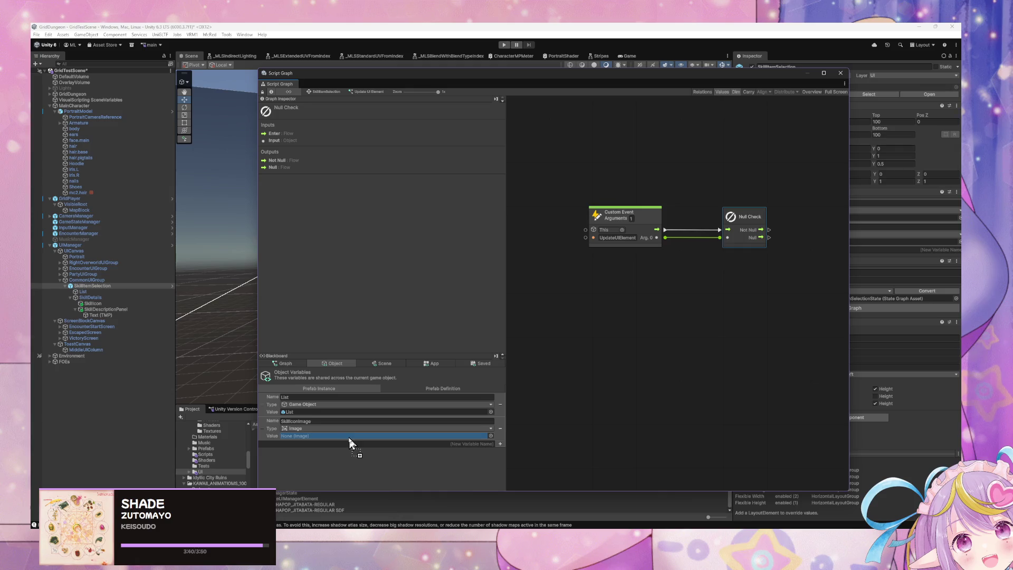
- Add an object variable SkillDescriptionText of type Text Mesh Pro UGUI with Text (TMP) as its value
mouse_move(455, 80)
left_mouse_down()
mouse_move(591, 227)
mouse_move(586, 161)
mouse_move(715, 344)
mouse_move(689, 340)
mouse_move(628, 257)
mouse_move(666, 89)
mouse_move(534, 40)
left_mouse_up()
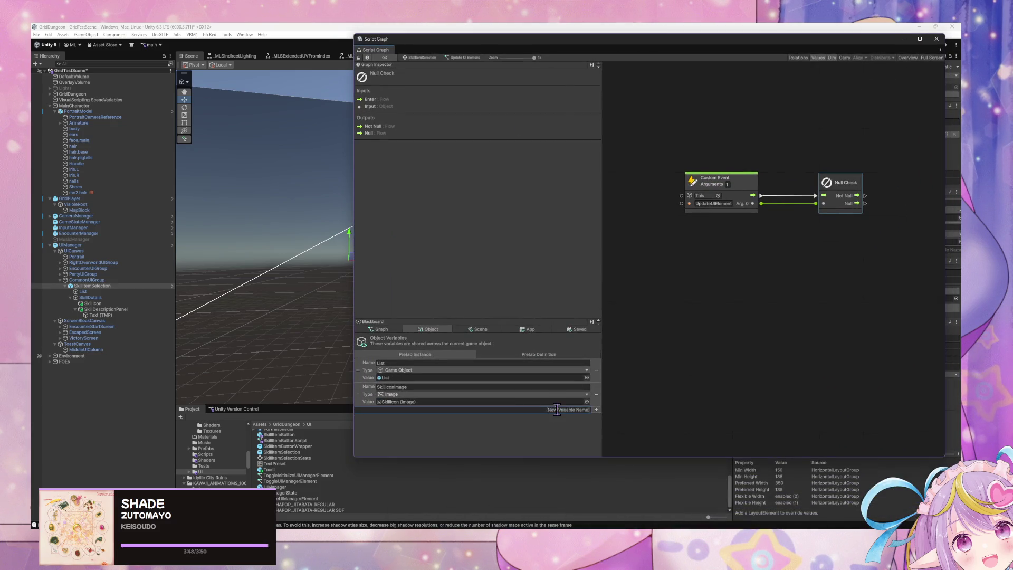
type("Skill")
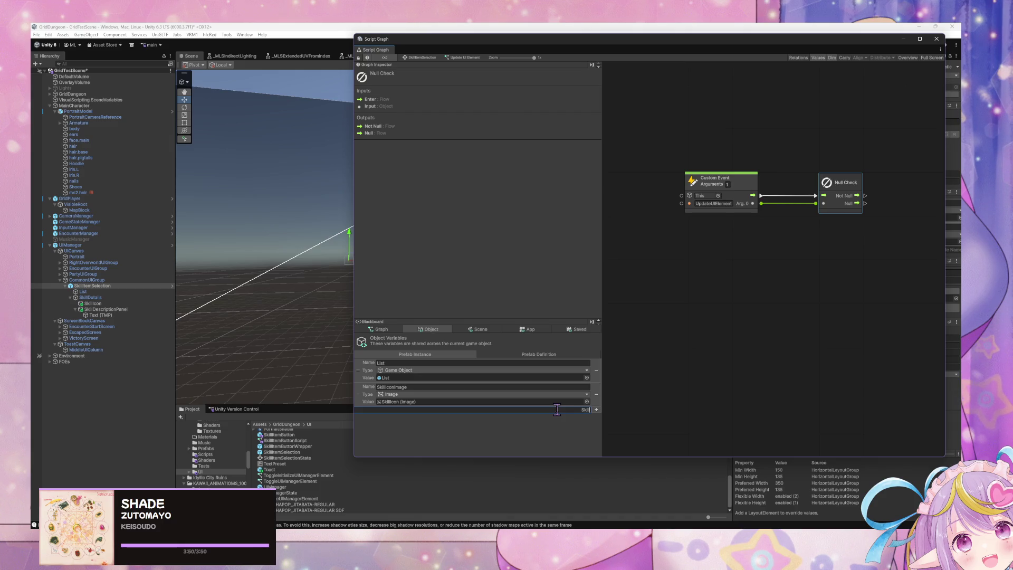
type("DescriptionTe")
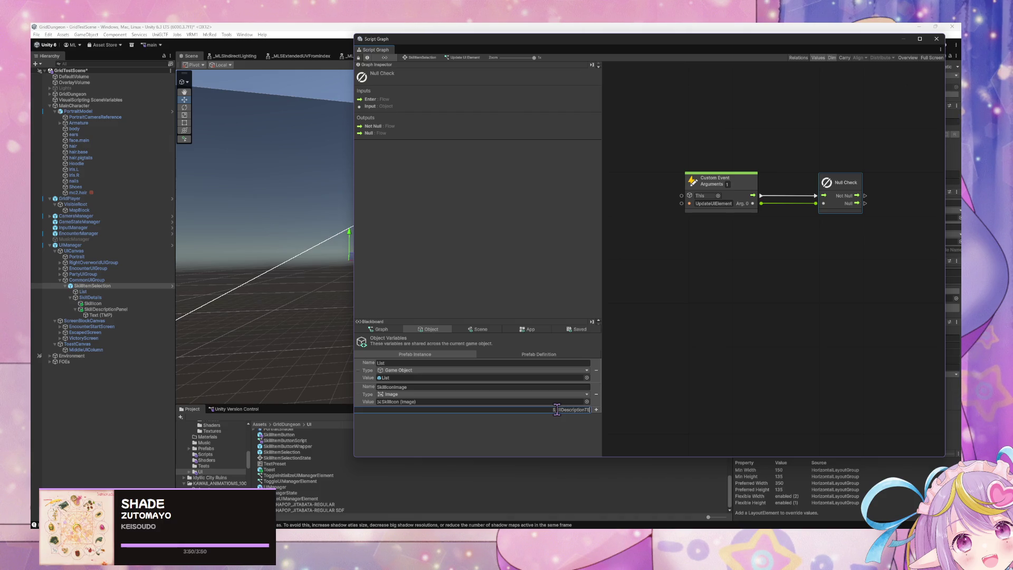
type("xt")
left_click(596, 410)
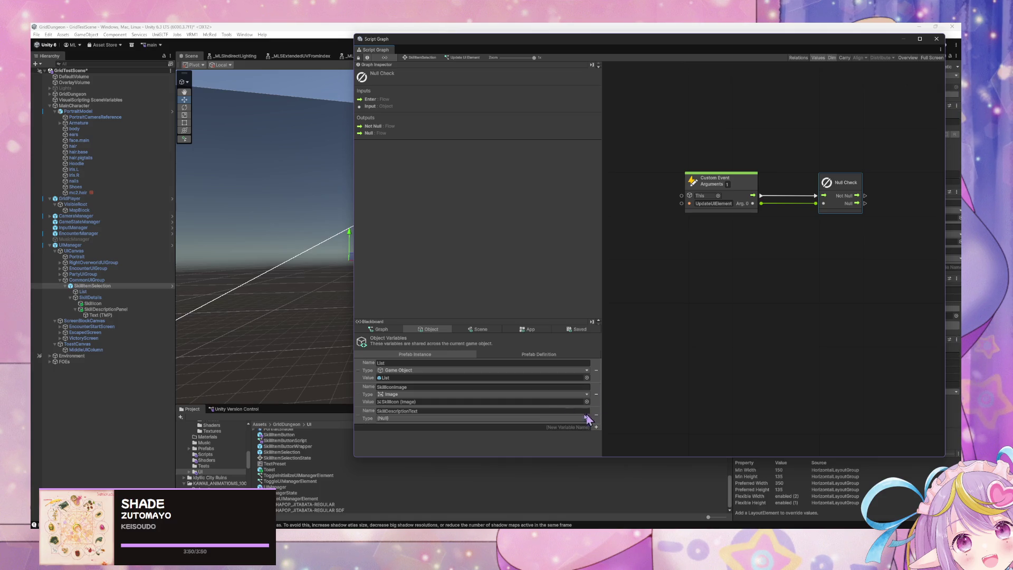
left_click(548, 418)
type("ugui")
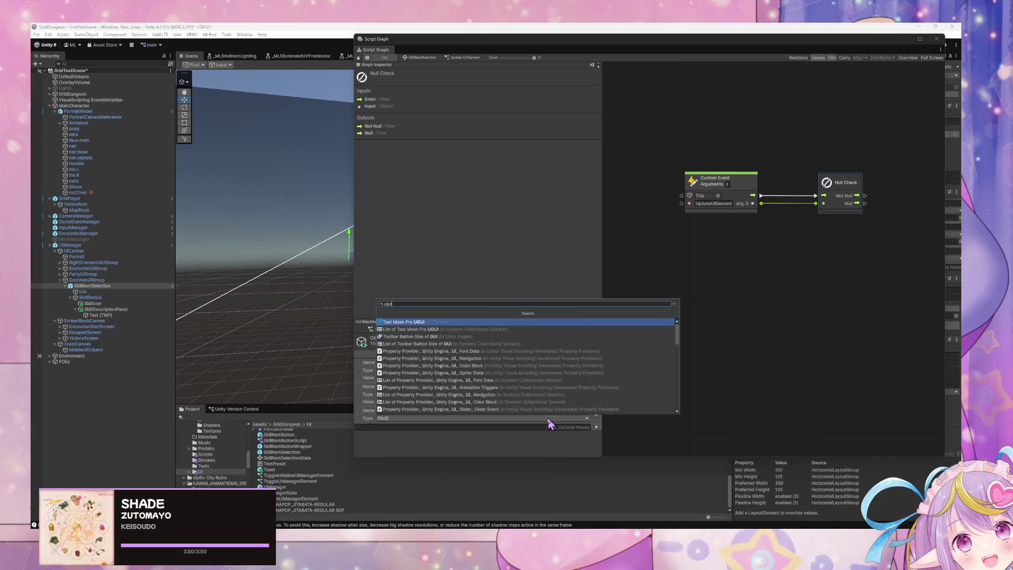
key("Return")
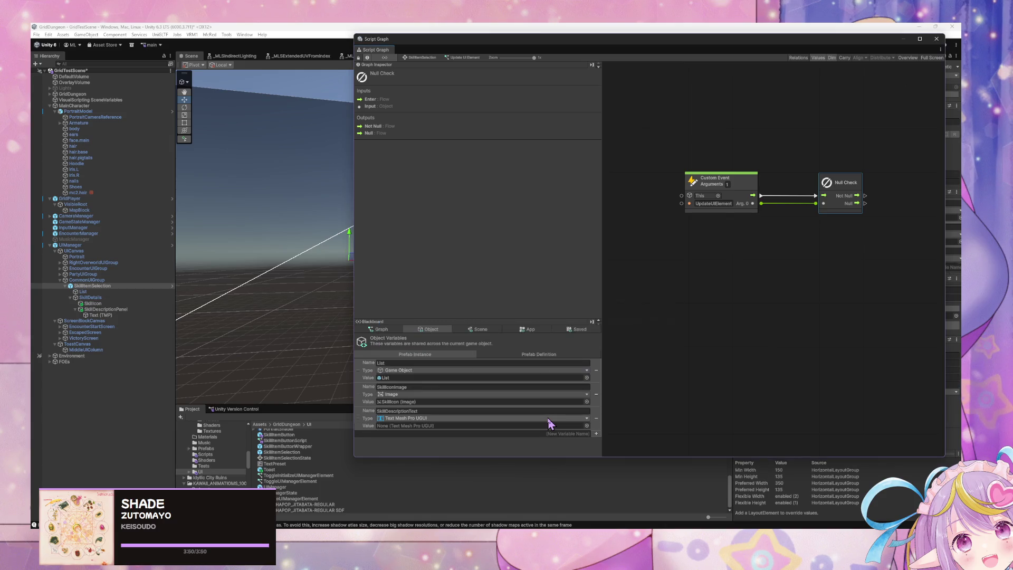
mouse_move(111, 315)
left_mouse_down()
mouse_move(415, 424)
mouse_move(106, 309)
mouse_move(95, 322)
mouse_move(400, 429)
left_mouse_up()
left_click(114, 305)
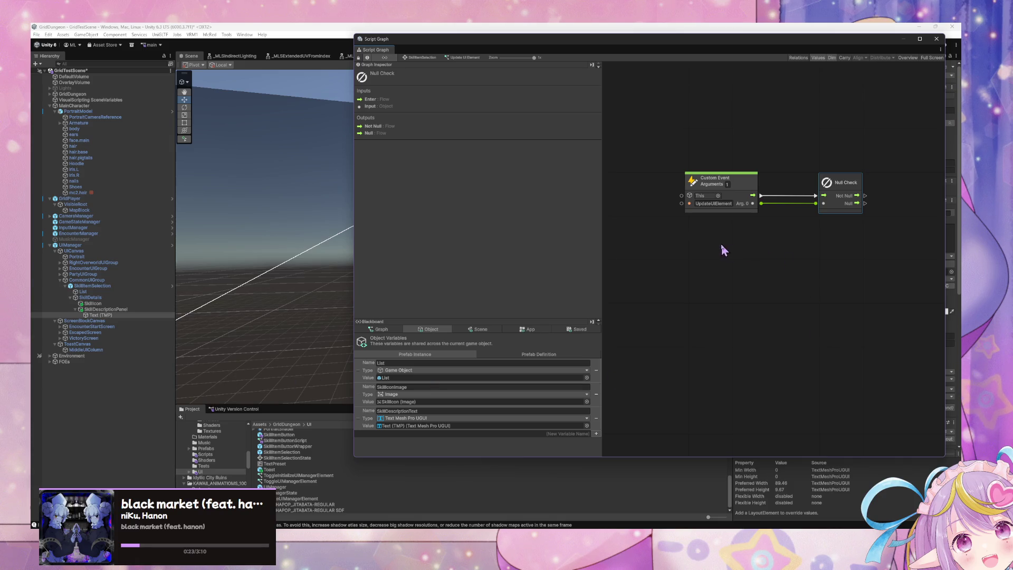
- Place a SkillIconImage Get Variable node in the Update UI Element graph
mouse_move(821, 243)
left_mouse_down()
mouse_move(685, 172)
mouse_move(646, 189)
left_mouse_up()
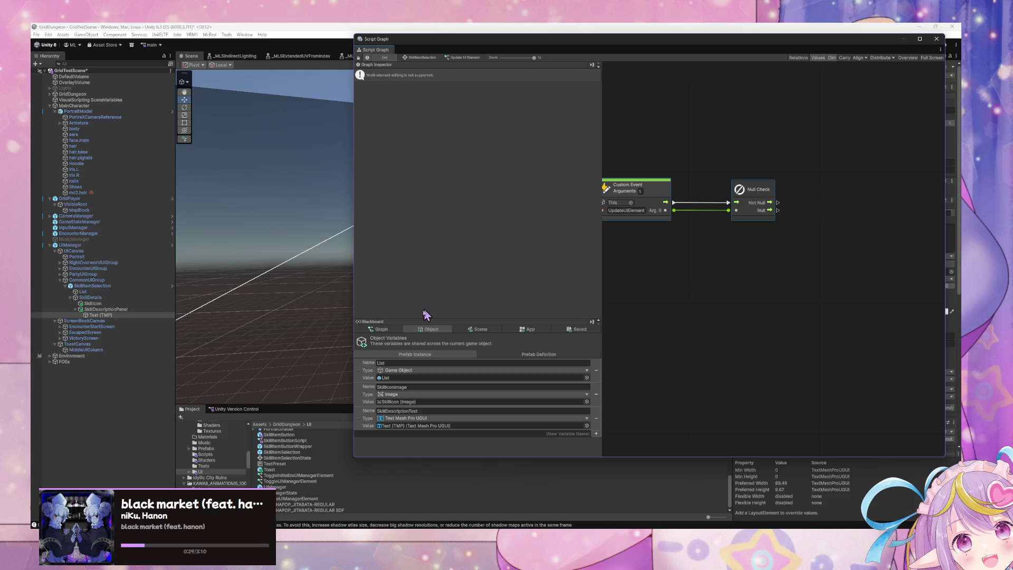
mouse_move(582, 44)
left_mouse_down()
mouse_move(330, 80)
mouse_move(305, 70)
mouse_move(477, 61)
mouse_move(442, 59)
left_mouse_up()
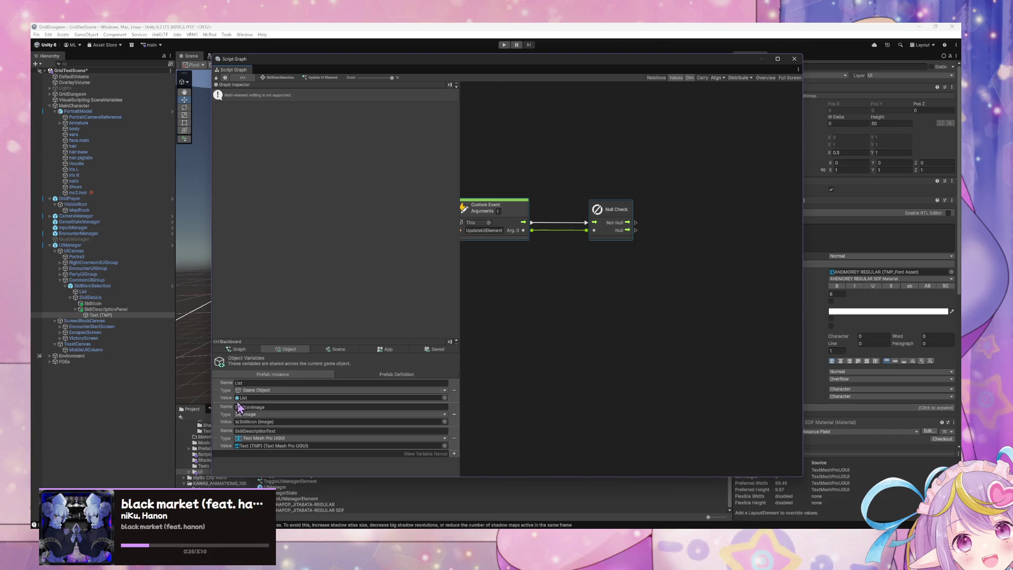
mouse_move(228, 411)
left_mouse_down()
mouse_move(674, 235)
mouse_move(550, 266)
left_mouse_up()
- Add a Game Object Set Active node targeting SkillIconImage, run from Null Check's Not Null output
right_click(692, 265)
left_click(721, 270)
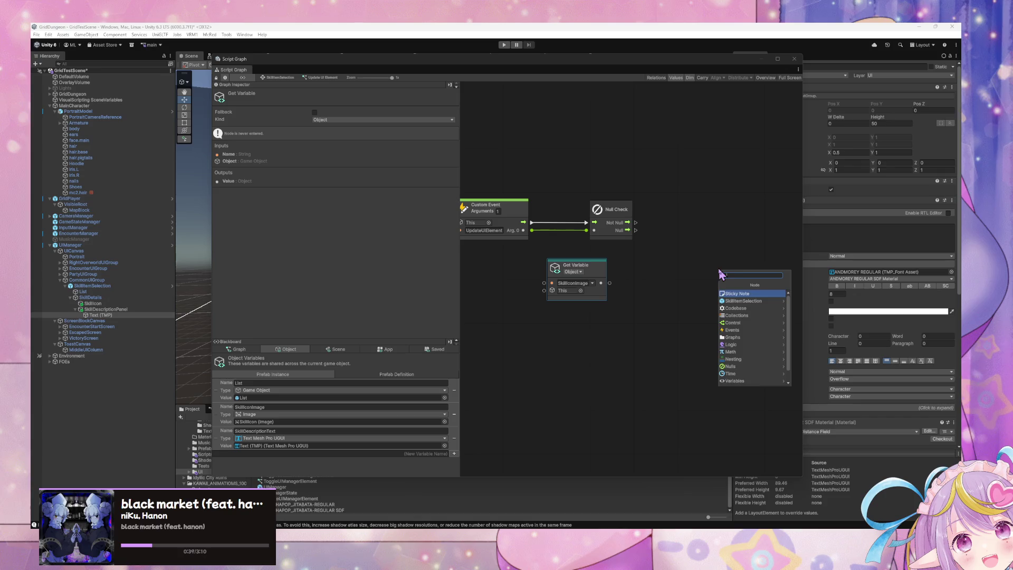
type("disable")
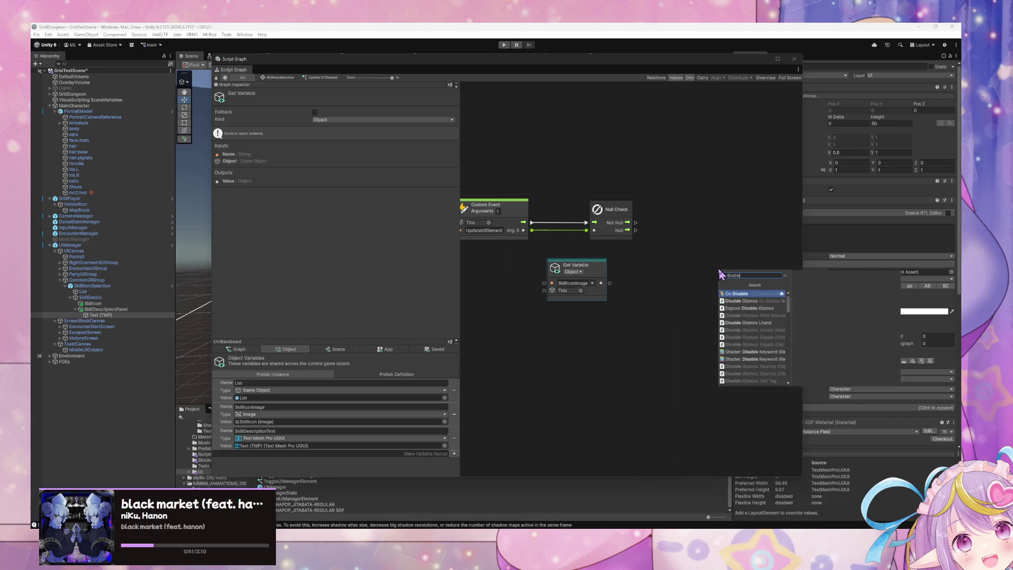
type(" game")
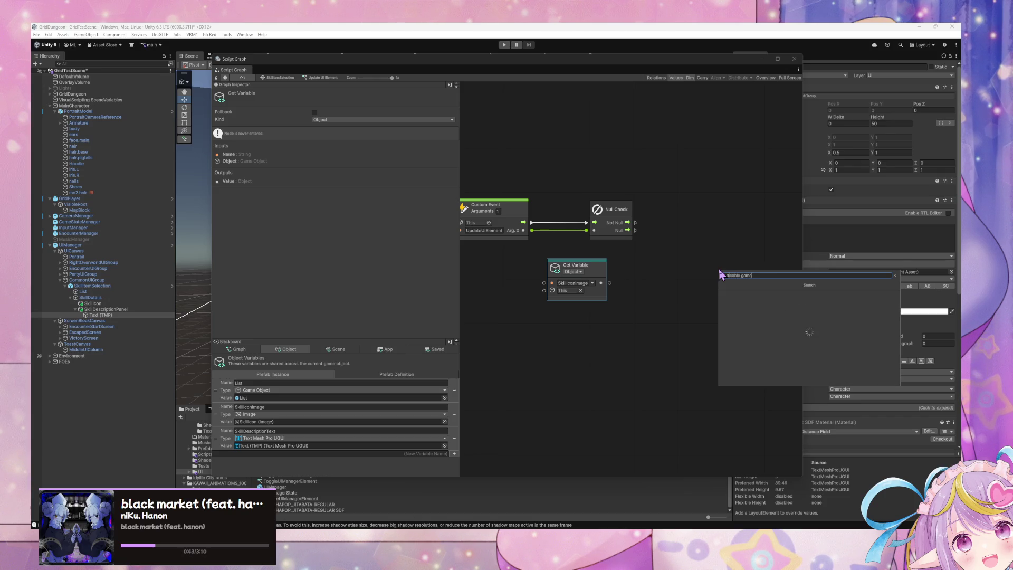
key("ctrl+a")
type("gam")
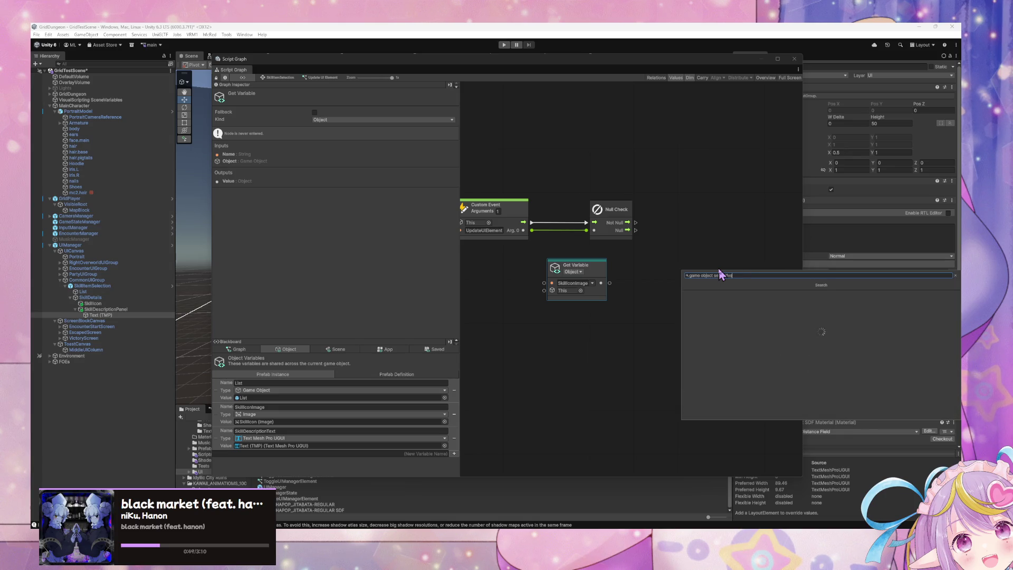
key("Return")
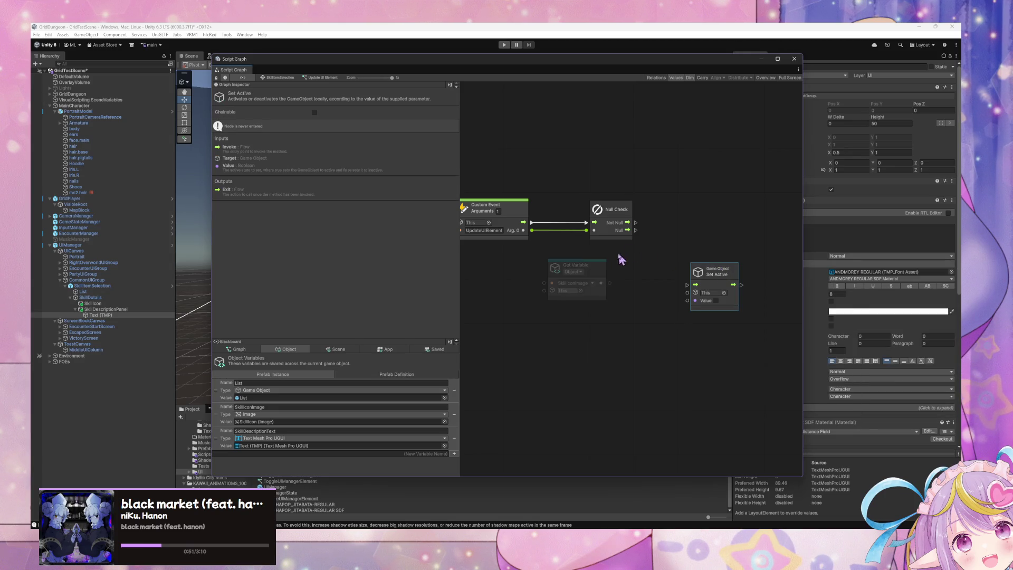
mouse_move(609, 283)
left_mouse_down()
mouse_move(693, 312)
mouse_move(688, 293)
mouse_move(710, 227)
mouse_move(702, 202)
left_mouse_up()
left_click(719, 261)
left_click_drag(635, 223, 686, 216)
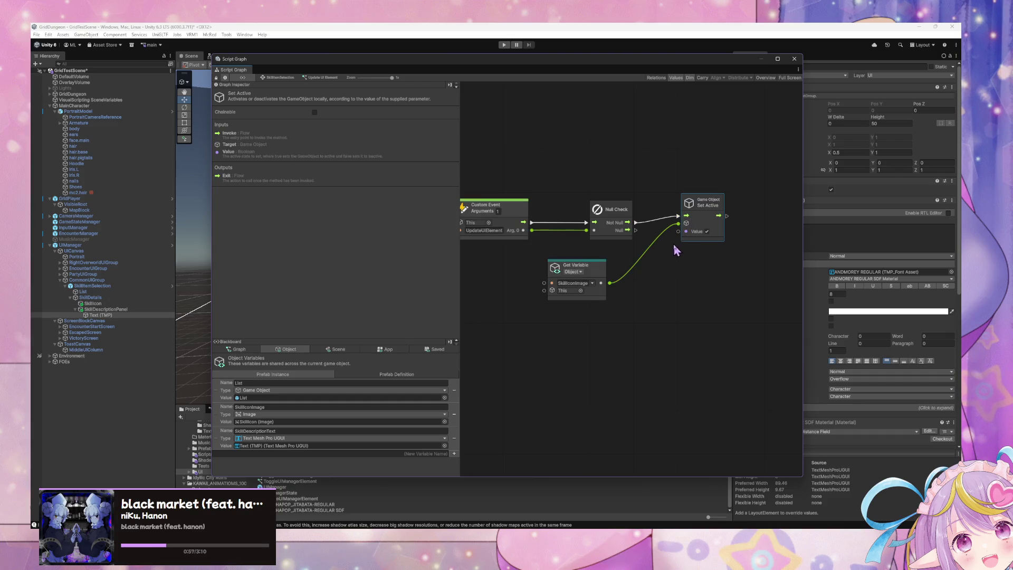
- Duplicate the Set Active node for the Null output and tidy the SkillIconImage getter above Null Check
key("ctrl+d")
mouse_move(639, 273)
left_mouse_down()
mouse_move(676, 261)
mouse_move(714, 267)
left_mouse_up()
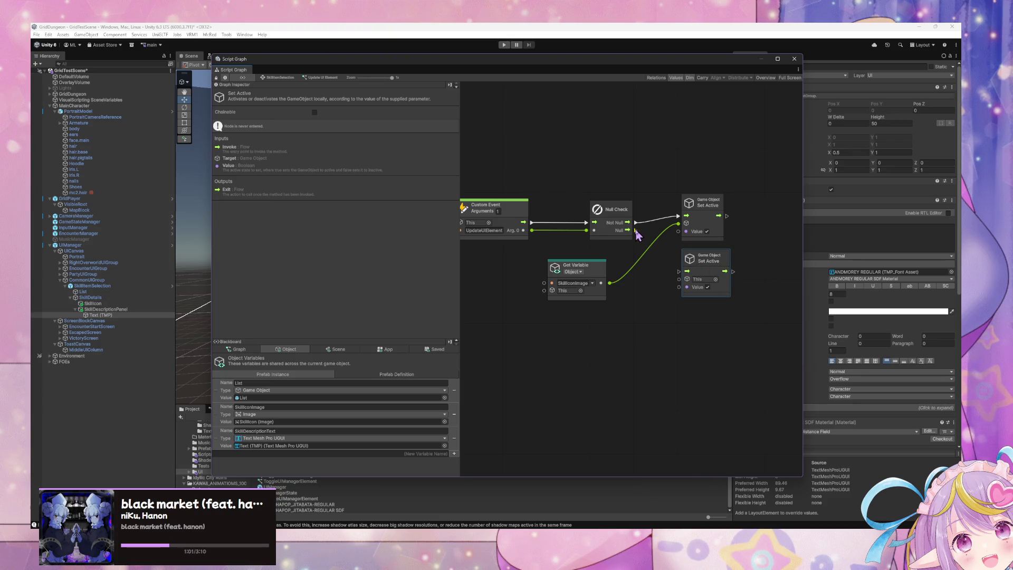
mouse_move(637, 231)
left_mouse_down()
mouse_move(659, 272)
mouse_move(684, 279)
left_mouse_up()
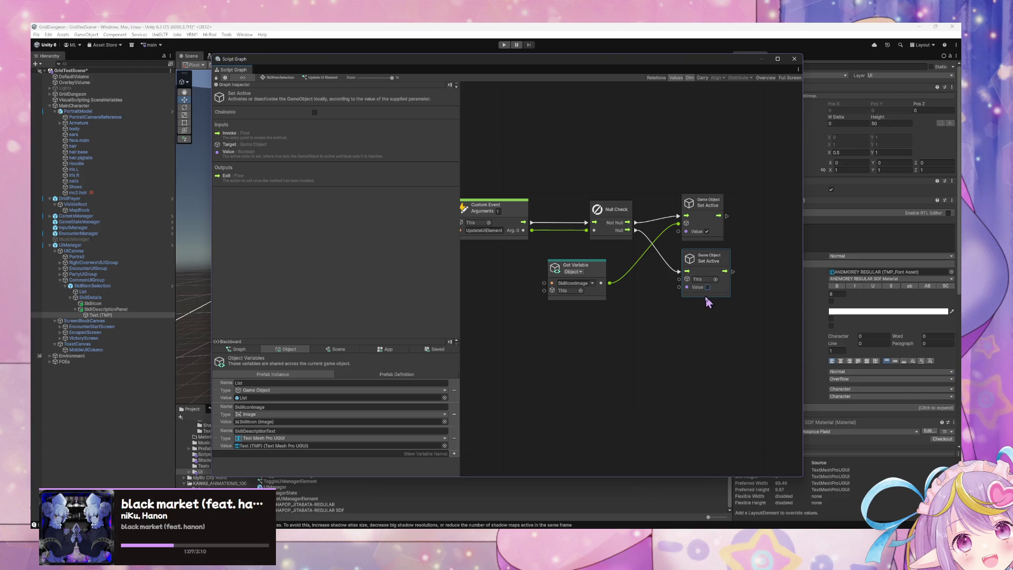
mouse_move(608, 271)
left_mouse_down()
mouse_move(606, 167)
mouse_move(681, 264)
mouse_move(689, 291)
mouse_move(679, 278)
left_mouse_up()
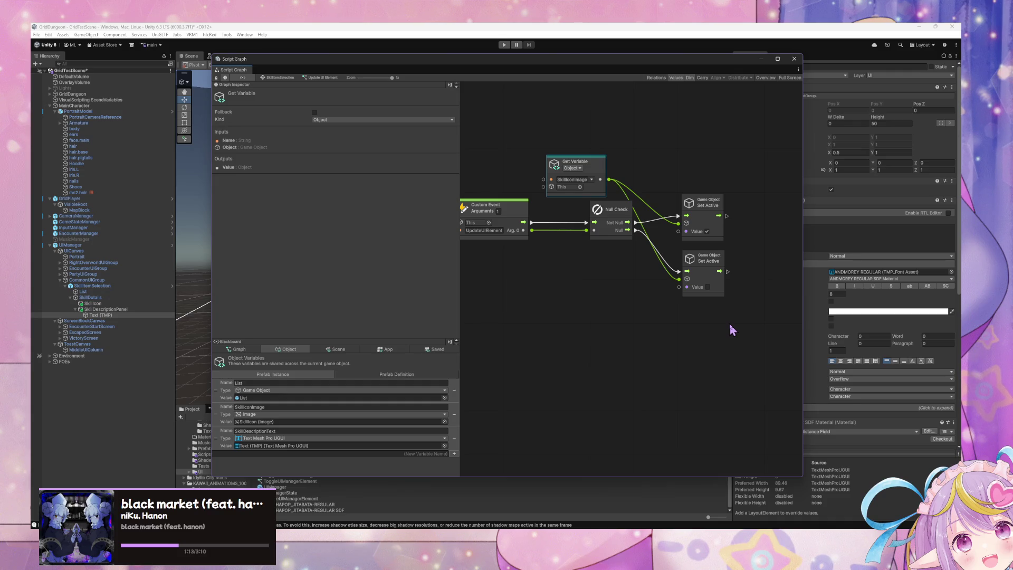
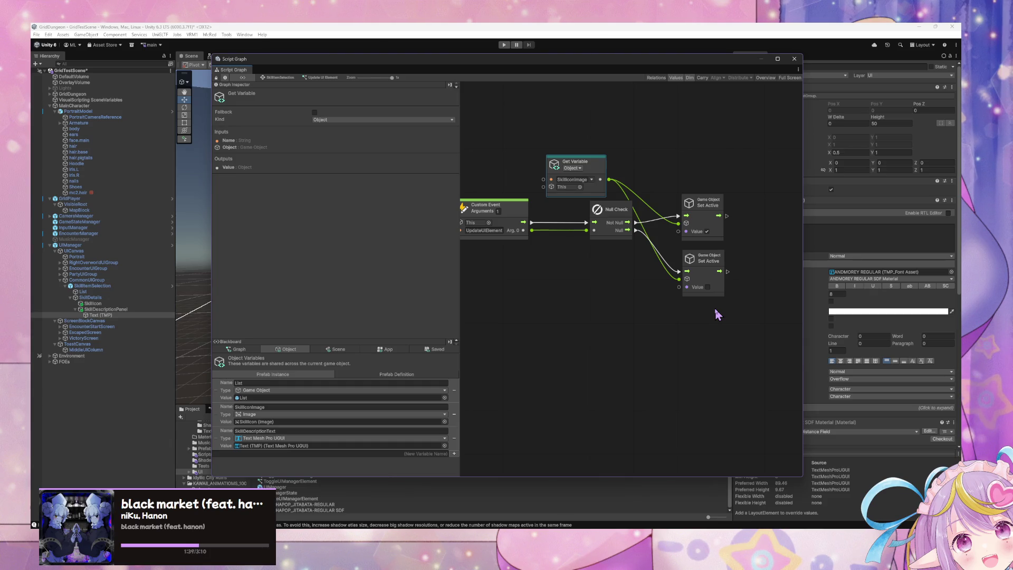
- Move the lower Set Active node slightly to tidy the Update UI Element graph layout
left_click(636, 268)
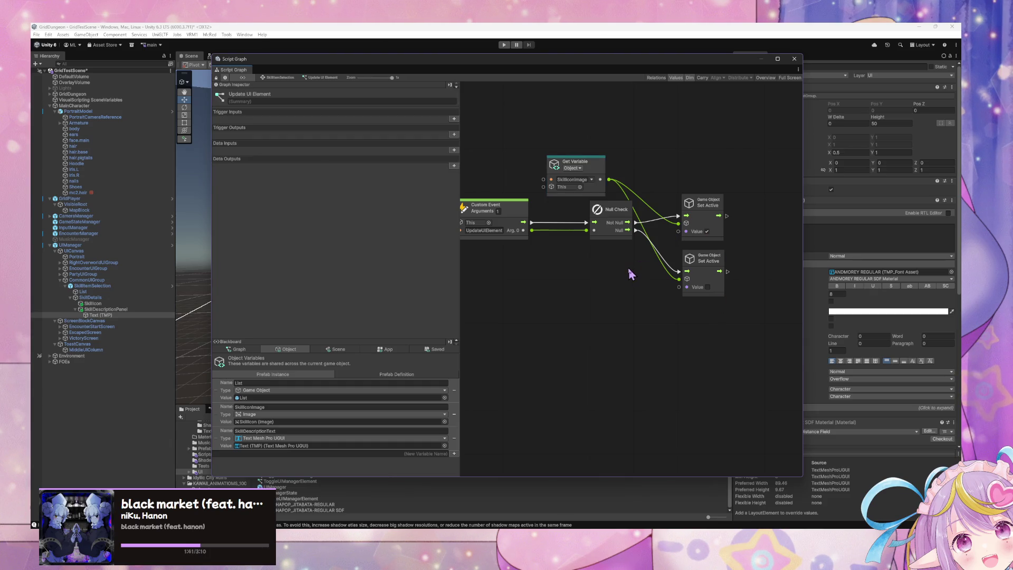
mouse_move(709, 268)
left_mouse_down()
mouse_move(731, 267)
mouse_move(712, 273)
left_mouse_up()
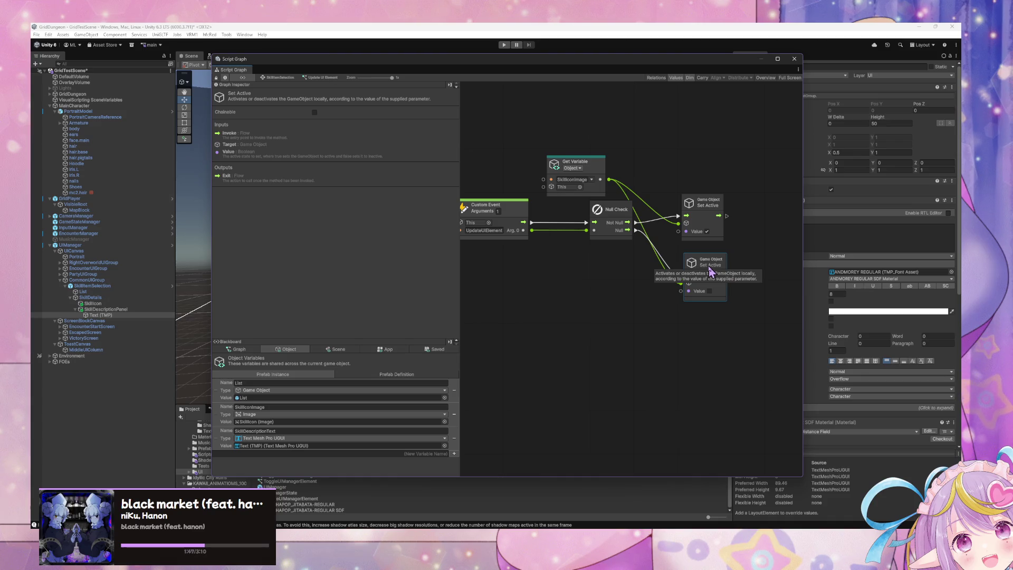
left_click(585, 312)
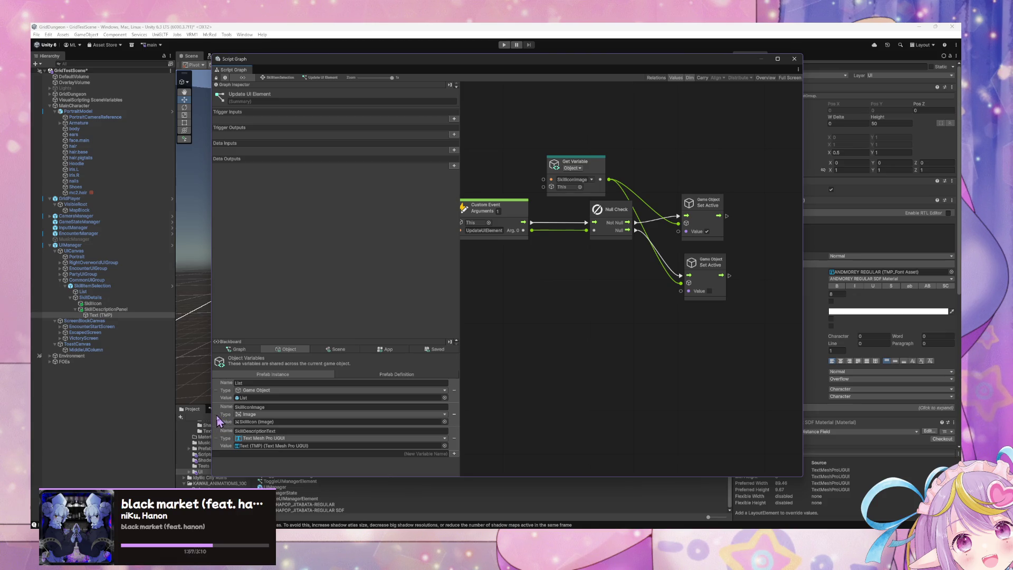
- Duplicate the upper Set Active twice and chain each copy after an existing Set Active node
left_click(722, 211)
key("ctrl+d")
mouse_move(617, 278)
left_mouse_down()
mouse_move(681, 240)
mouse_move(764, 216)
mouse_move(733, 216)
mouse_move(748, 216)
left_mouse_up()
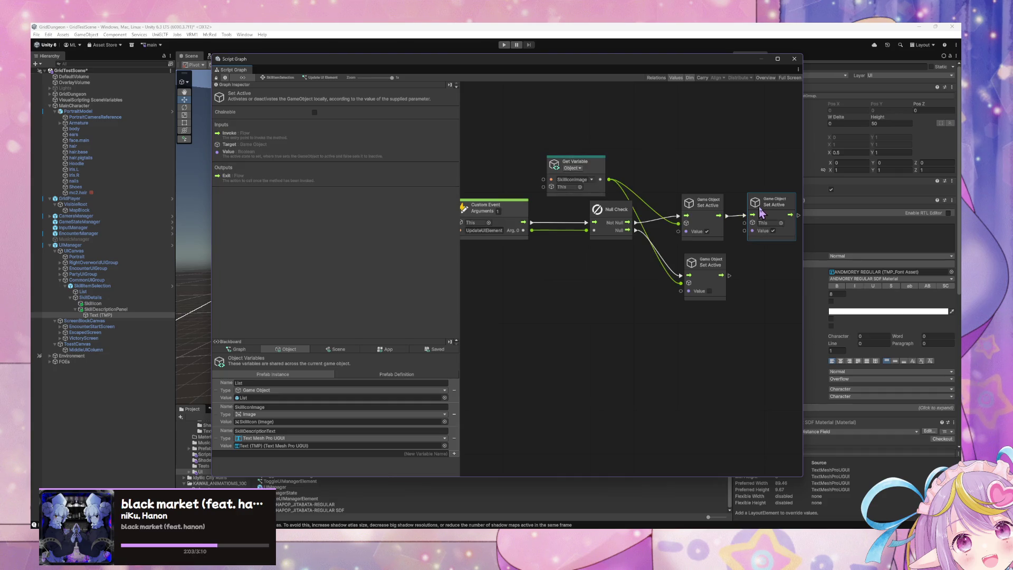
key("ctrl+d")
left_click_drag(650, 262, 794, 258)
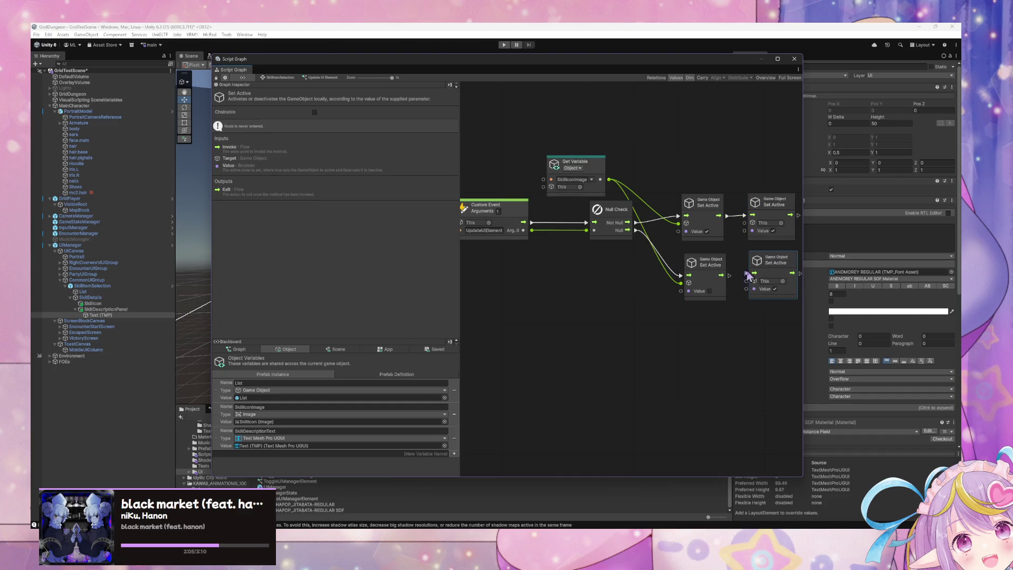
left_click(737, 276)
left_click_drag(729, 275, 754, 273)
left_click(775, 289)
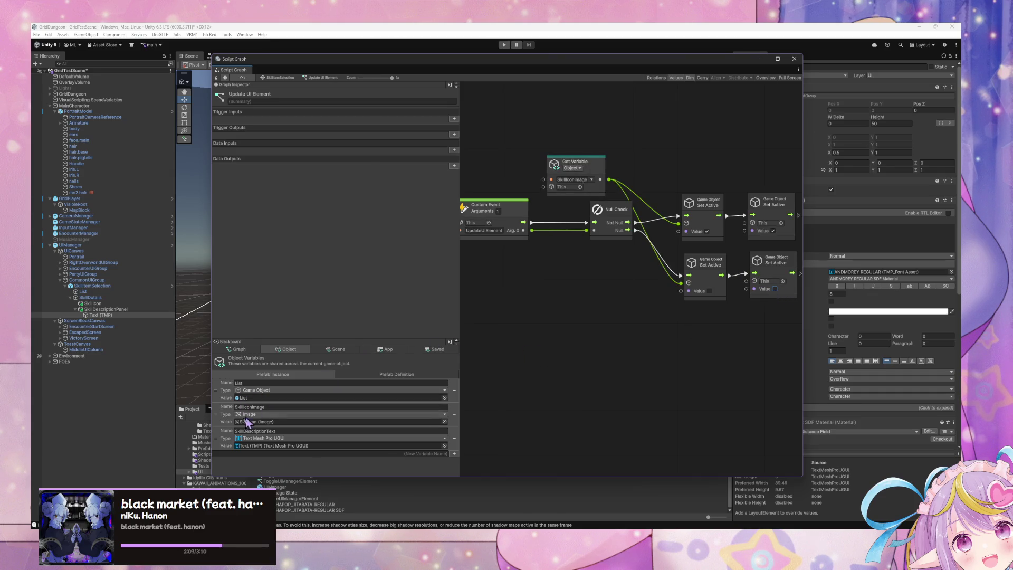
- Drag SkillDescriptionText from the Blackboard and wire it into the new Set Active nodes
mouse_move(211, 436)
left_mouse_down()
mouse_move(463, 331)
mouse_move(120, 312)
left_mouse_up()
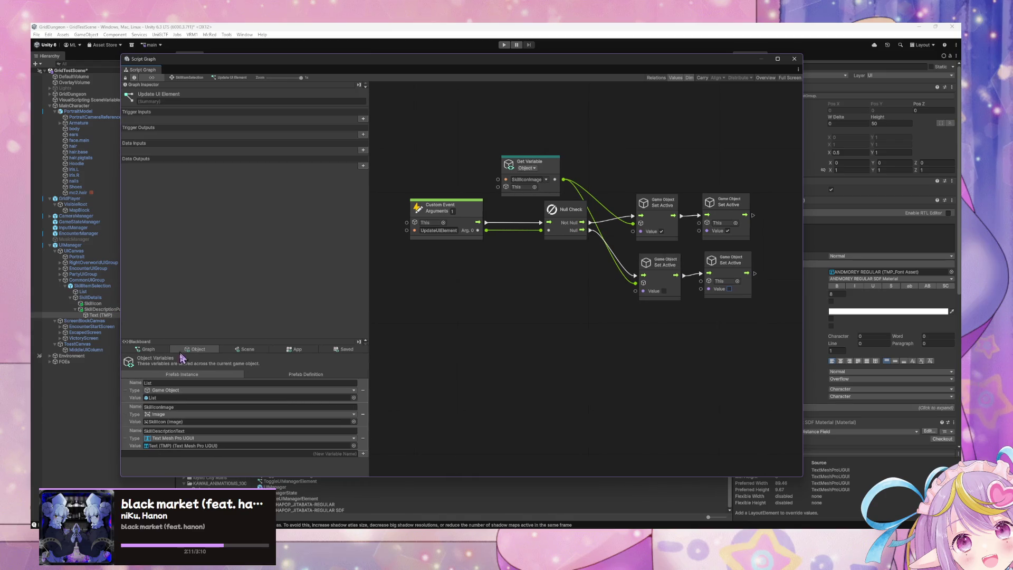
mouse_move(130, 437)
left_mouse_down()
mouse_move(457, 352)
mouse_move(506, 314)
left_mouse_up()
mouse_move(569, 333)
left_mouse_down()
mouse_move(709, 289)
mouse_move(707, 222)
left_mouse_up()
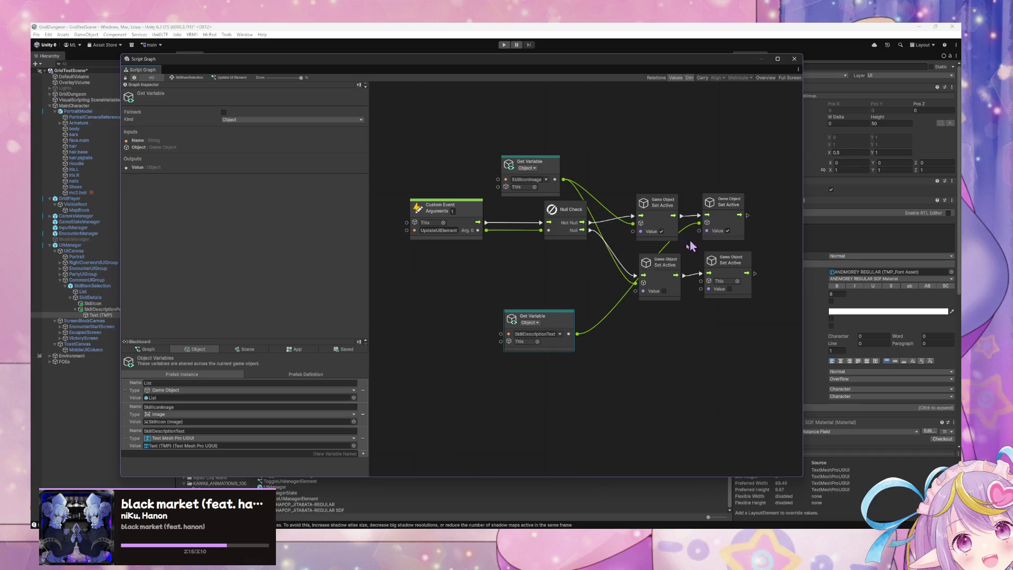
mouse_move(578, 334)
left_mouse_down()
mouse_move(685, 300)
mouse_move(701, 280)
left_mouse_up()
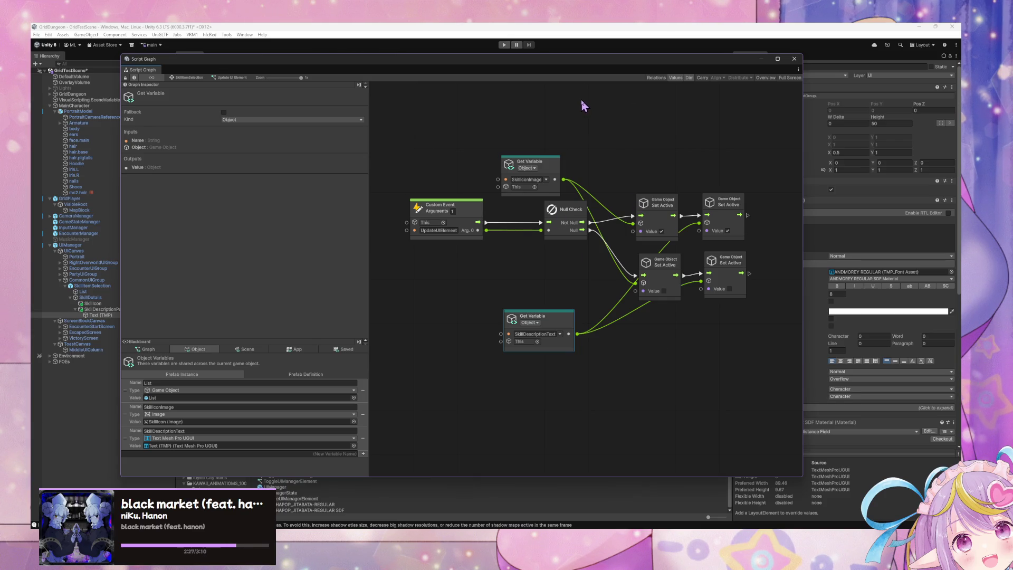
right_click(664, 372)
- Add a Text Mesh Pro UGUI Set Text node after the lower Set Active node
left_click(681, 372)
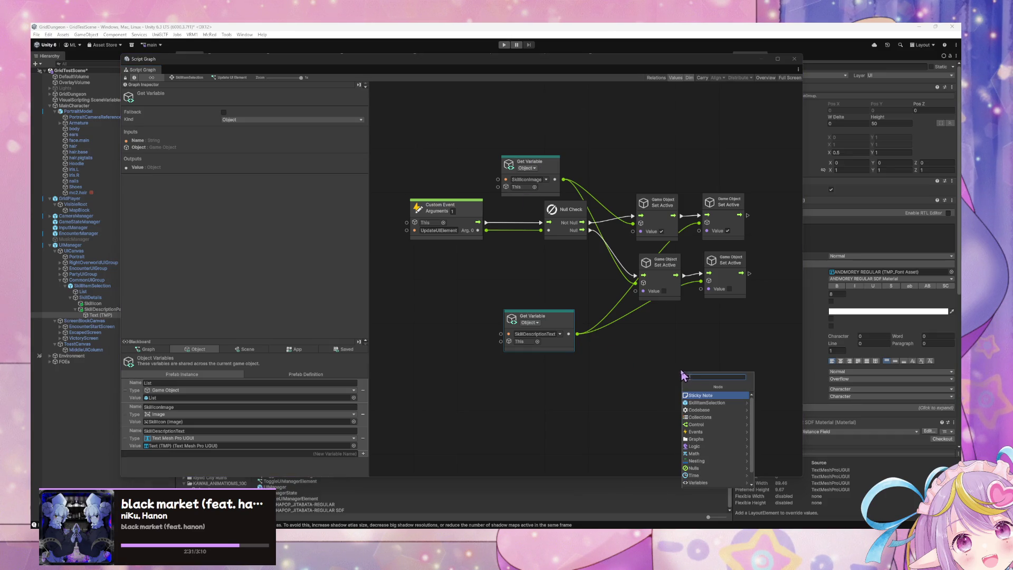
type("set")
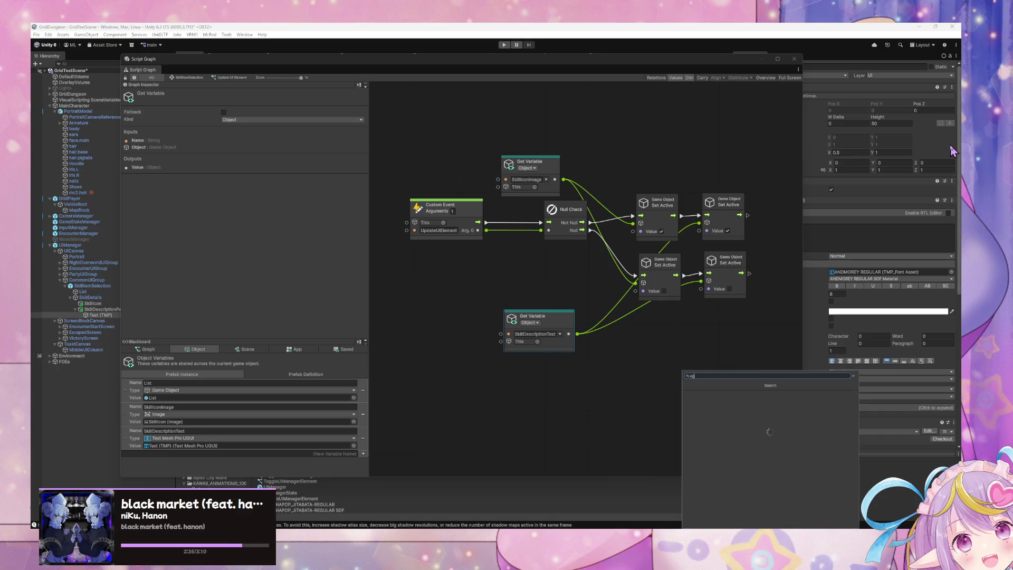
type("ui set text")
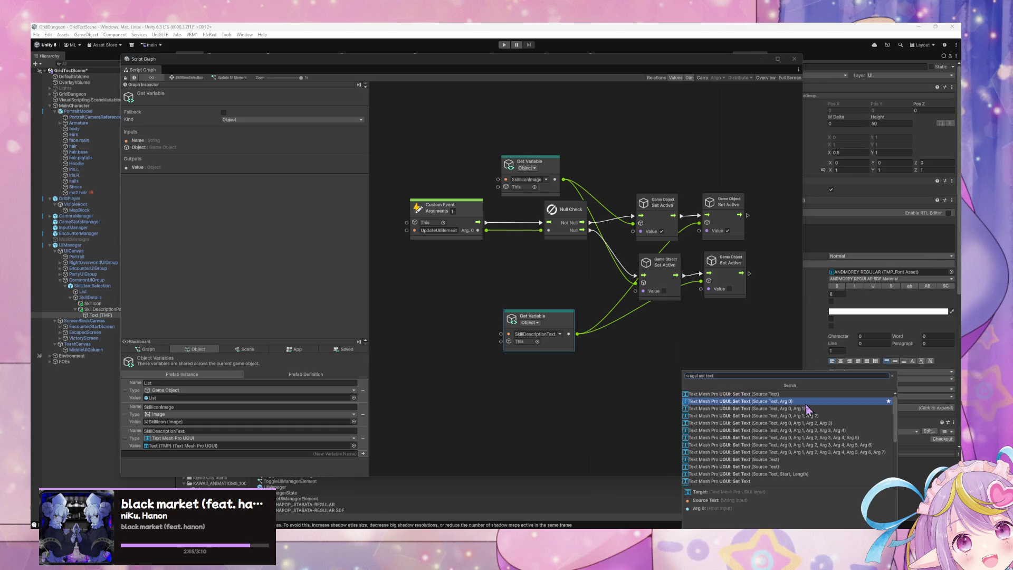
left_click(707, 393)
mouse_move(700, 377)
left_mouse_down()
mouse_move(733, 364)
mouse_move(772, 307)
left_mouse_up()
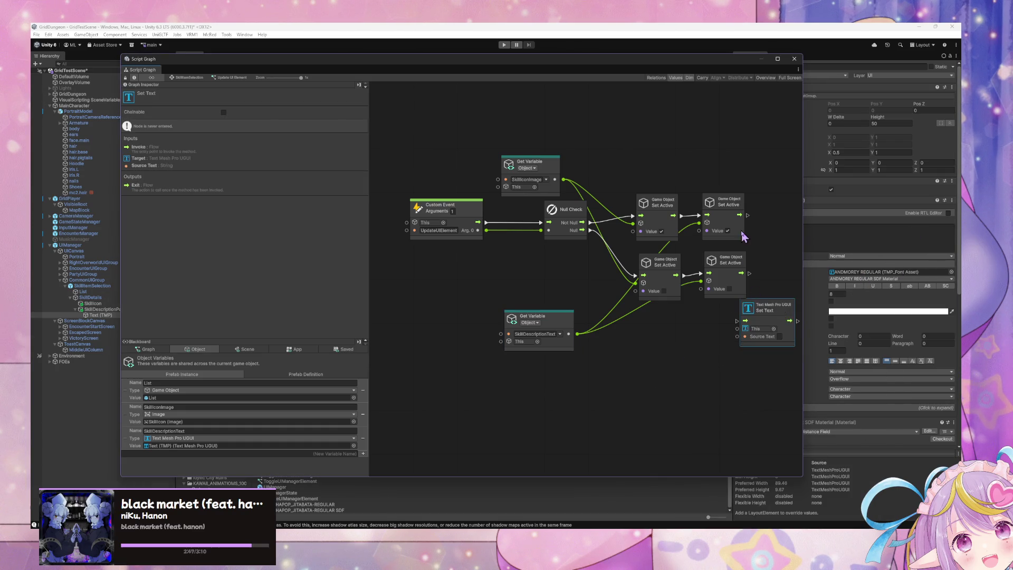
left_click_drag(744, 235, 622, 248)
mouse_move(651, 320)
left_mouse_down()
mouse_move(707, 267)
mouse_move(705, 276)
left_mouse_up()
left_click_drag(627, 286, 672, 287)
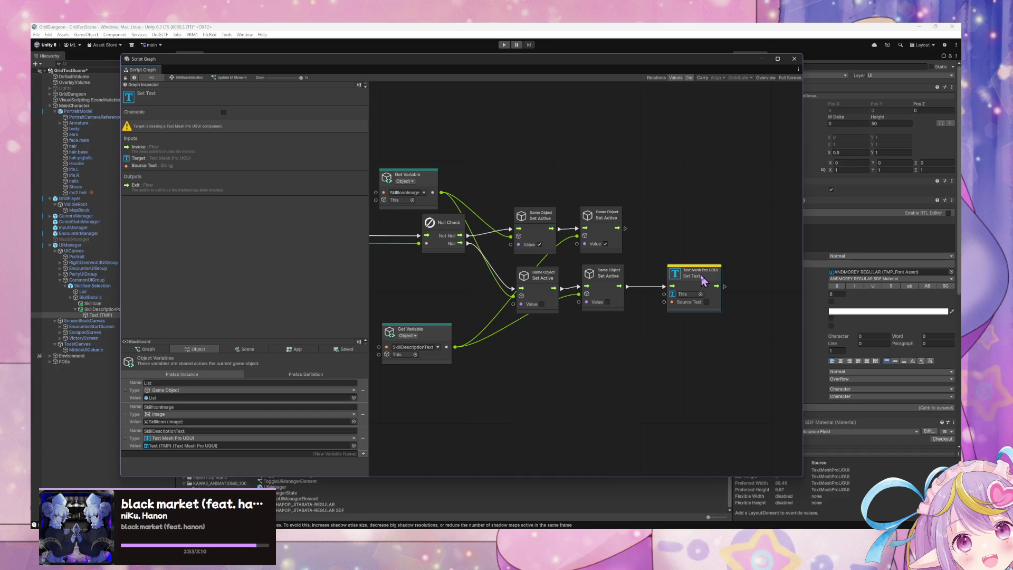
- Copy Set Text onto the upper chain and target both Set Text nodes at SkillDescriptionText
key("ctrl+d")
mouse_move(702, 279)
left_mouse_down()
mouse_move(633, 286)
mouse_move(694, 219)
mouse_move(714, 215)
left_mouse_up()
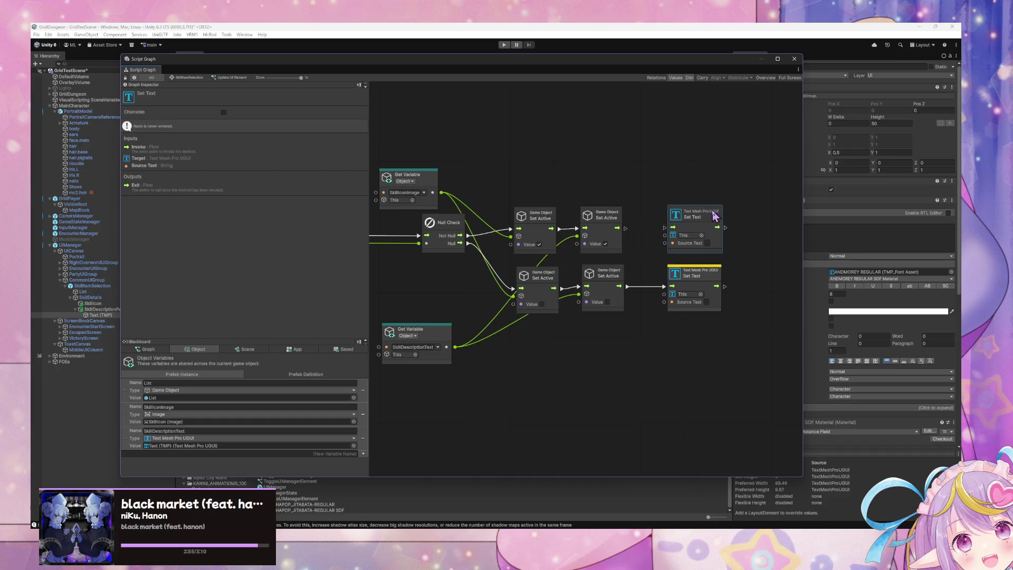
left_click_drag(626, 229, 665, 228)
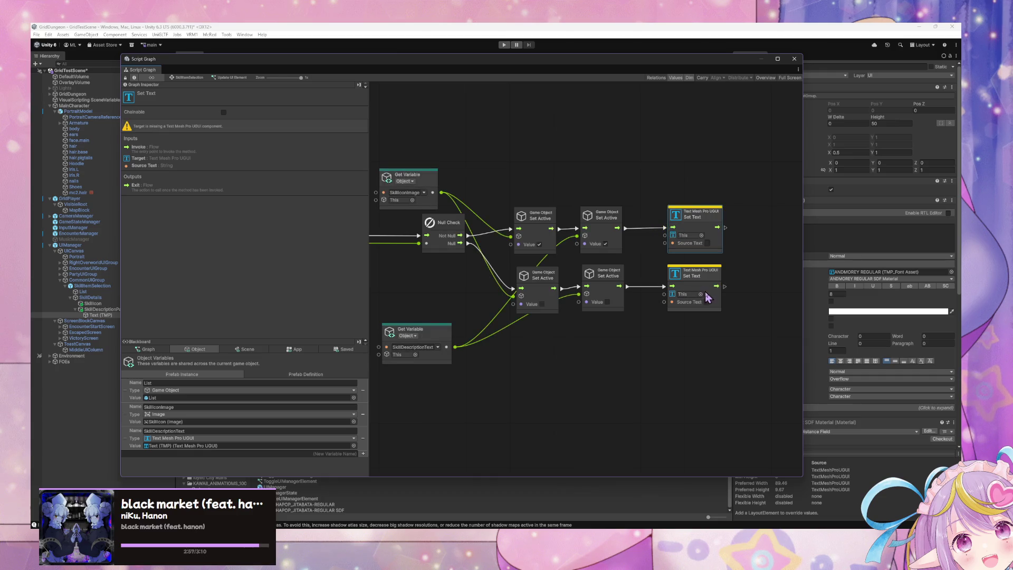
mouse_move(132, 441)
left_mouse_down()
mouse_move(445, 251)
mouse_move(578, 154)
left_mouse_up()
left_click_drag(638, 172, 666, 236)
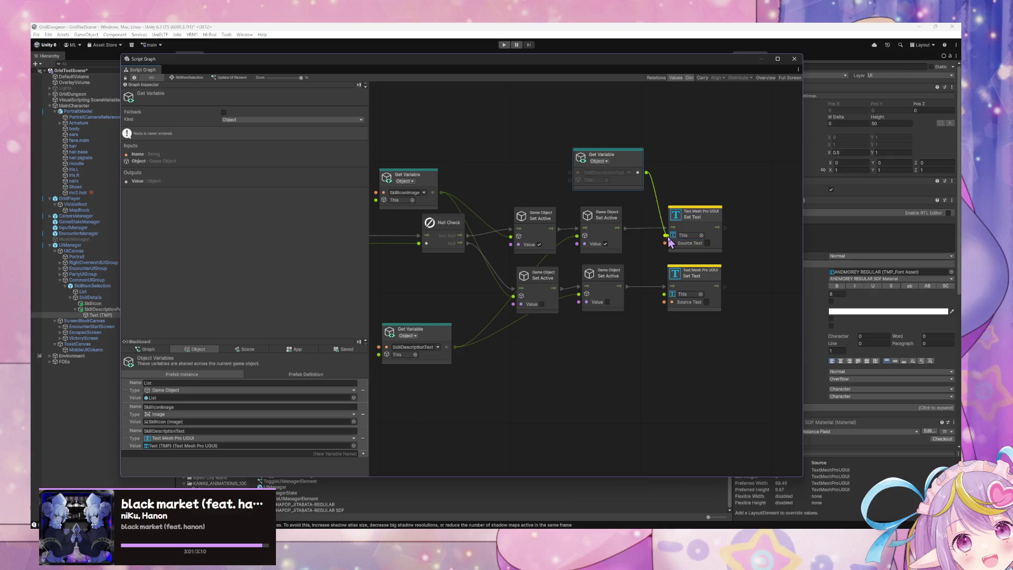
mouse_move(639, 173)
left_mouse_down()
mouse_move(664, 295)
mouse_move(622, 351)
mouse_move(707, 362)
mouse_move(618, 346)
left_mouse_up()
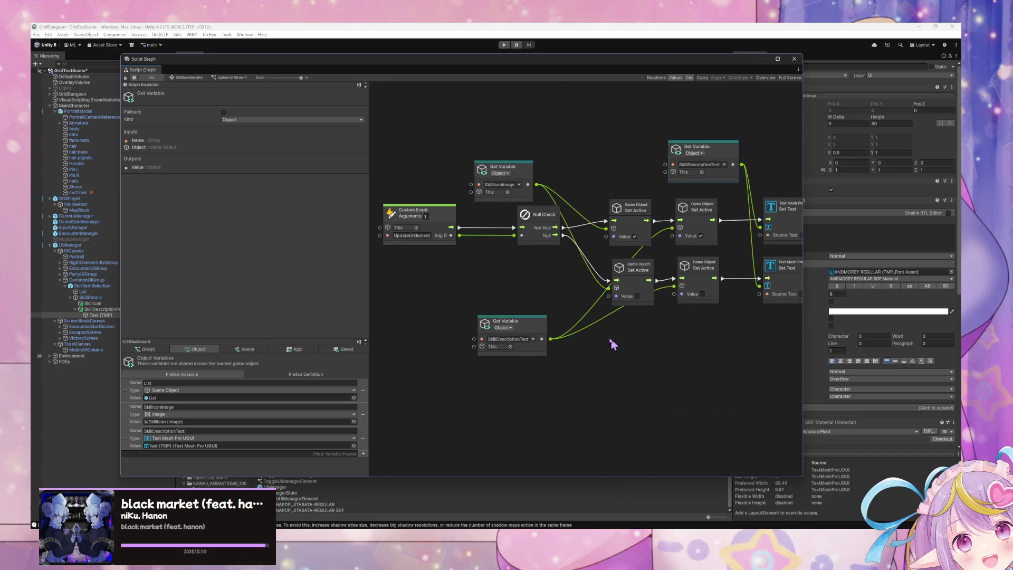
right_click(545, 282)
- Browse the node search to Grid Dungeon > Core > Character Action Data
left_click(549, 285)
type("game")
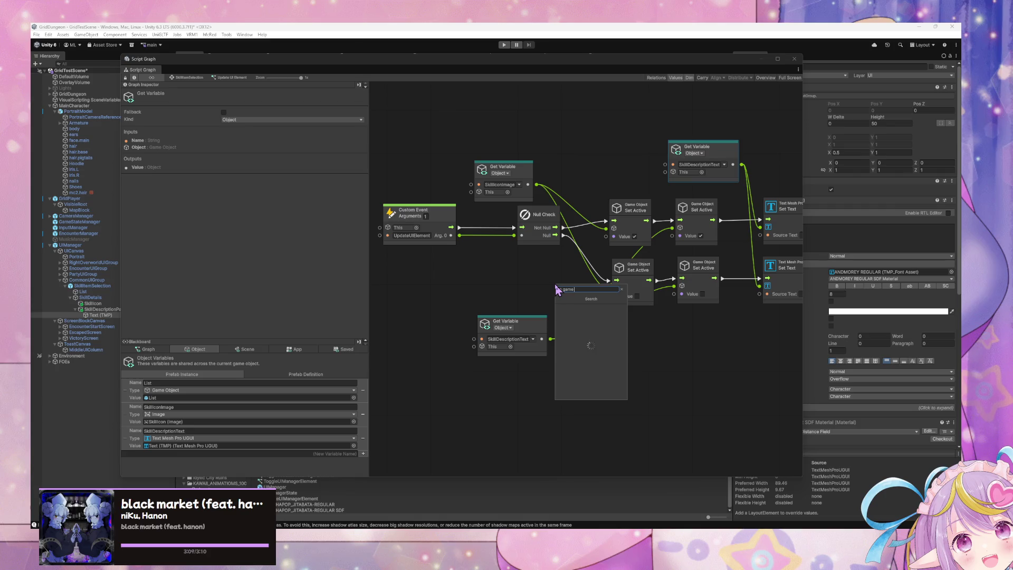
type(" action")
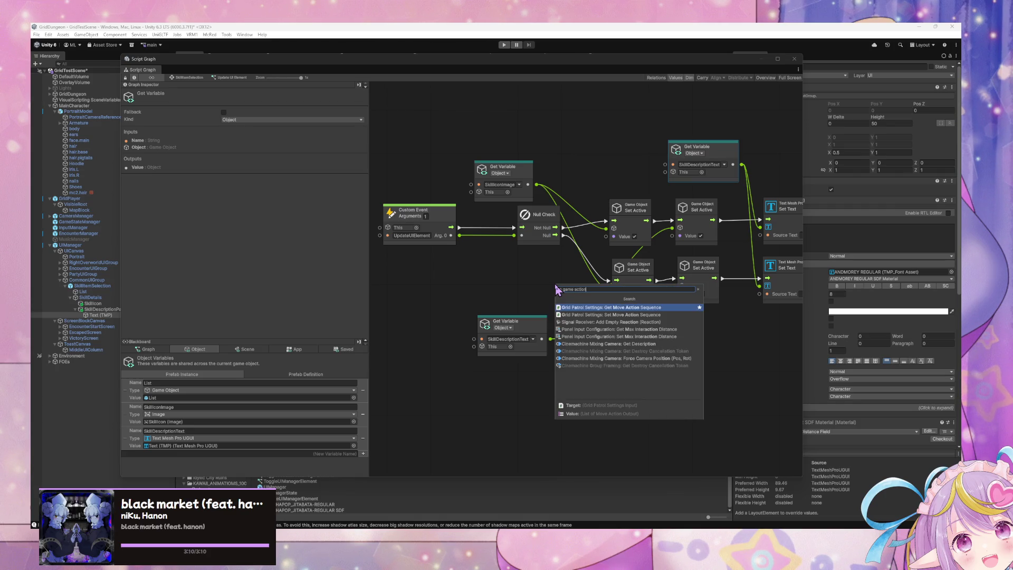
key("BackSpace")
key("BackSpace")
key("BackSpace")
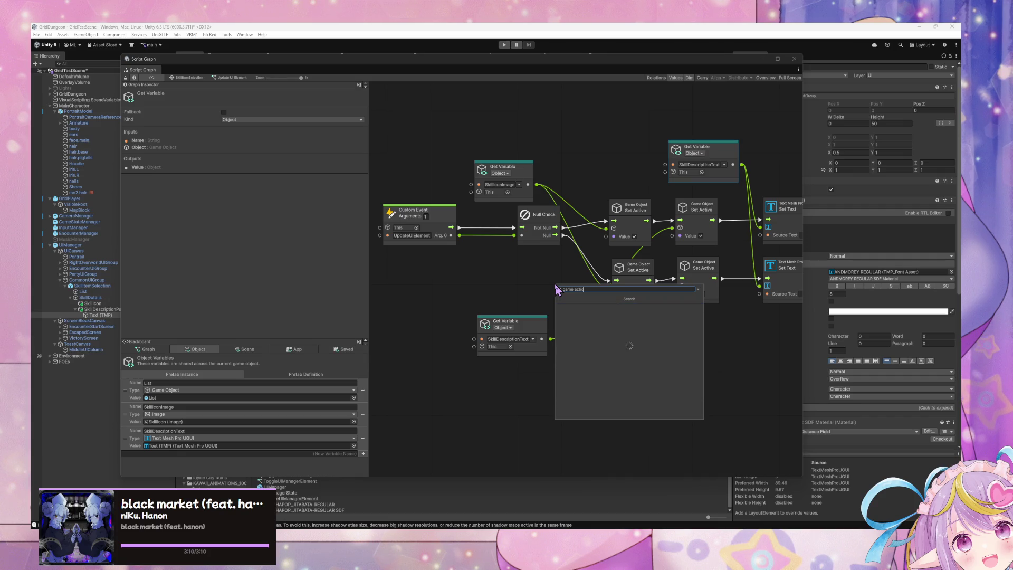
key("Down")
key("Down")
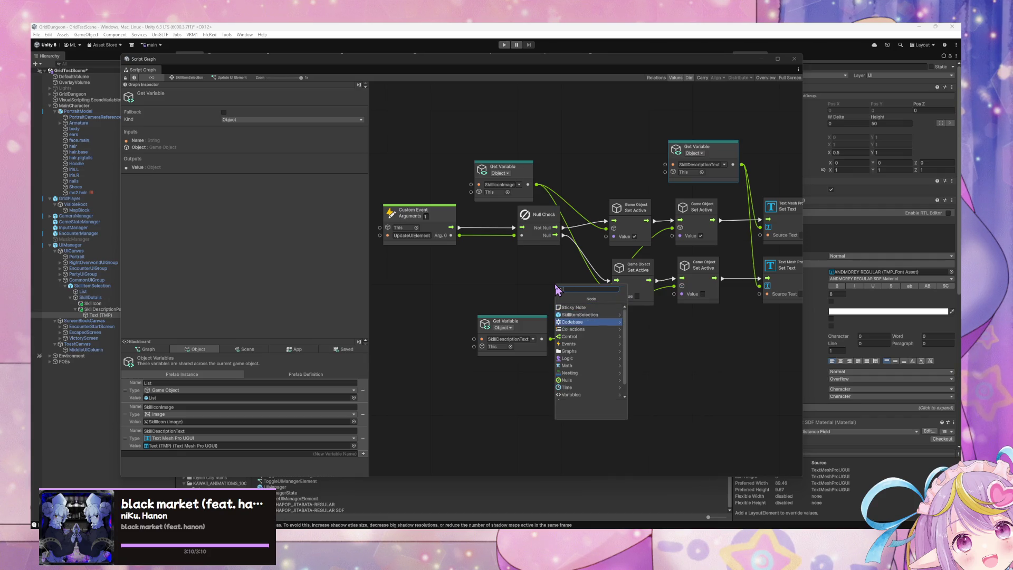
key("Right")
key("Down")
key("Down")
key("Right")
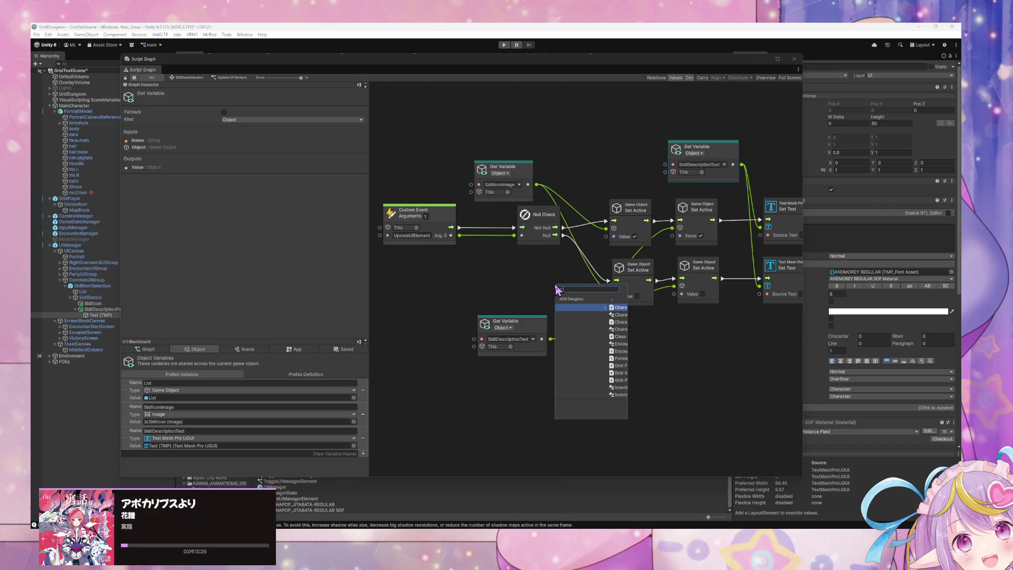
key("Right")
key("Down")
key("Down")
key("Down")
key("Up")
key("Up")
key("Up")
key("Right")
- Scan the Character Action Data nodes, then move the graph window to reveal the Skill Description panel
scroll(645, 324, "down", 4)
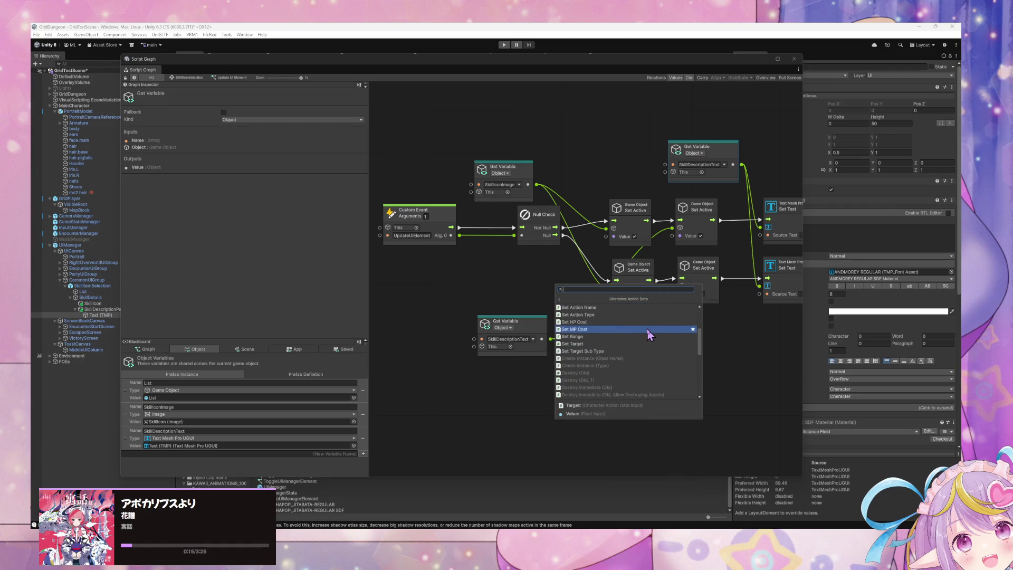
scroll(649, 334, "up", 2)
scroll(650, 335, "up", 2)
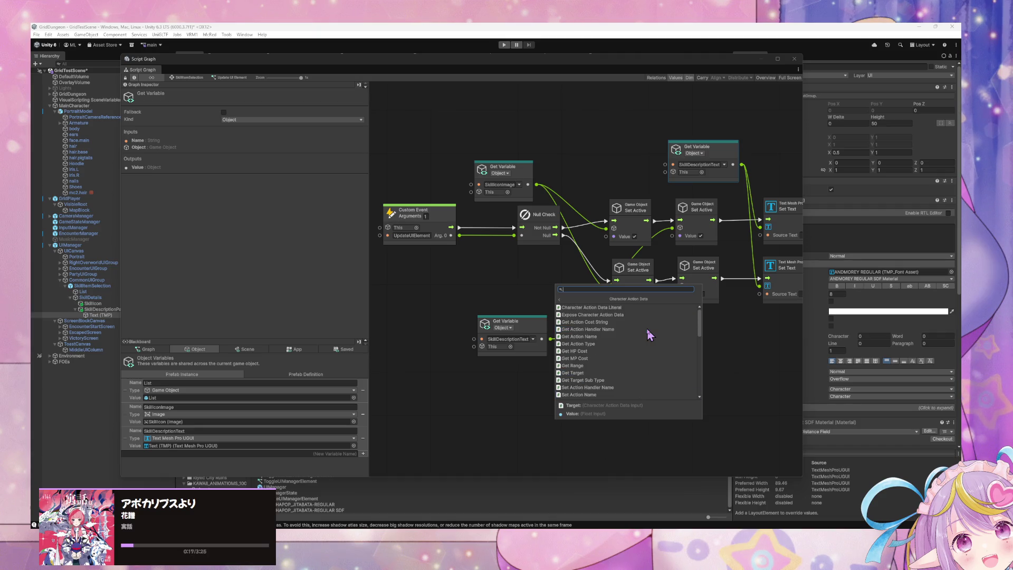
scroll(649, 335, "down", 3)
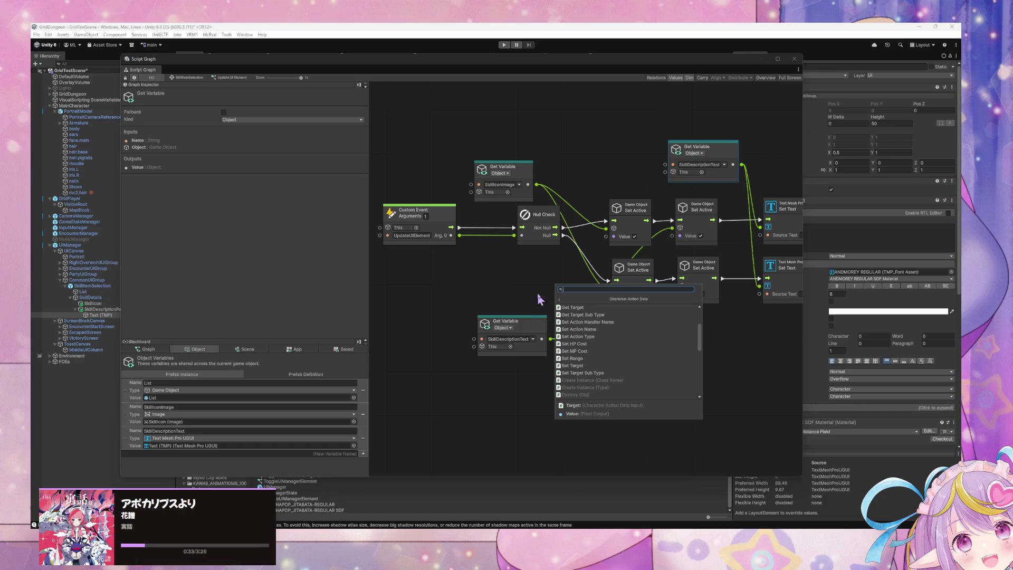
mouse_move(302, 70)
left_mouse_down()
mouse_move(475, 369)
mouse_move(594, 415)
left_mouse_up()
left_click(594, 415)
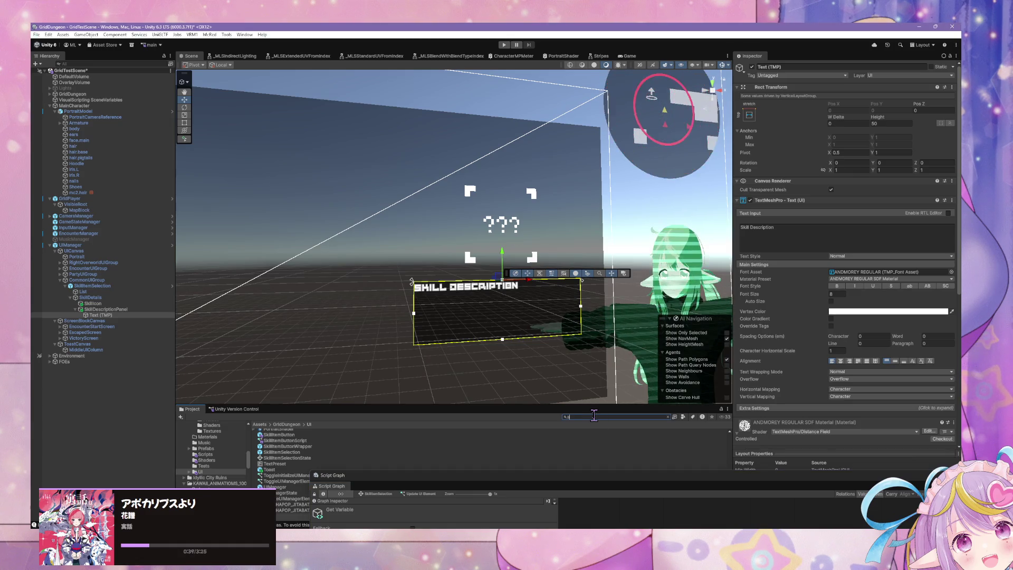
- Find the CharacterActionData folder, inspect AttackAction, then switch to CharacterActionData.cs in VS Code
type("ctiondata")
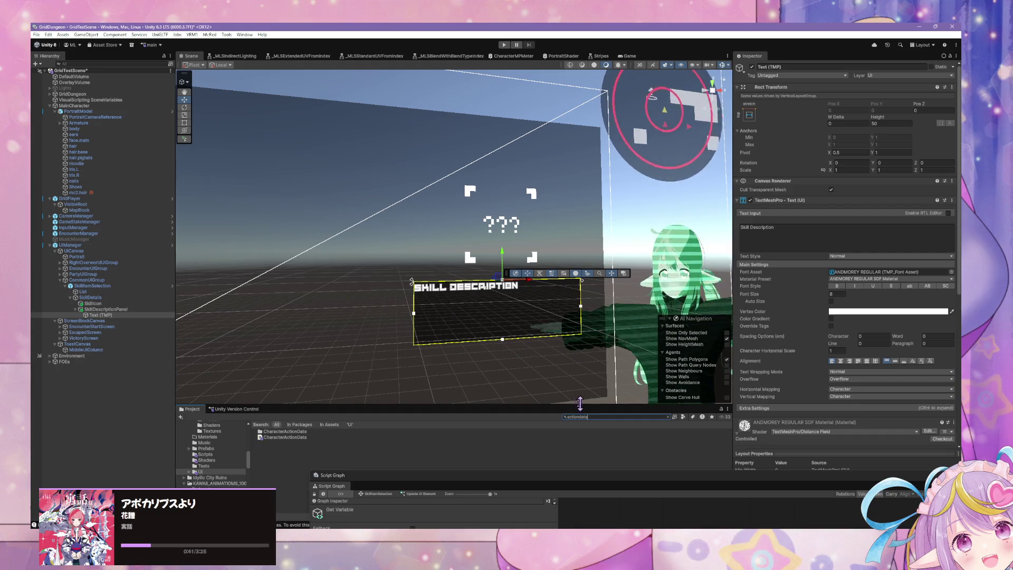
left_click(288, 432)
left_click(288, 437)
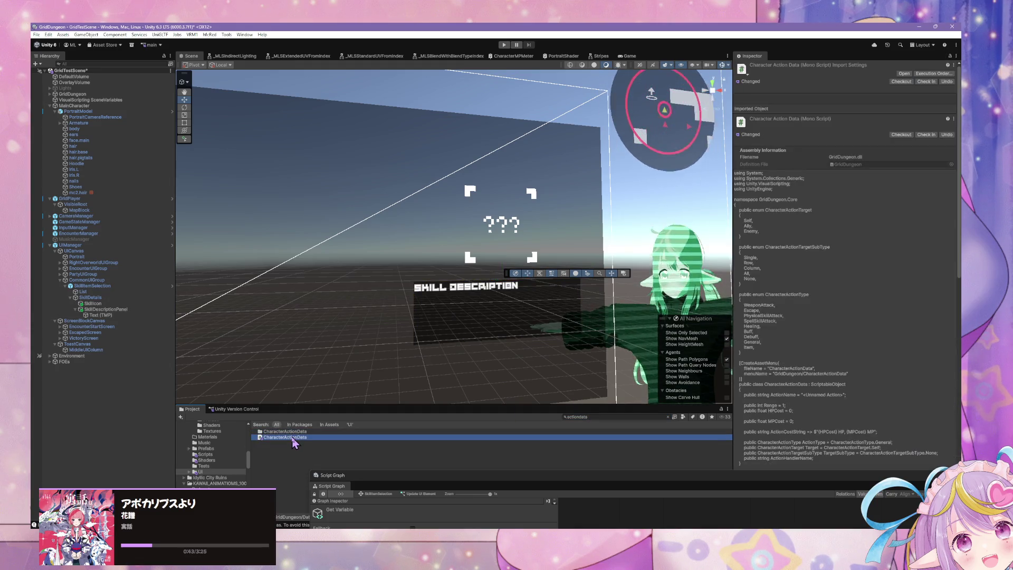
left_click(315, 432)
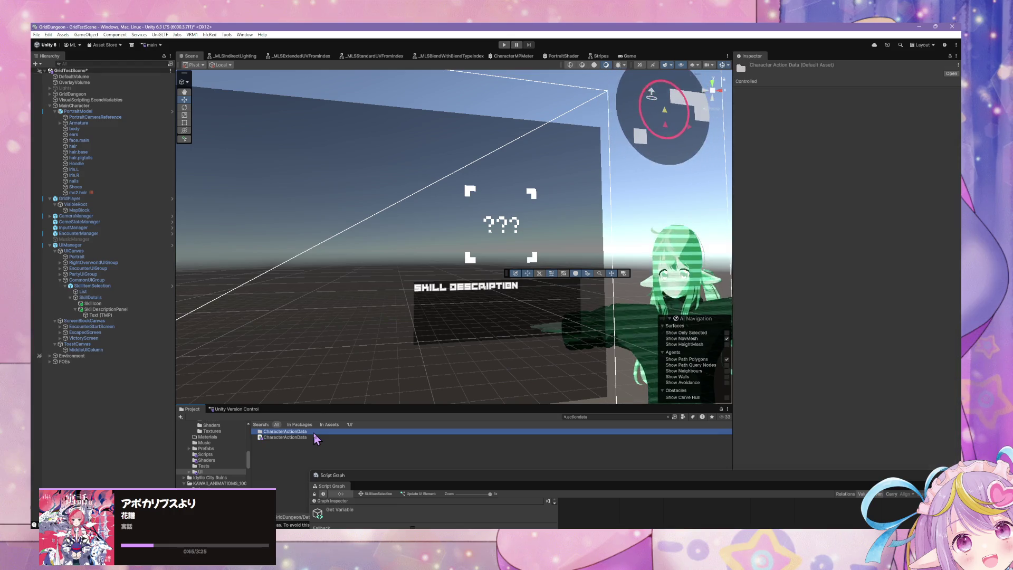
double_click(314, 432)
left_click(295, 444)
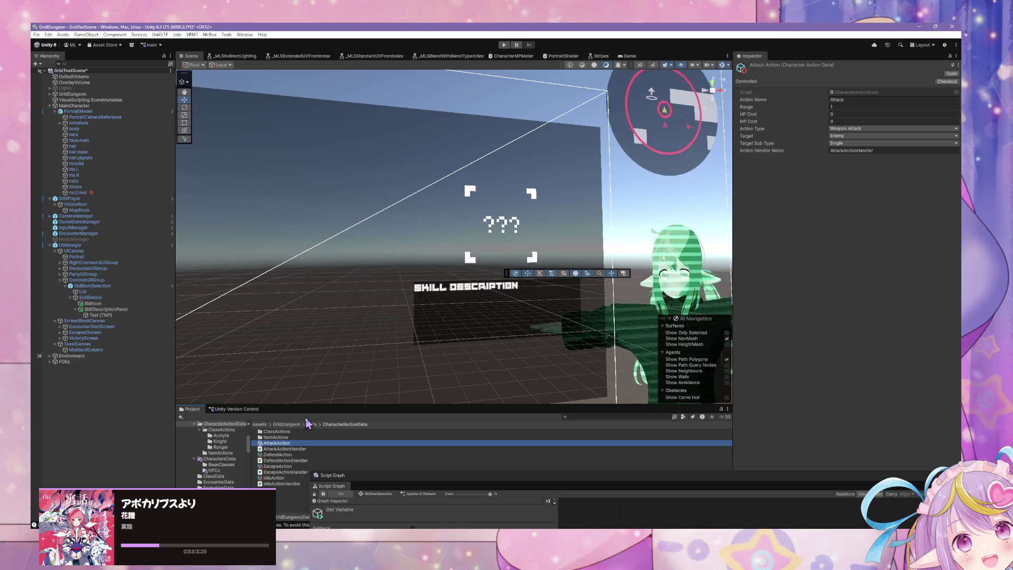
mouse_move(437, 485)
left_mouse_down()
mouse_move(343, 79)
mouse_move(312, 63)
left_mouse_up()
key("alt+Tab")
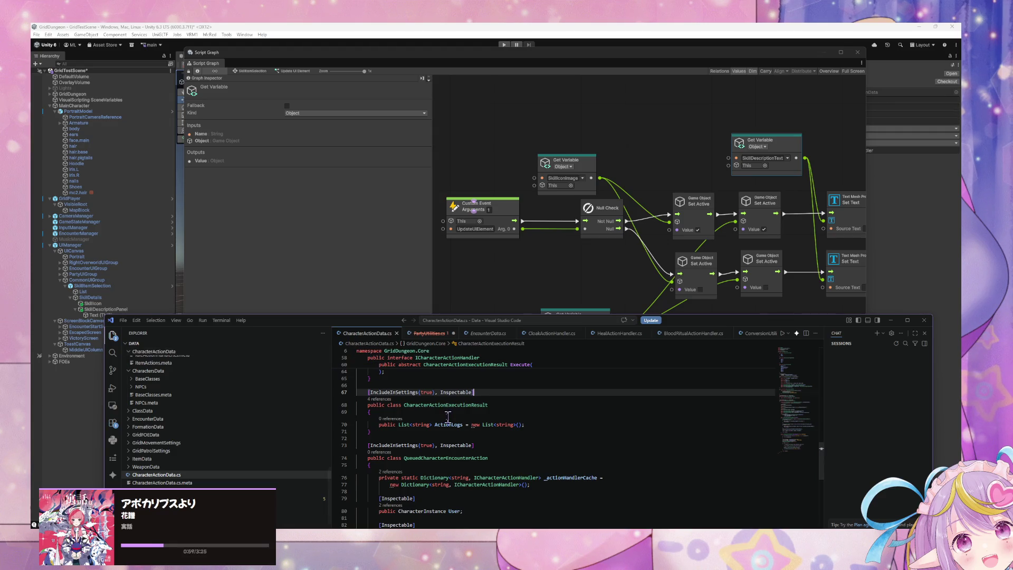
- Shift the Unity Script Graph window aside to reveal the Inspector, then return to the code editor
scroll(487, 425, "up", 5)
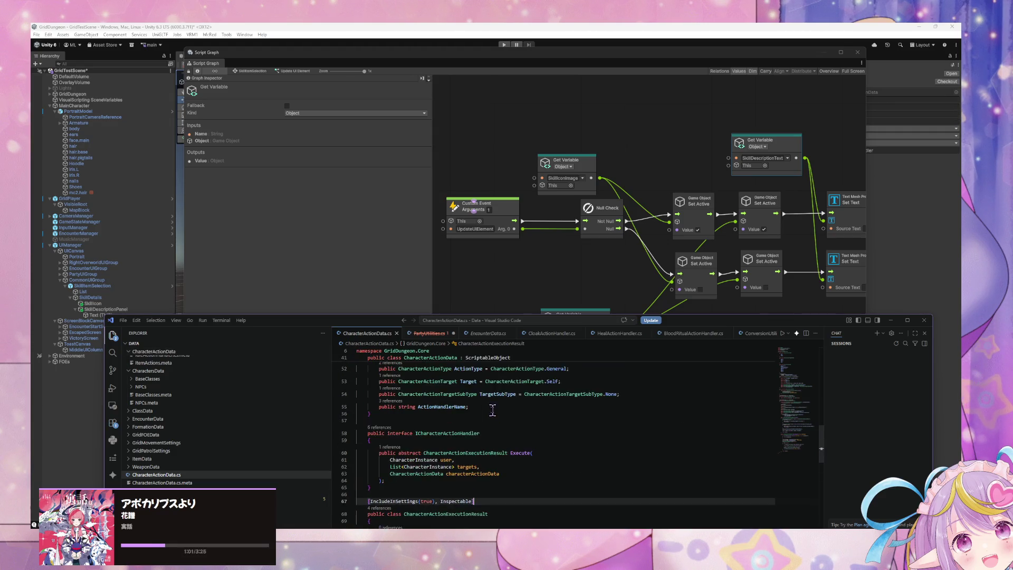
left_click(716, 48)
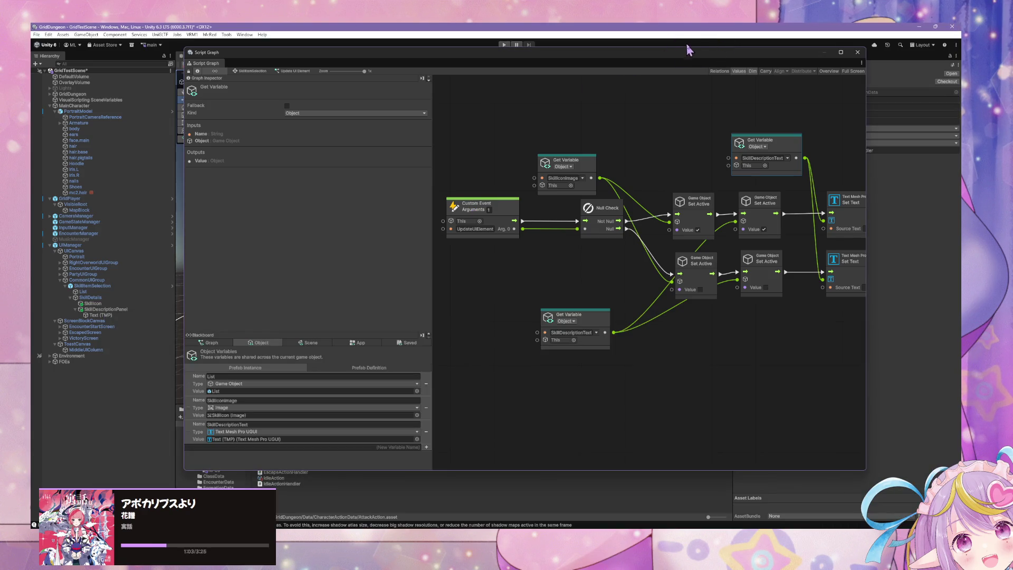
left_click_drag(693, 58, 486, 72)
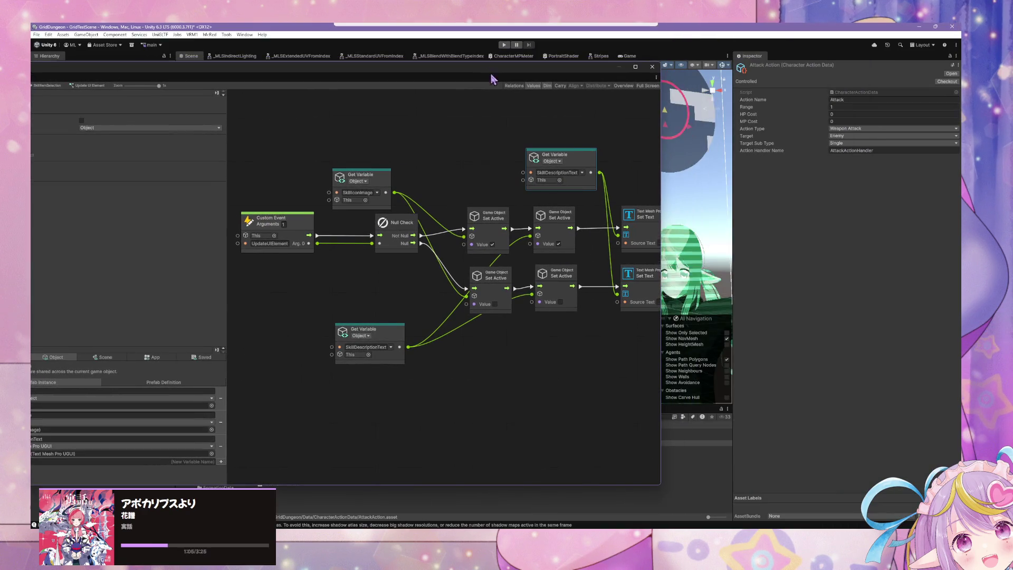
mouse_move(641, 529)
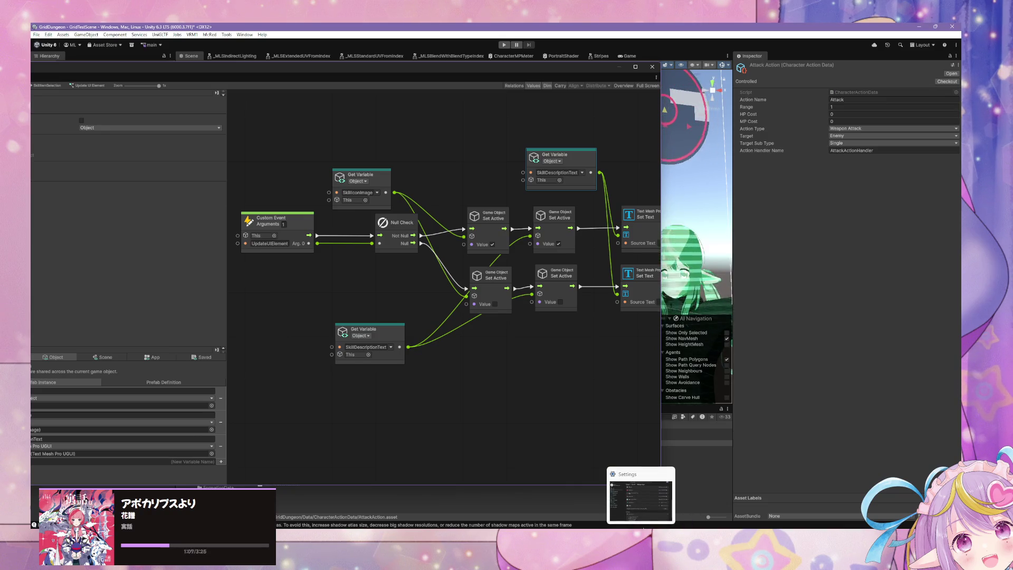
left_click(640, 496)
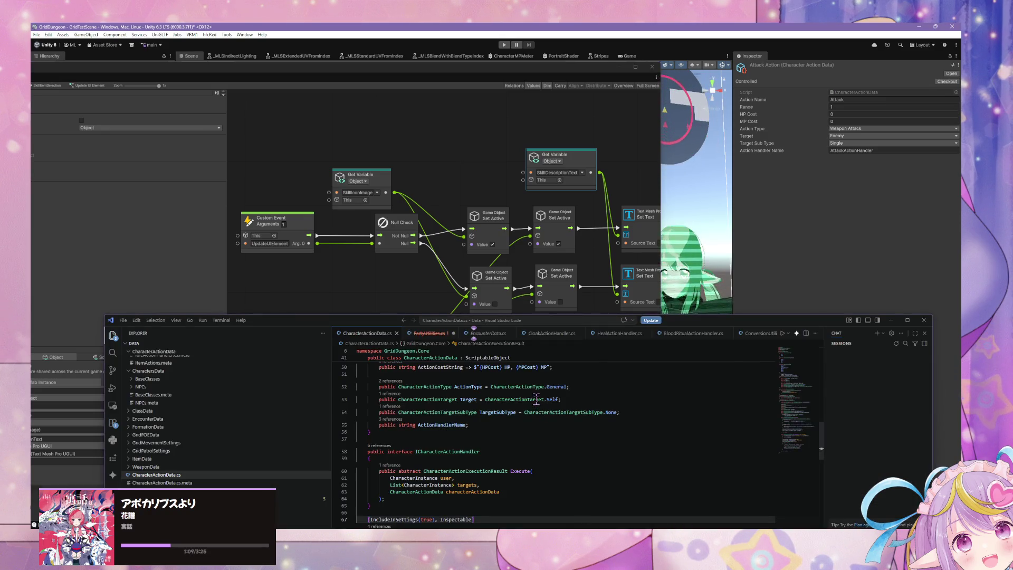
- Review CharacterActionData.cs and insert a blank line after the ActionHandlerName field
scroll(536, 397, "down", 8)
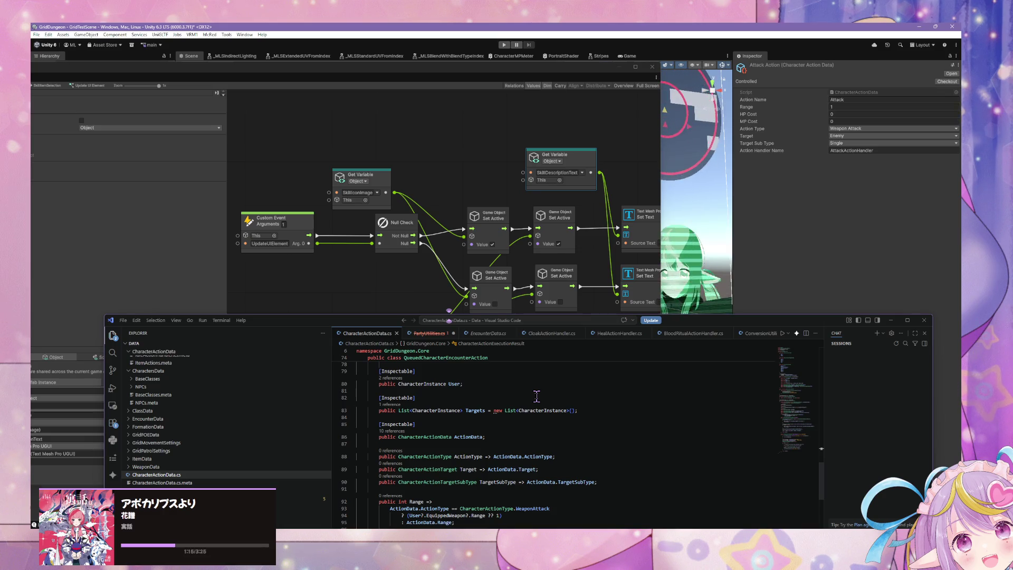
scroll(536, 422, "down", 4)
scroll(537, 422, "down", 10)
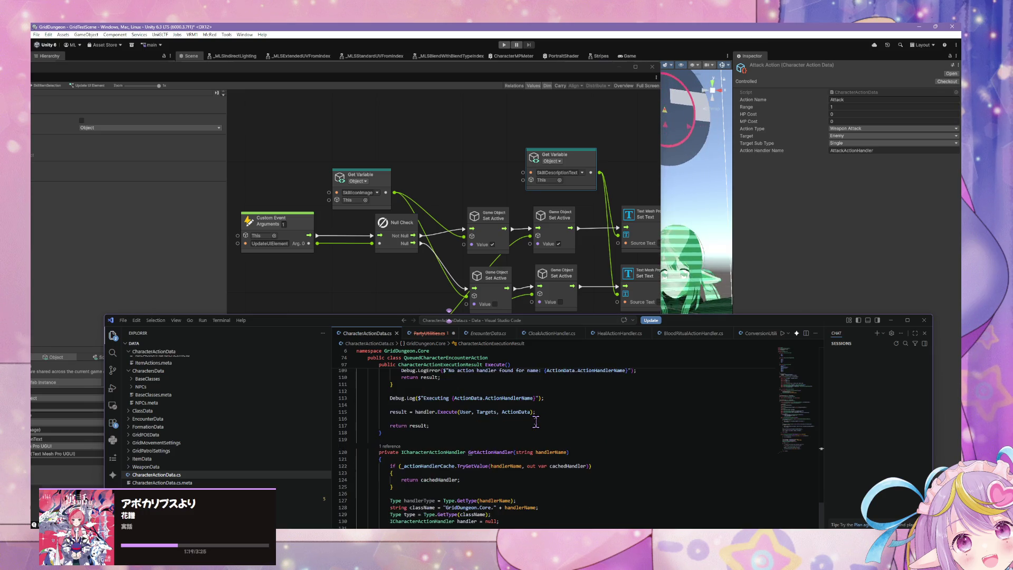
scroll(536, 421, "down", 8)
scroll(536, 421, "up", 10)
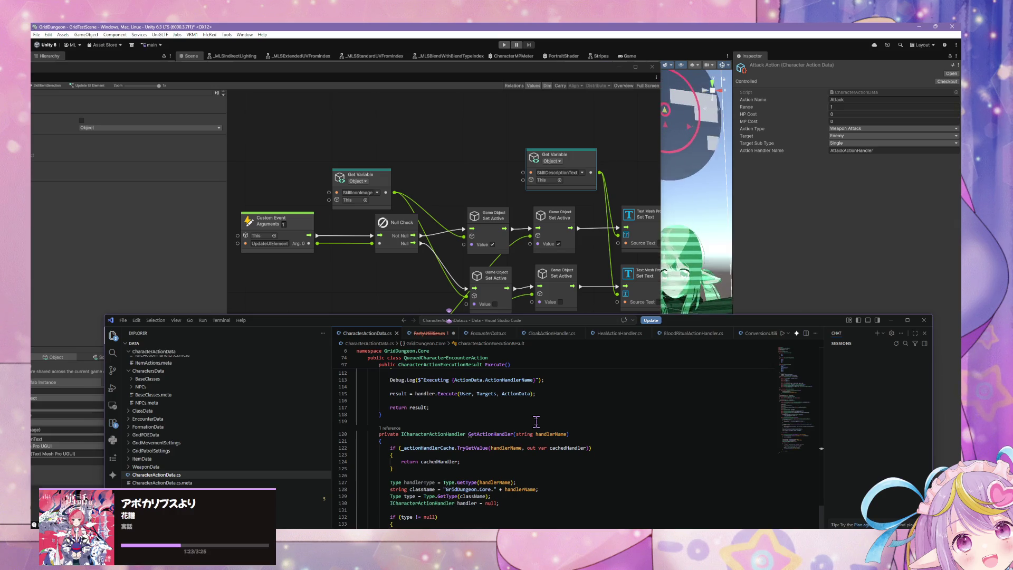
scroll(537, 421, "up", 7)
scroll(537, 420, "up", 5)
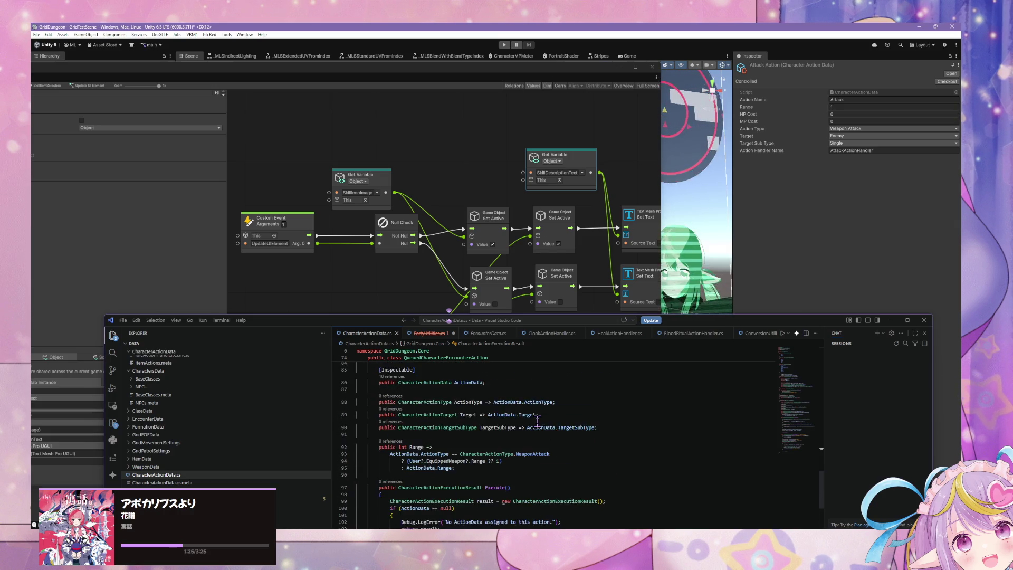
scroll(537, 420, "up", 3)
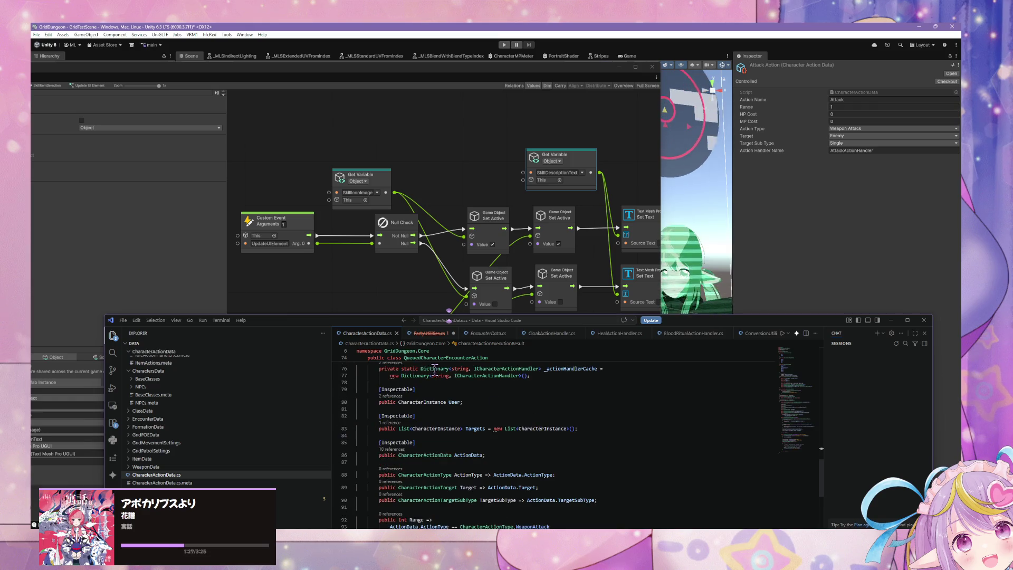
scroll(542, 406, "up", 3)
scroll(542, 407, "up", 5)
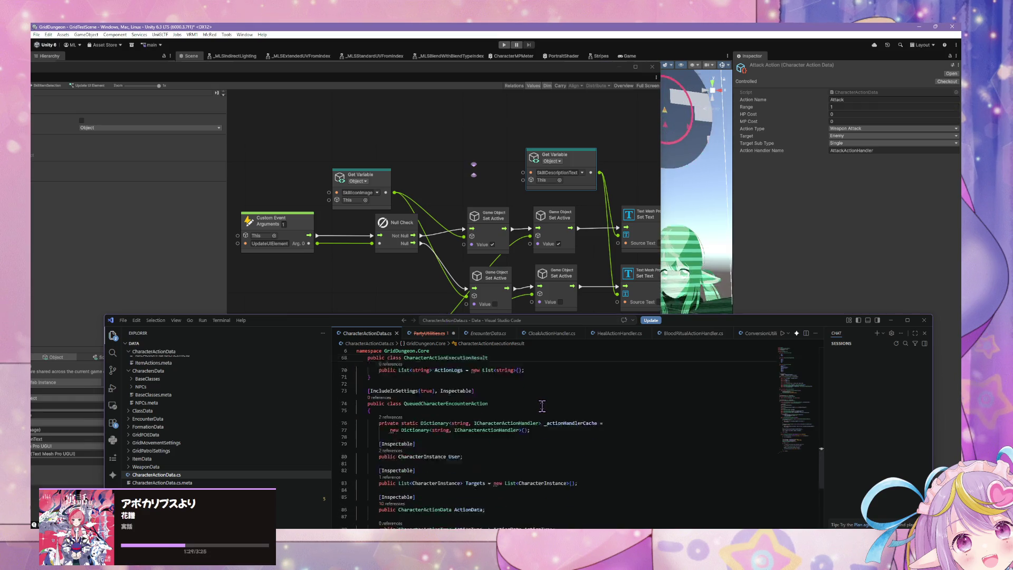
scroll(541, 406, "up", 6)
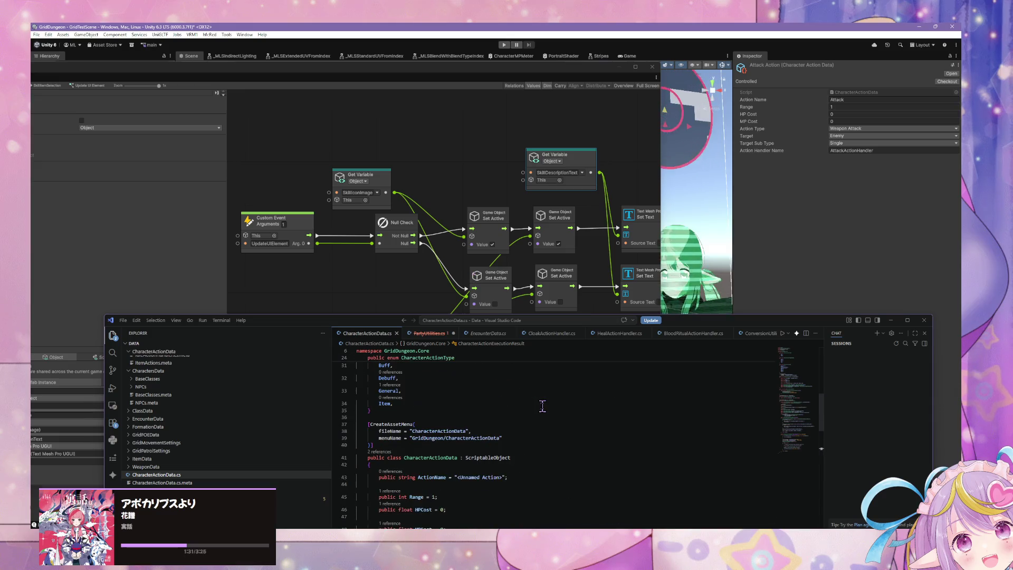
scroll(542, 405, "down", 2)
scroll(542, 406, "down", 3)
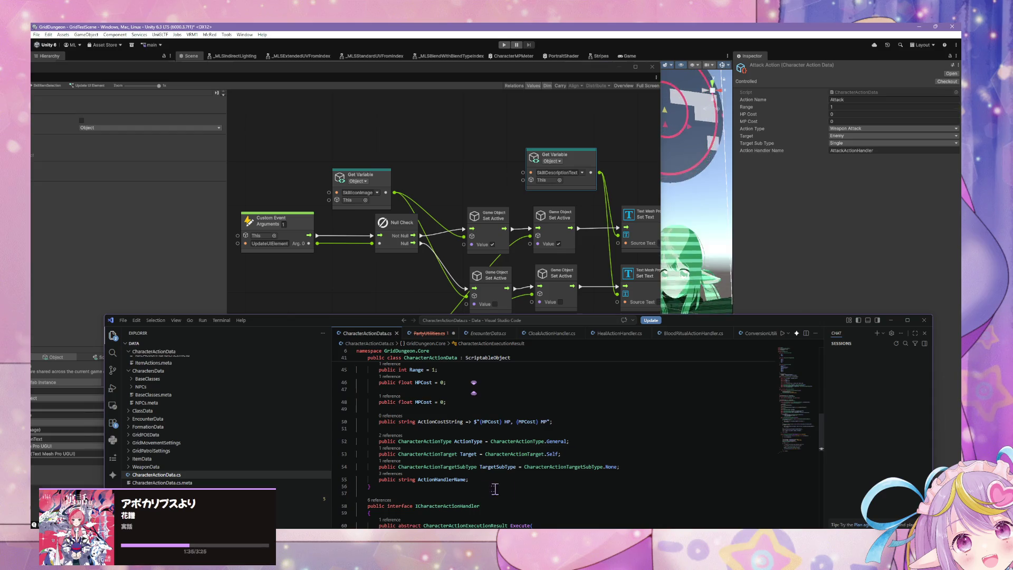
left_click(489, 480)
key("Return")
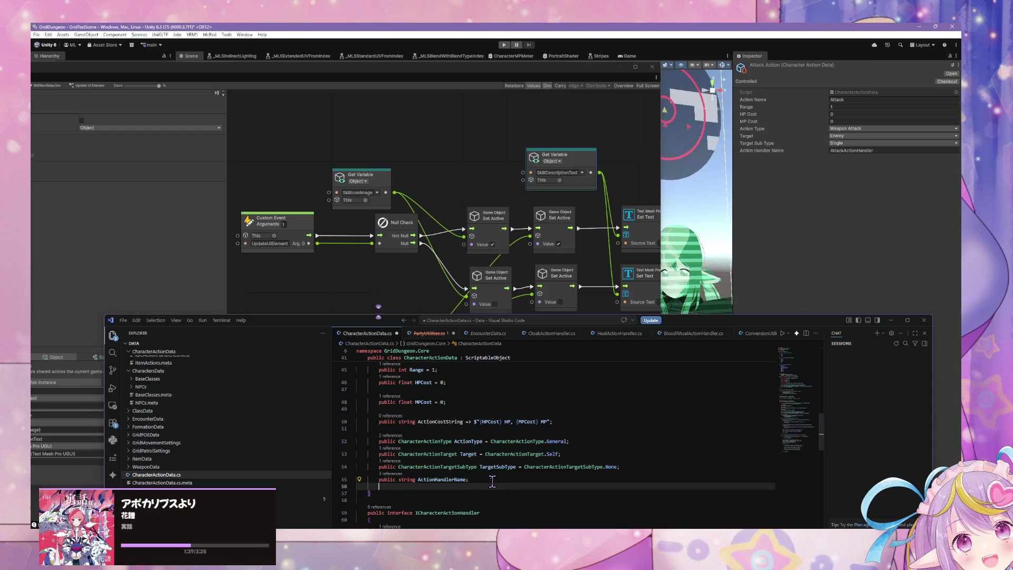
- Add 'public string Description;' to CharacterActionData and return to Unity to recompile
key("Return")
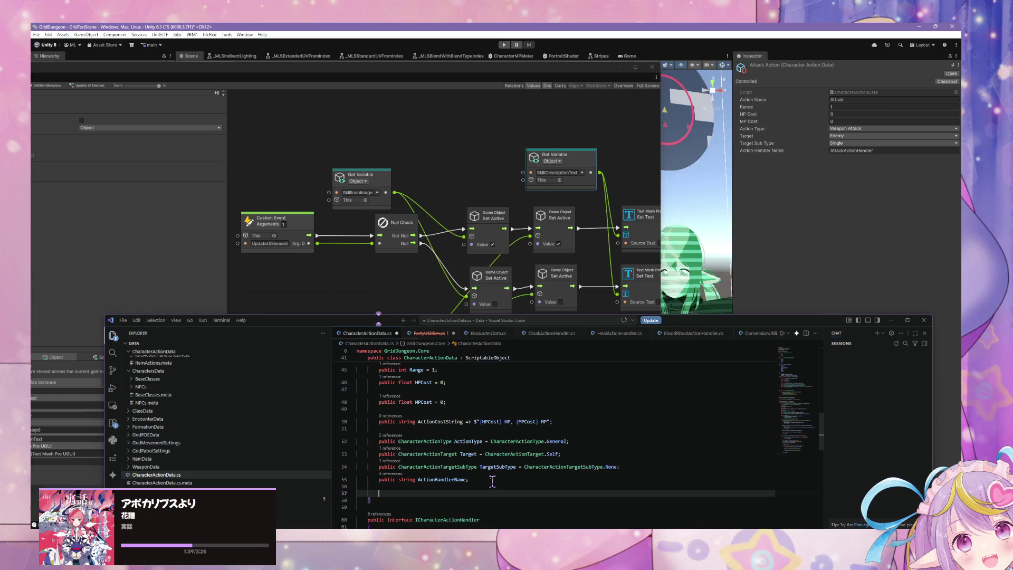
type("public ")
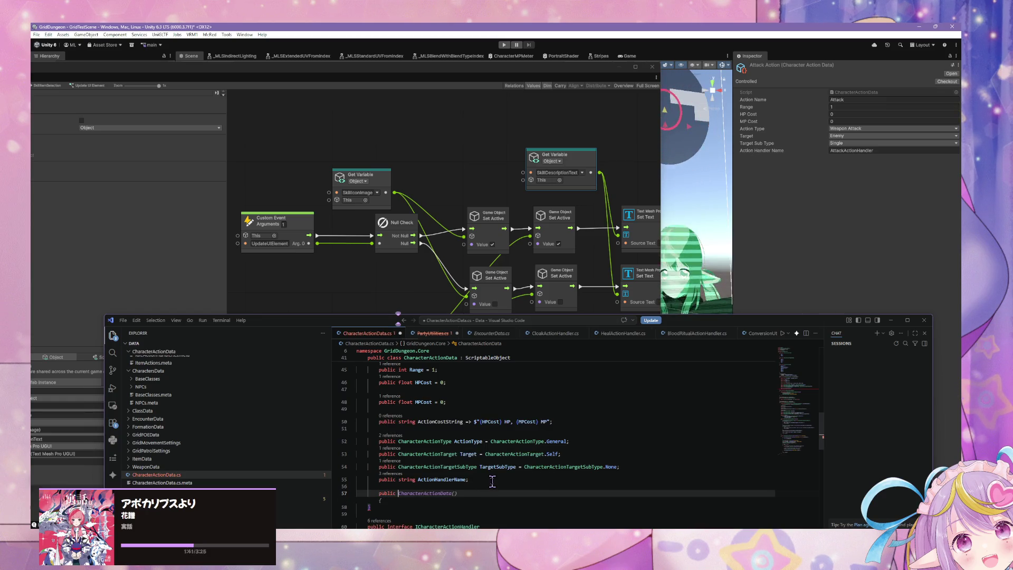
type("string D")
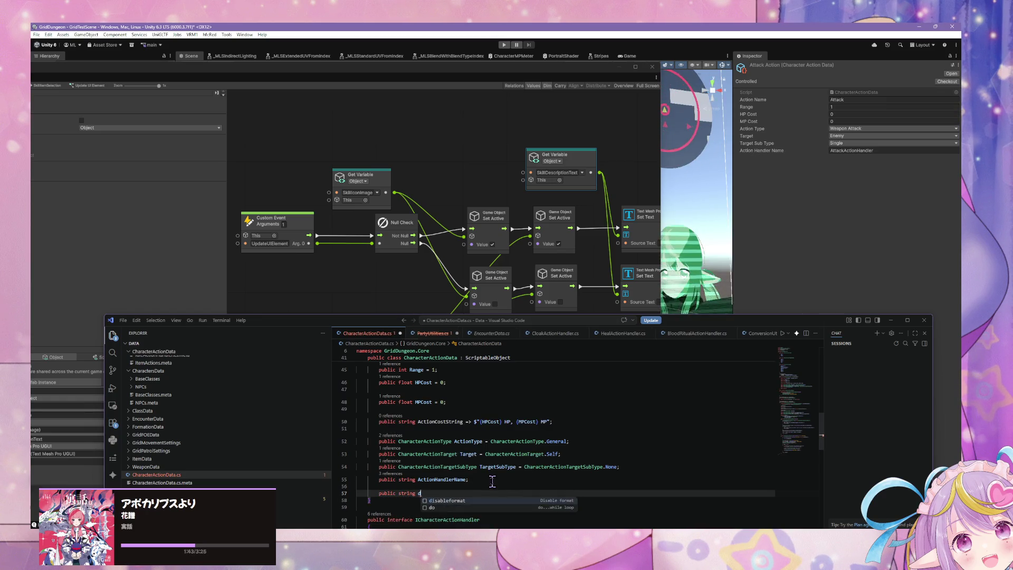
type("escription;")
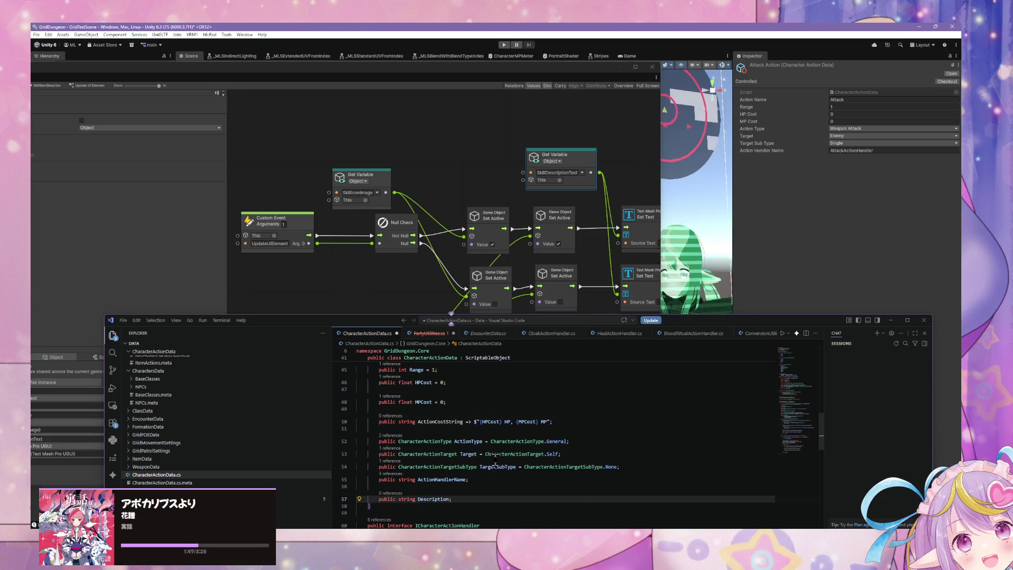
scroll(496, 462, "down", 3)
scroll(506, 464, "down", 10)
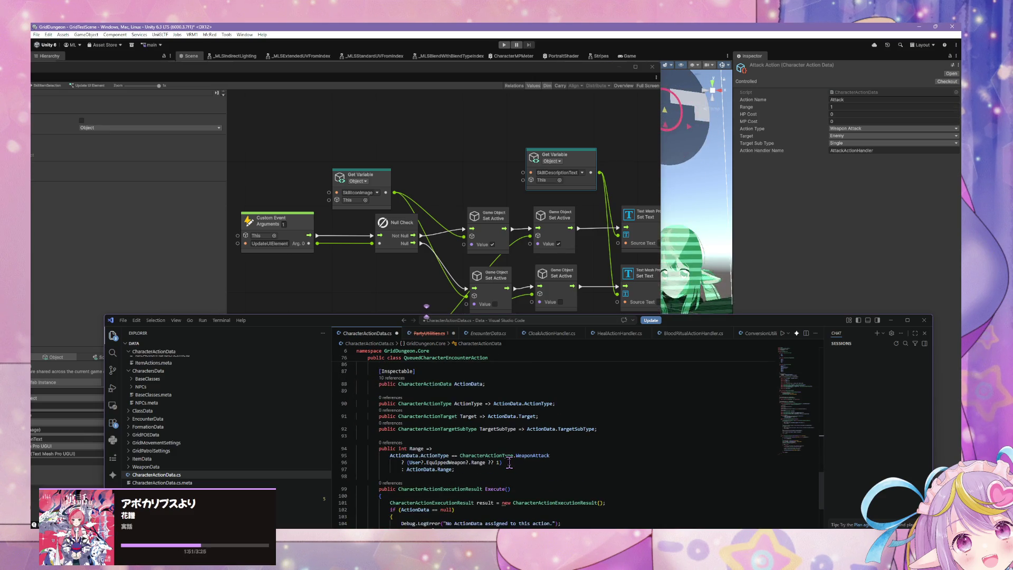
left_click(769, 190)
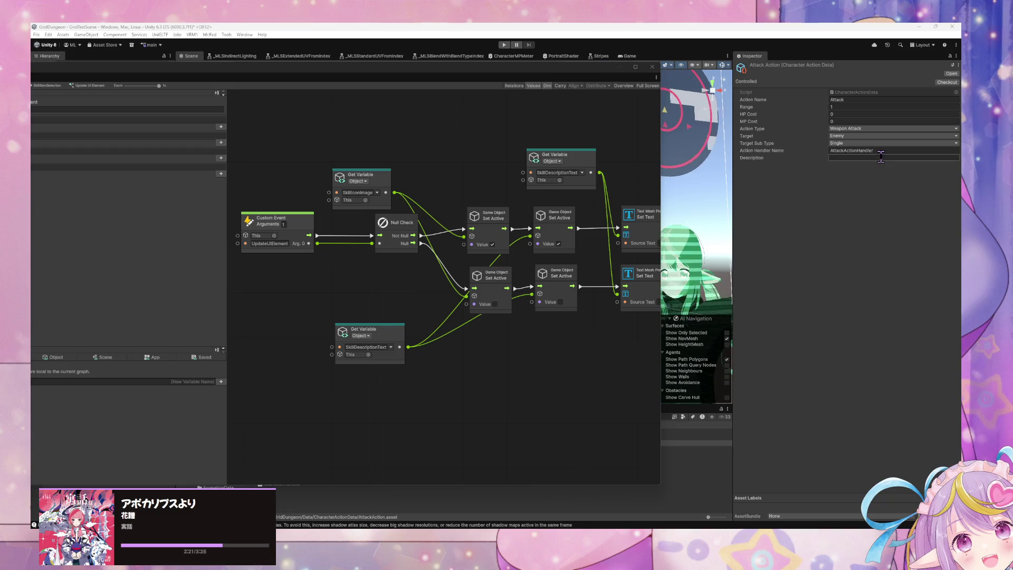
mouse_move(376, 68)
left_mouse_down()
mouse_move(681, 147)
mouse_move(736, 260)
mouse_move(713, 395)
left_mouse_up()
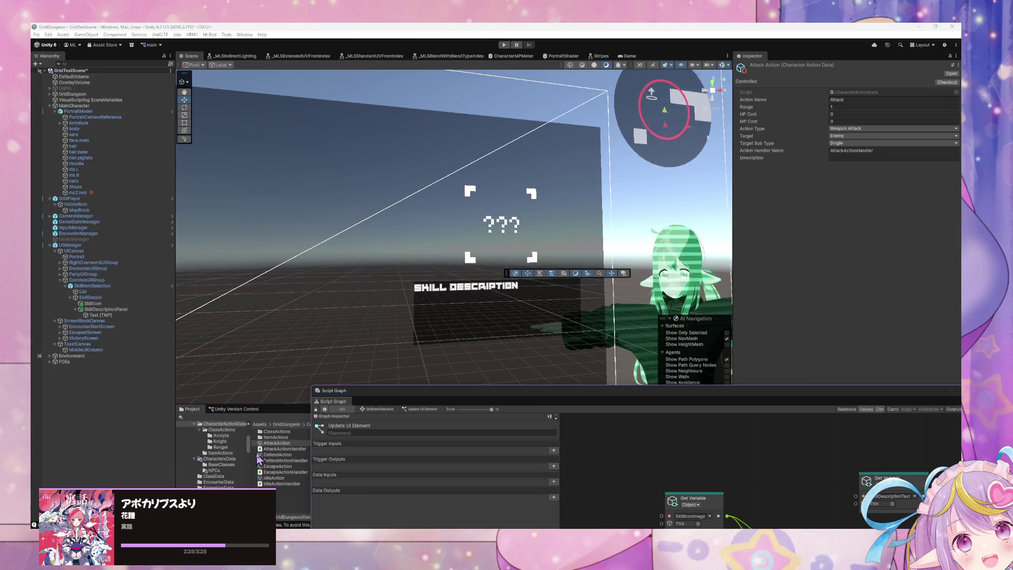
- In the Acolyte folder, set HealAction's Description to 'Restore HP to an ally' and view HealActionHandler
left_click(283, 438)
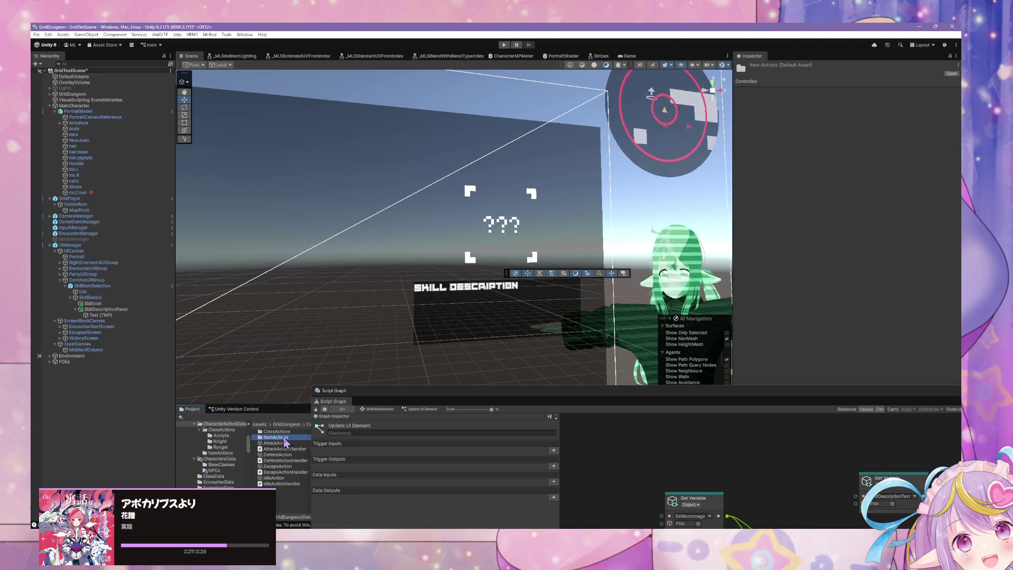
double_click(287, 432)
double_click(280, 432)
left_click(285, 443)
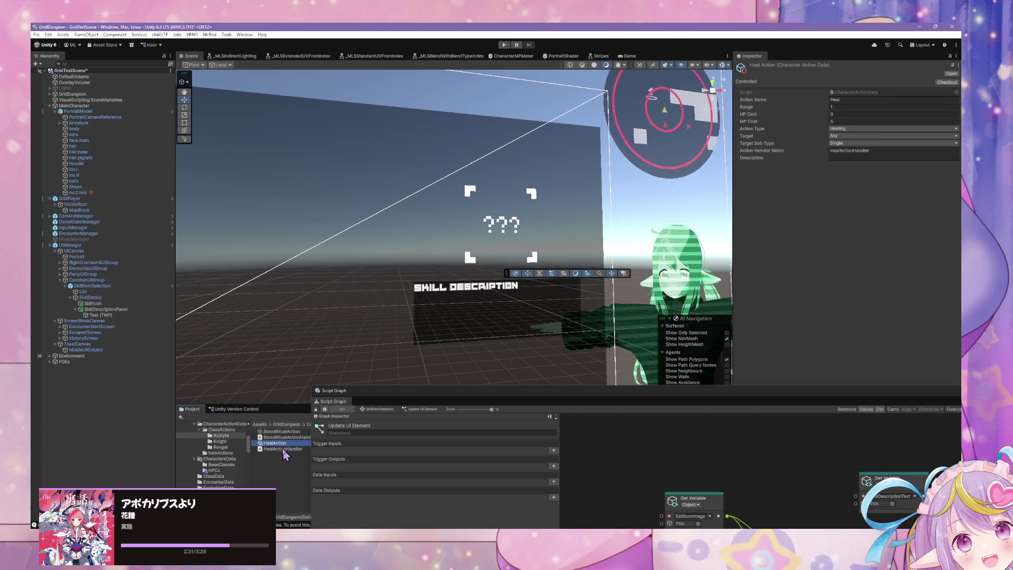
left_click(284, 449)
left_click(284, 444)
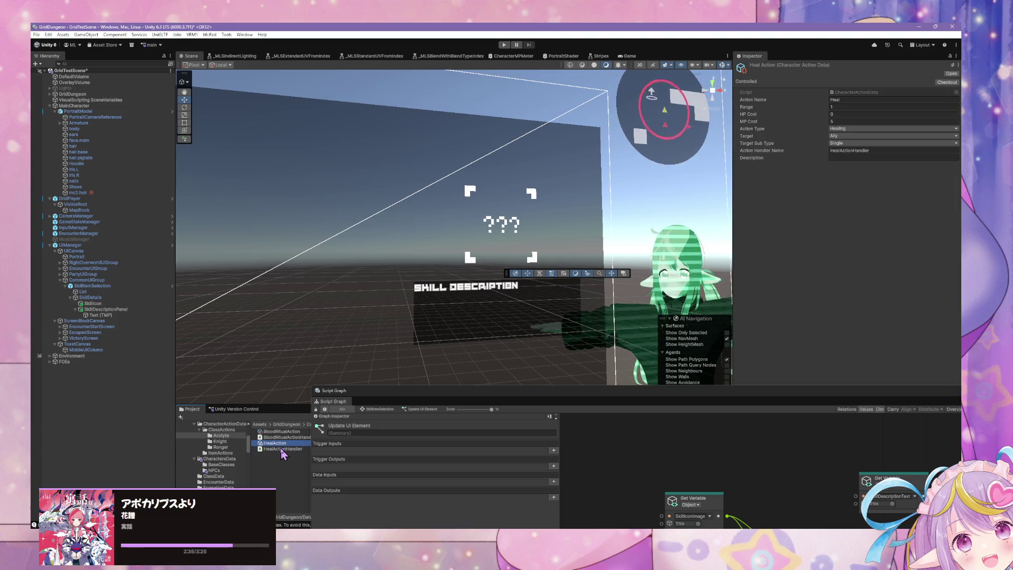
left_click(853, 158)
type("Heals on")
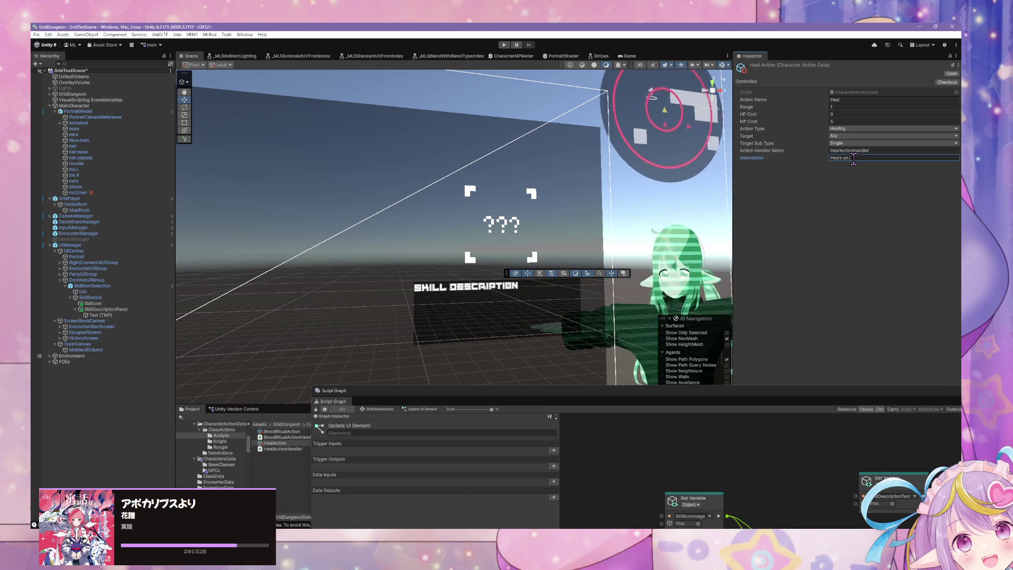
type("an ally.")
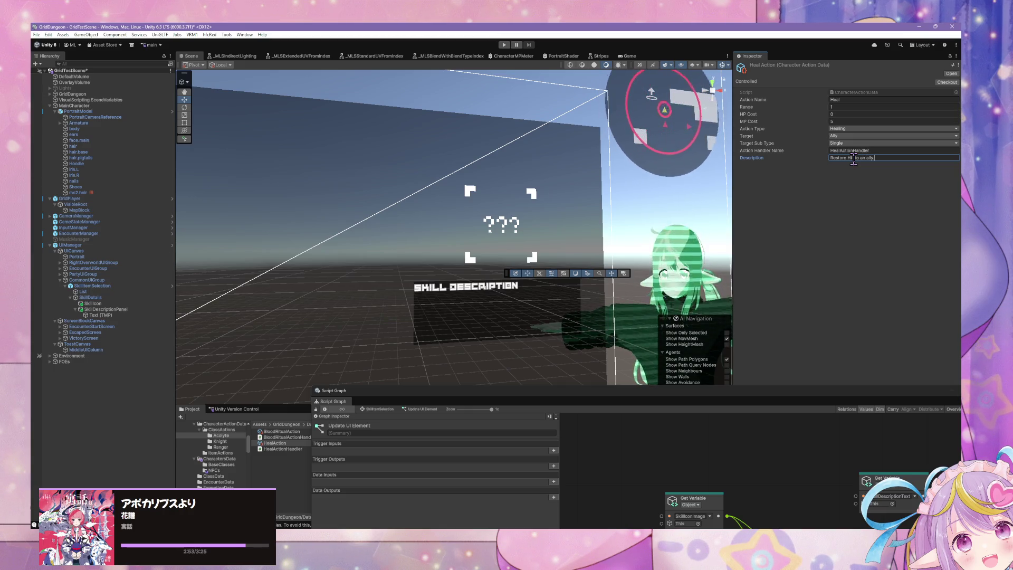
left_click(280, 449)
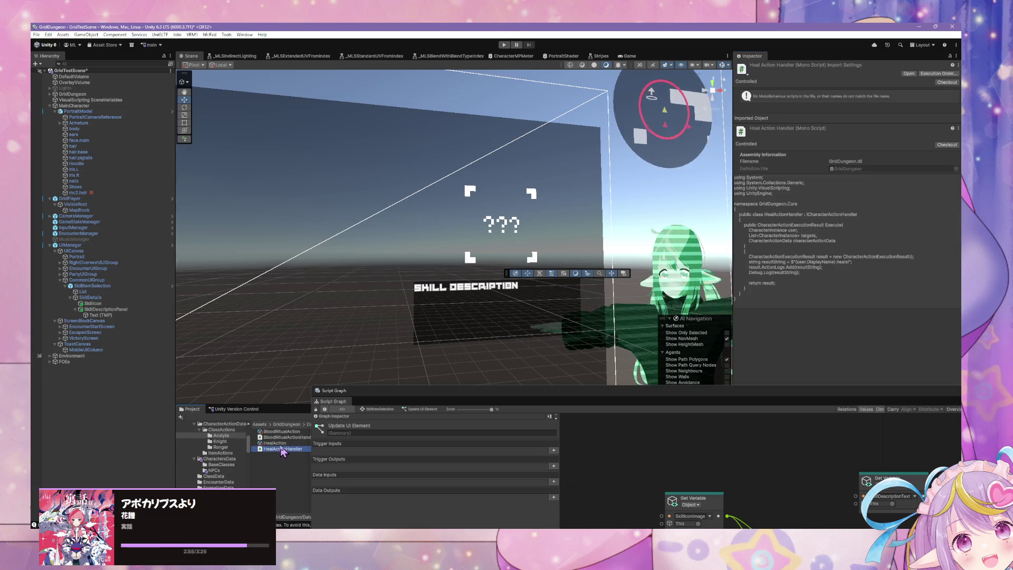
- Duplicate HealAction with its handler and rename the copied action to LineHealAction
key("shift+Up")
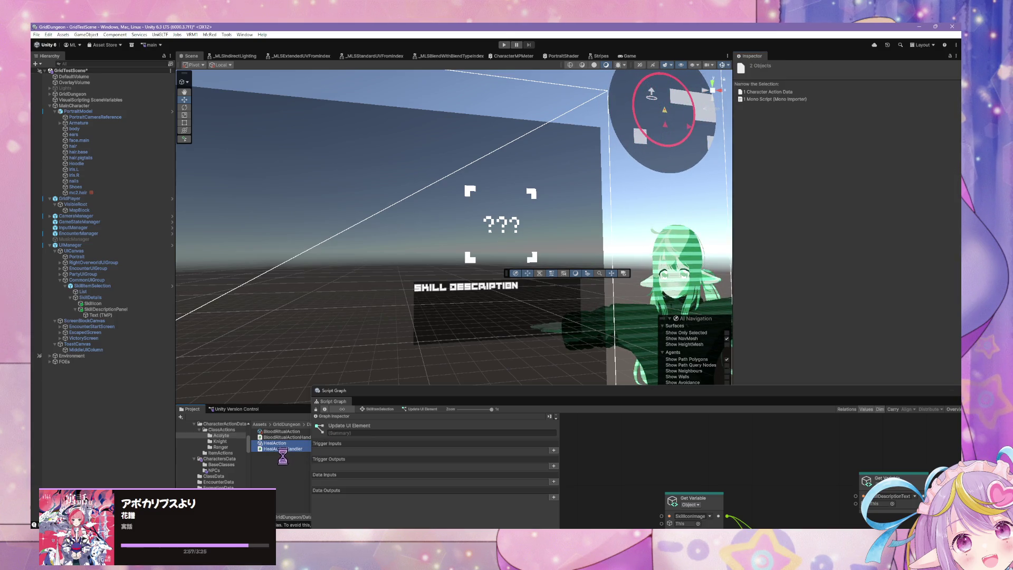
key("ctrl+d")
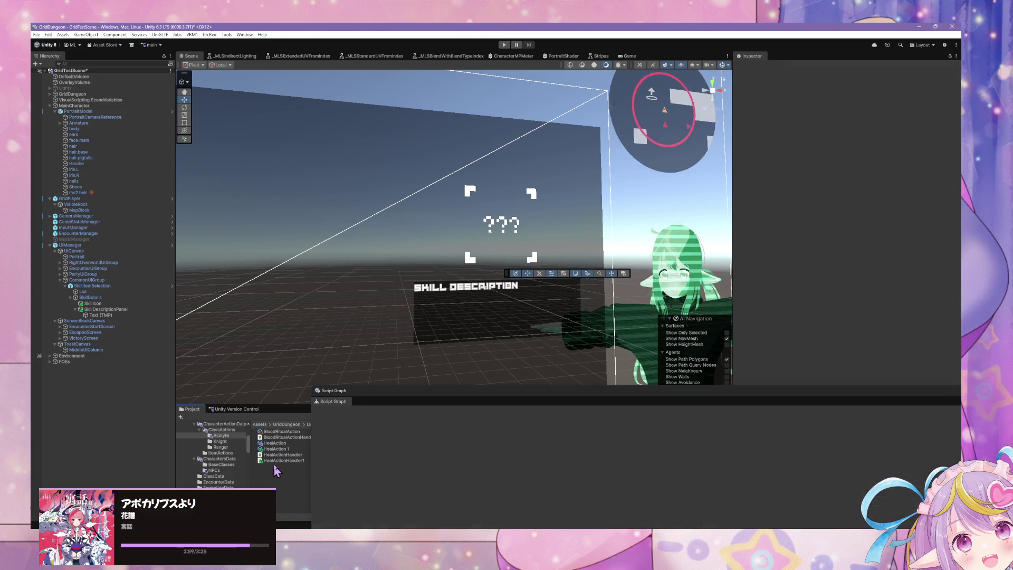
left_click(284, 454)
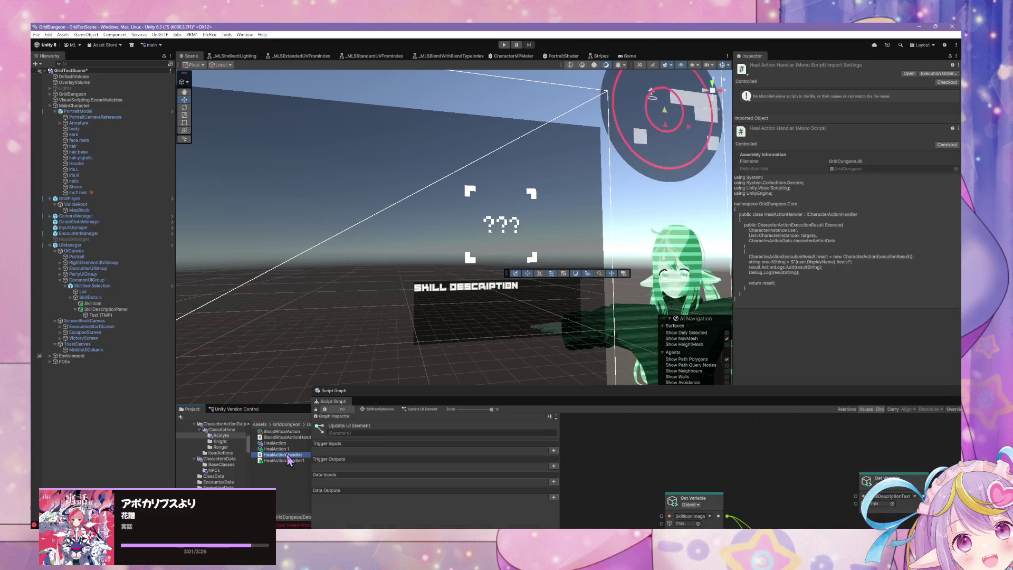
key("Up")
key("Up")
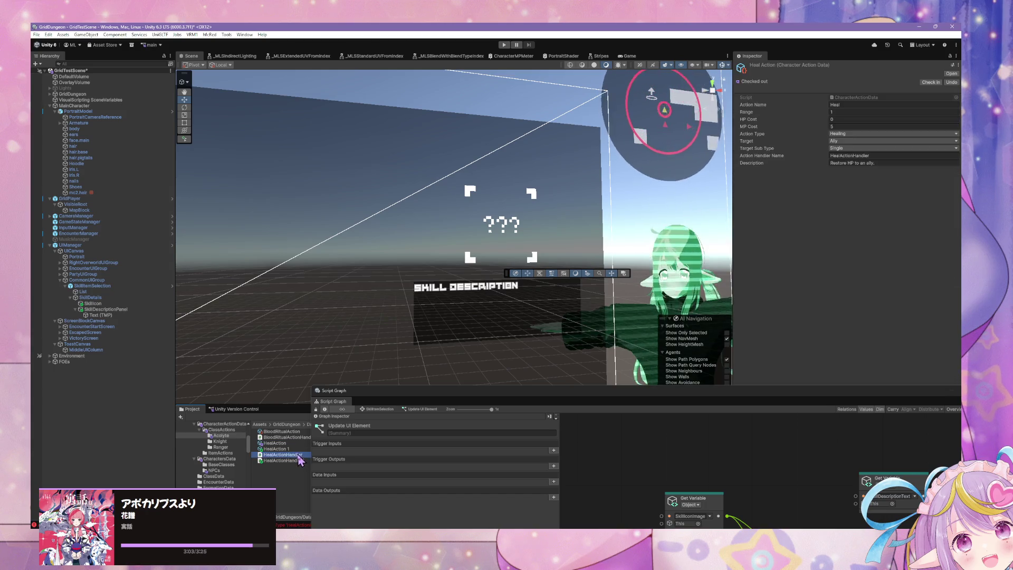
left_click(297, 448)
type("Uni")
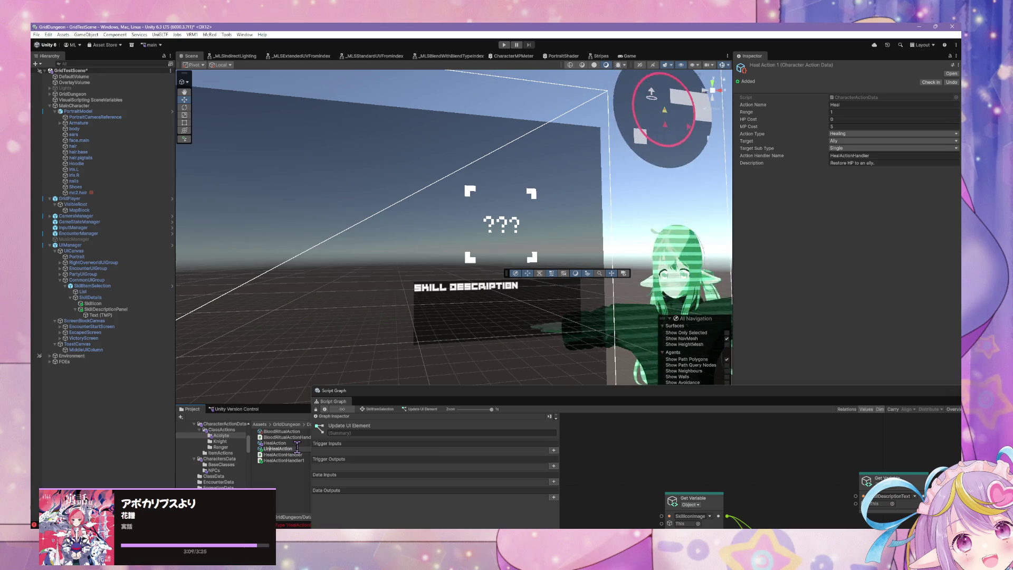
key("Return")
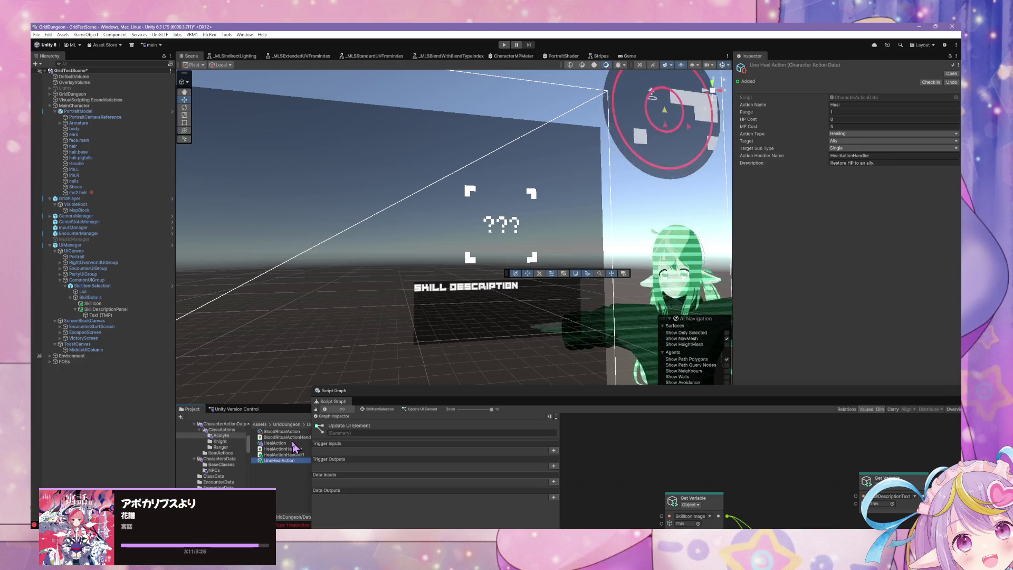
- Delete the duplicated HealActionHandler1 script, confirming the prompt
left_click(299, 454)
key("Delete")
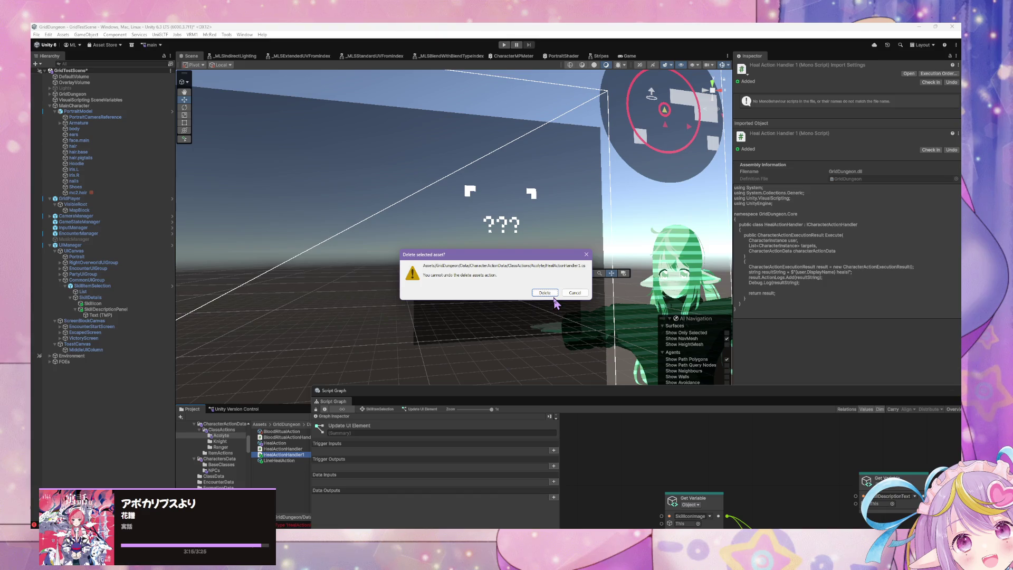
left_click(544, 293)
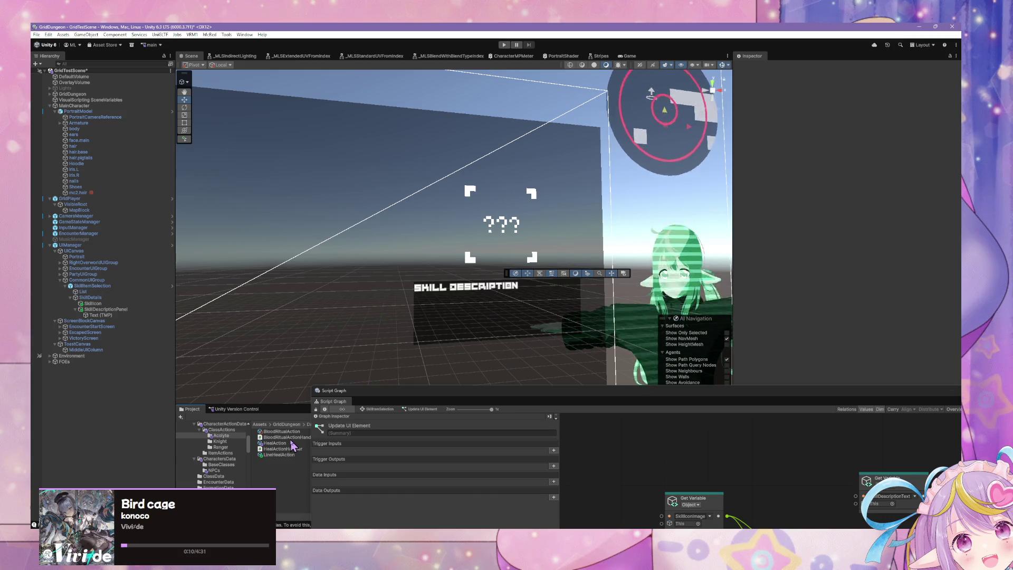
- Change LineHealAction's Description to 'Restore HP to a row of allies.'
left_click(296, 455)
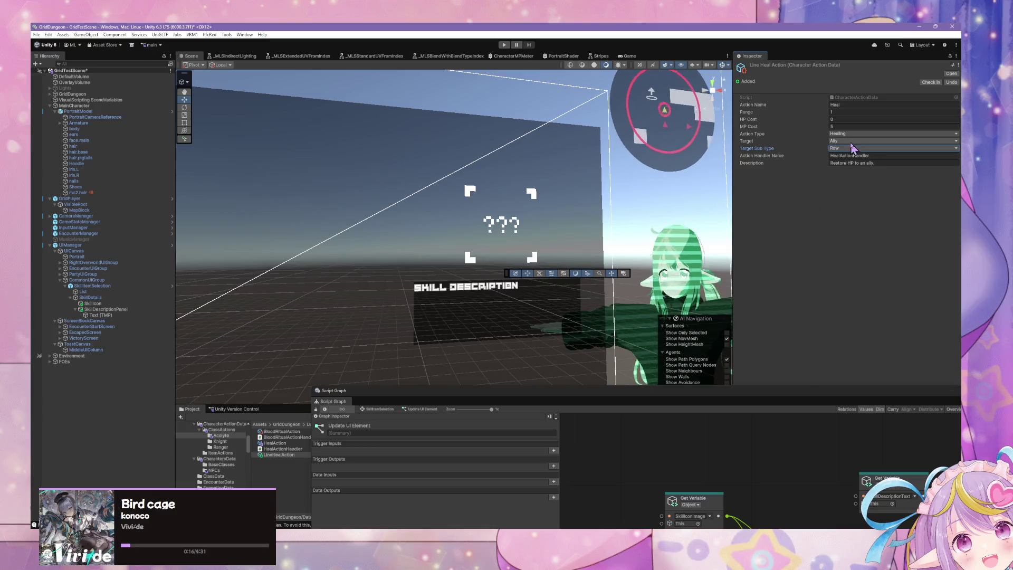
left_click(890, 163)
key("ctrl+Left")
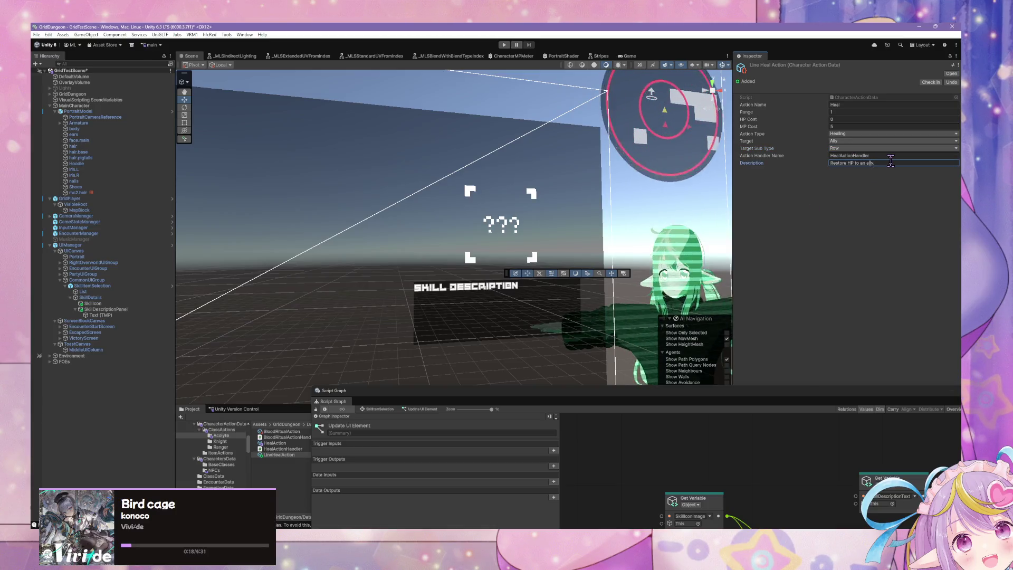
key("BackSpace")
type("row of alli")
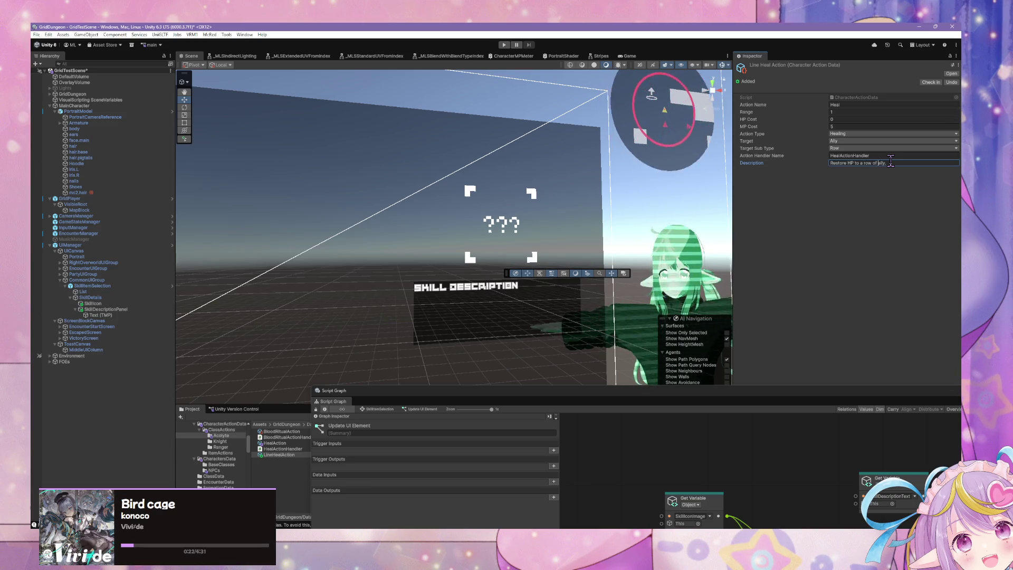
type("es")
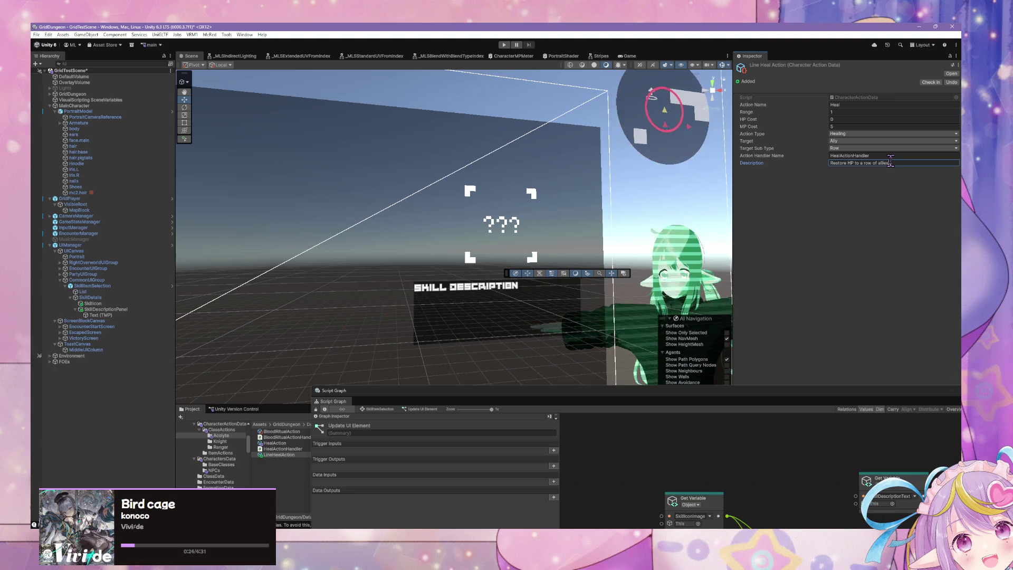
left_click(951, 231)
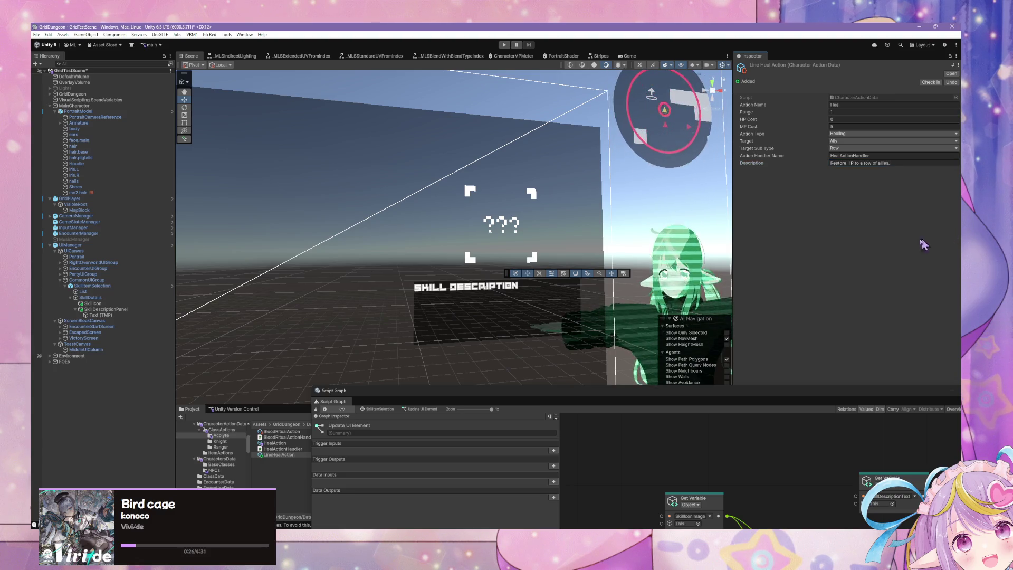
- Open the Knight folder, browse its actions, and begin editing LineSweepAction's description
left_click(222, 442)
left_click(293, 432)
left_click(295, 443)
left_click(292, 449)
left_click(288, 454)
left_click(282, 431)
left_click(868, 159)
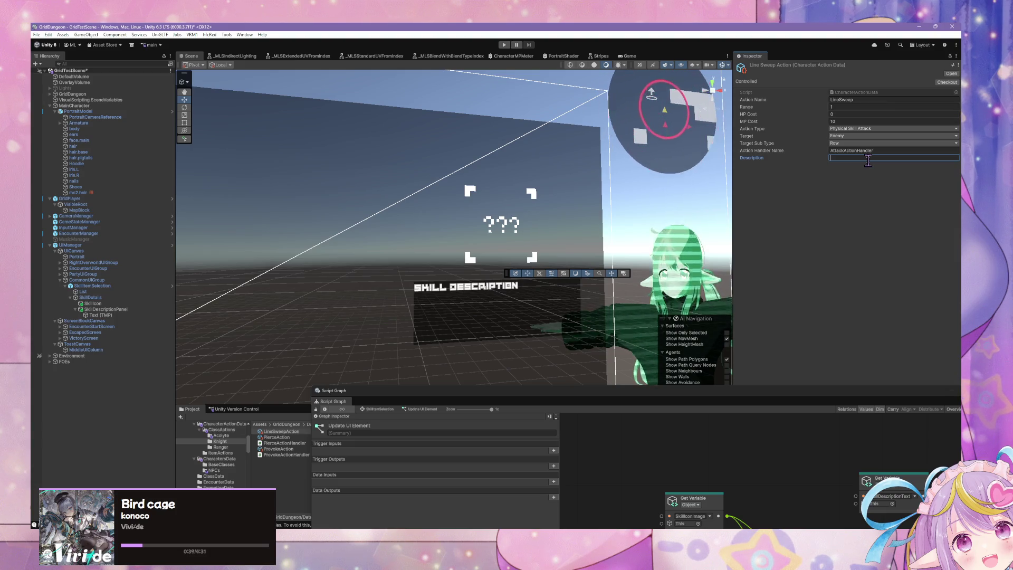
- Type the LineSweepAction description 'Attacks a row of enemies with weapon.'
type("Attacks ")
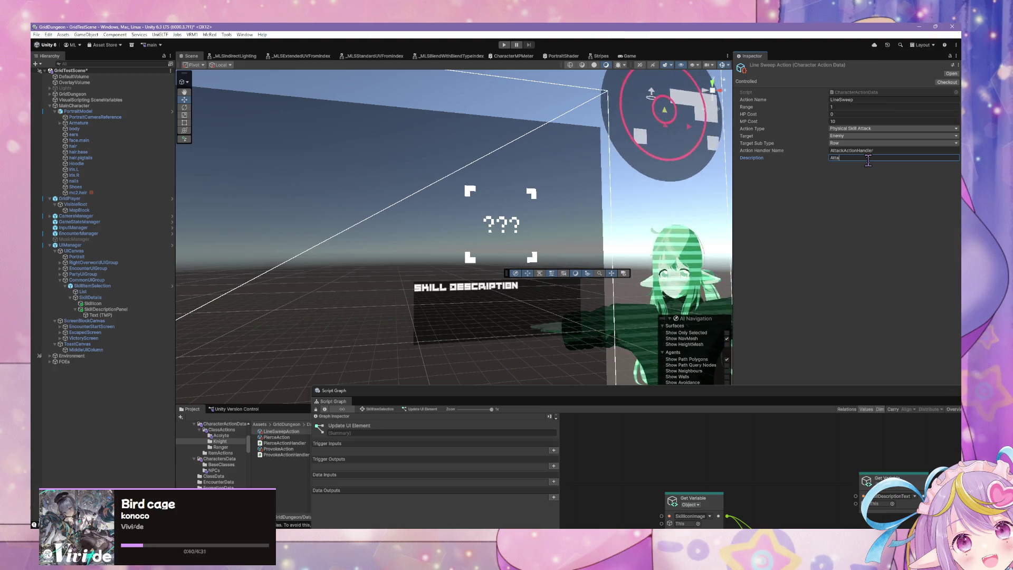
type("a r")
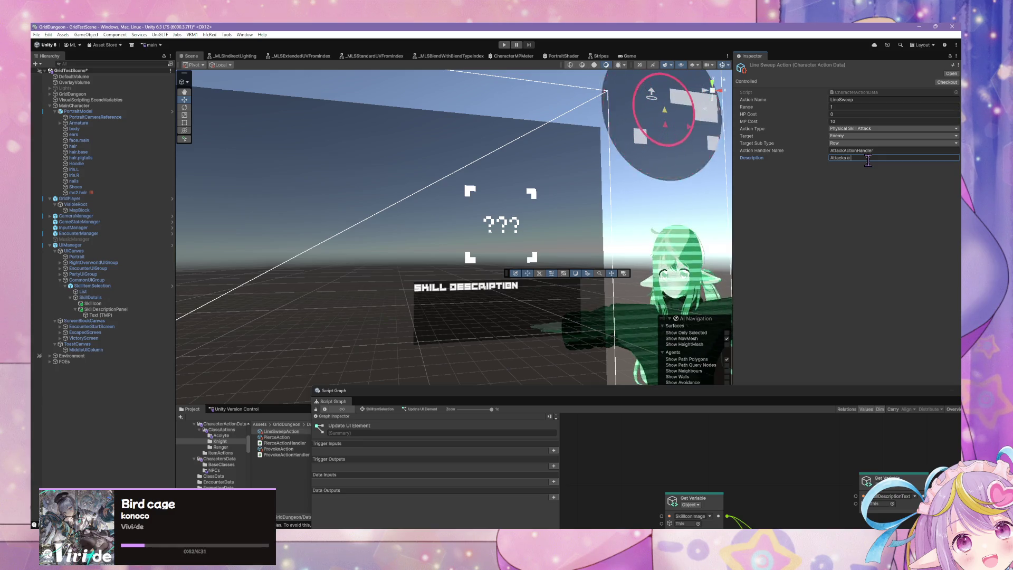
type("ow of enemy")
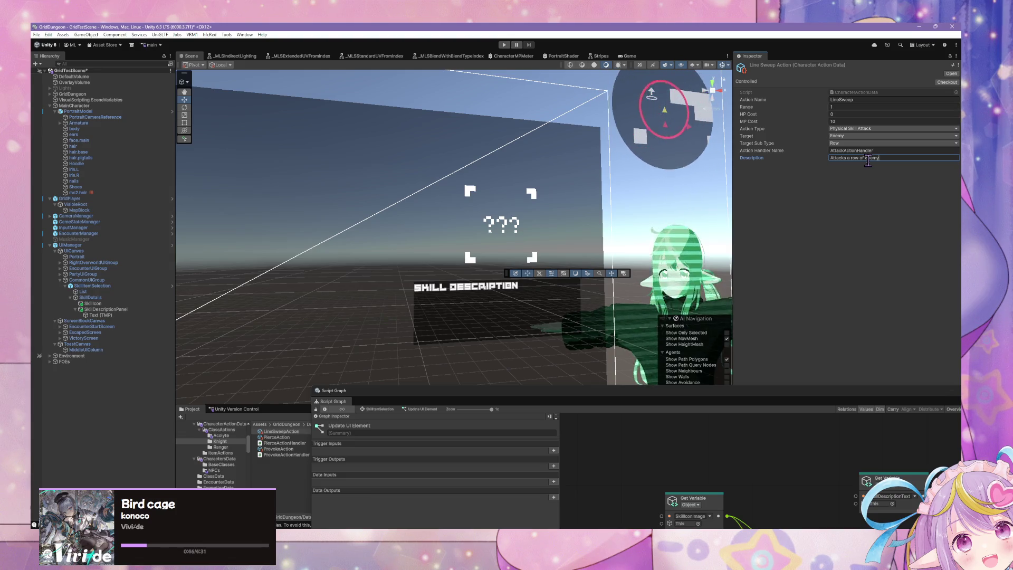
key("BackSpace")
type("ies")
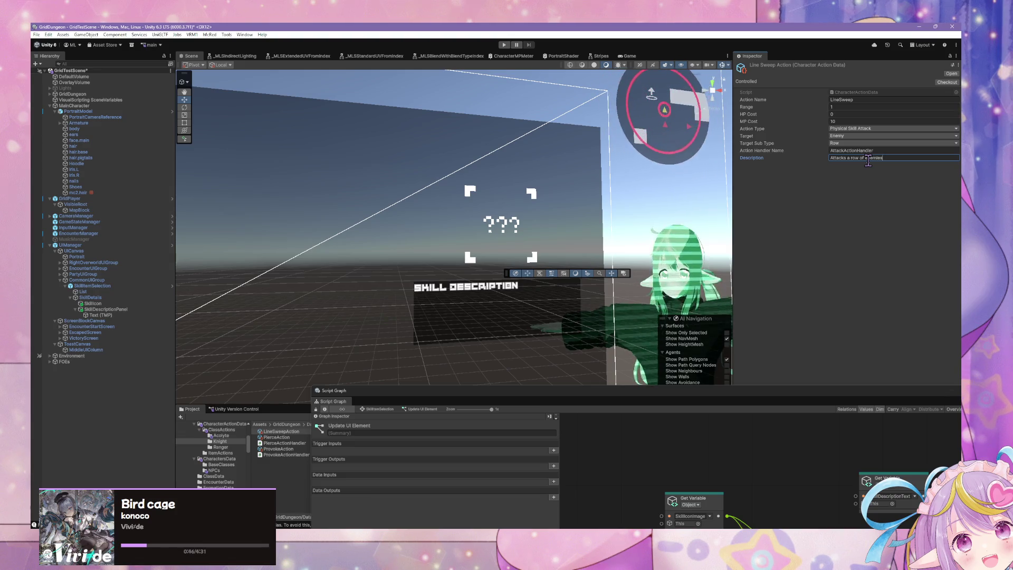
type(" with ")
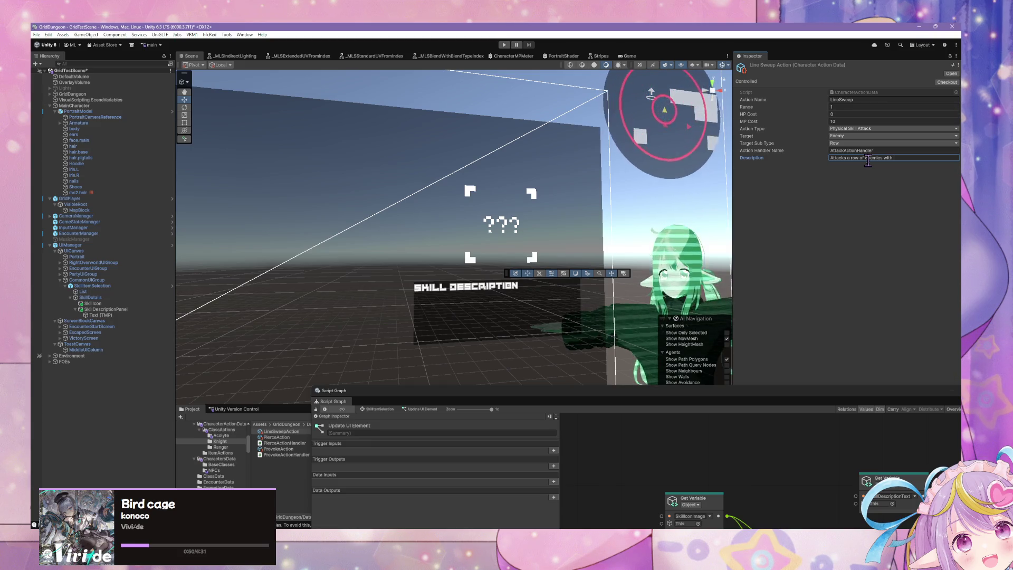
type("weapon.")
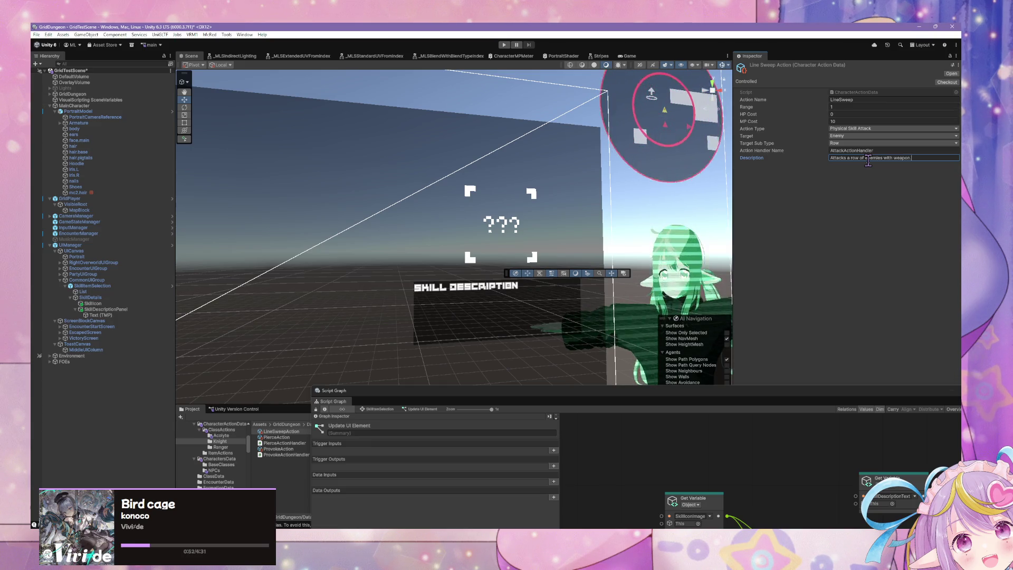
- Compare the Knight's Pierce and Provoke action assets, then reselect LineSweepAction
left_click(291, 438)
left_click(288, 449)
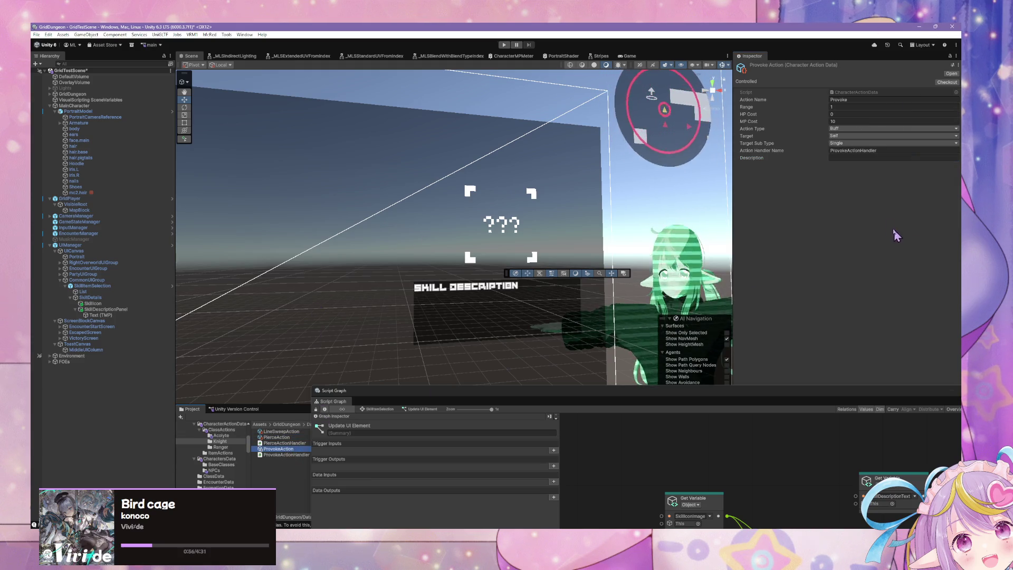
left_click(866, 158)
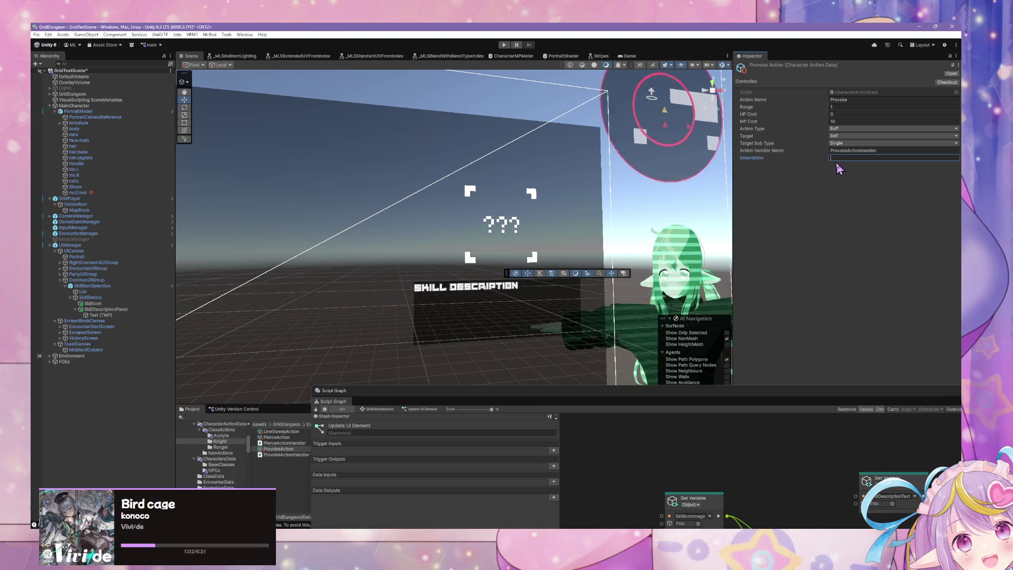
left_click(285, 454)
left_click(291, 444)
left_click(280, 432)
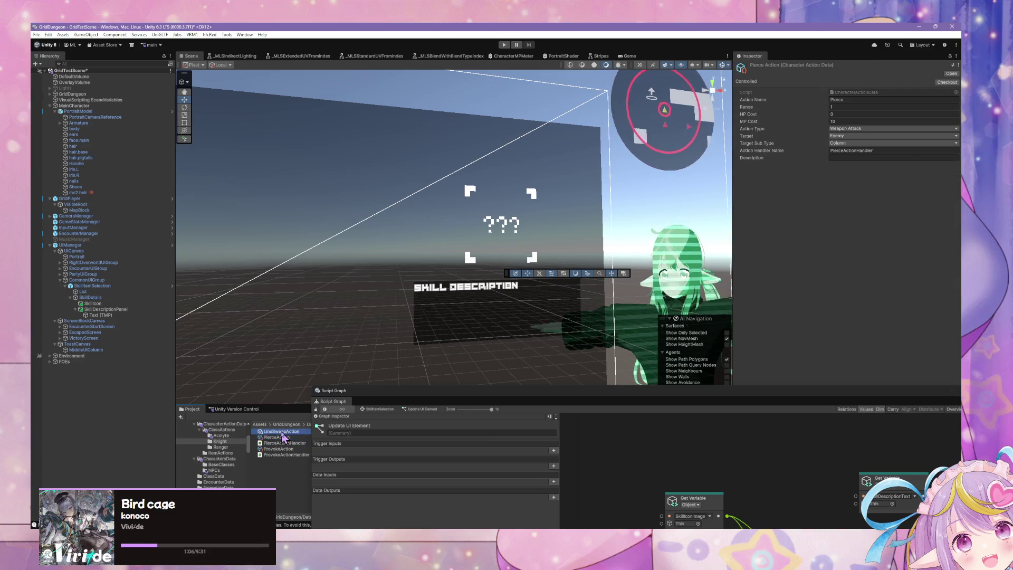
left_click(925, 158)
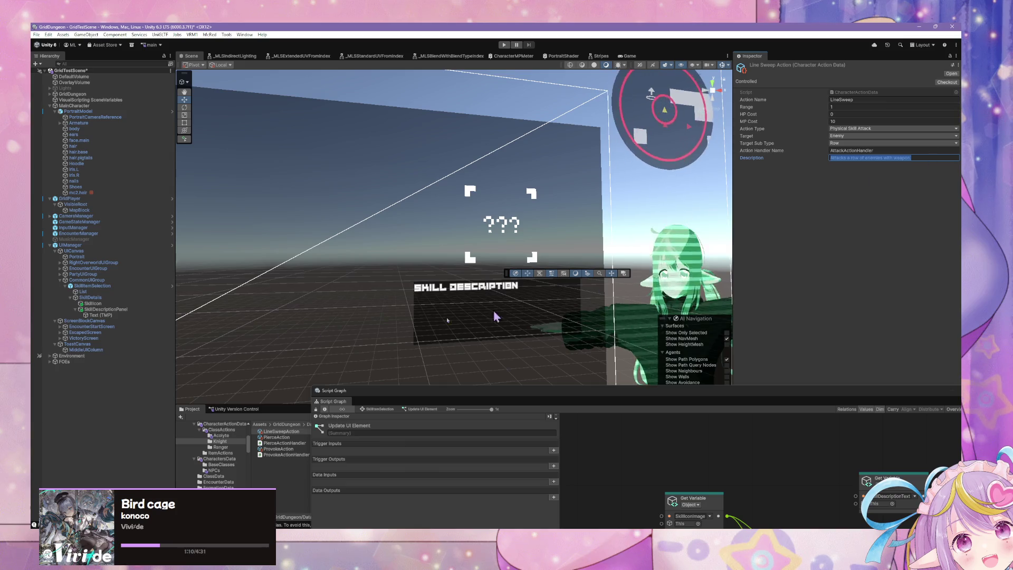
left_click(220, 447)
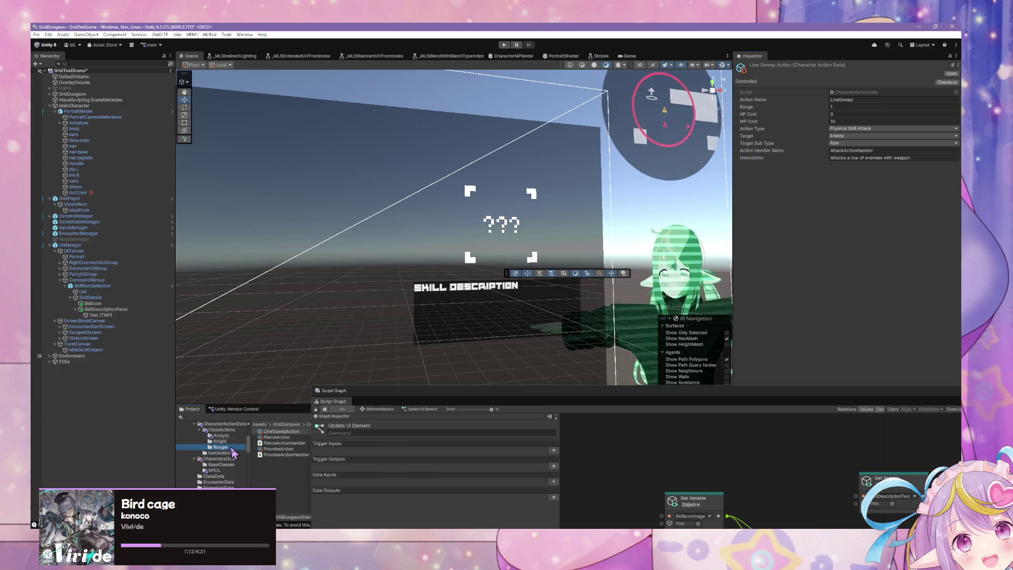
- Insert 'ranged' before 'weapon' in the Ranger LineShotAction description
left_click(280, 444)
left_click(911, 158)
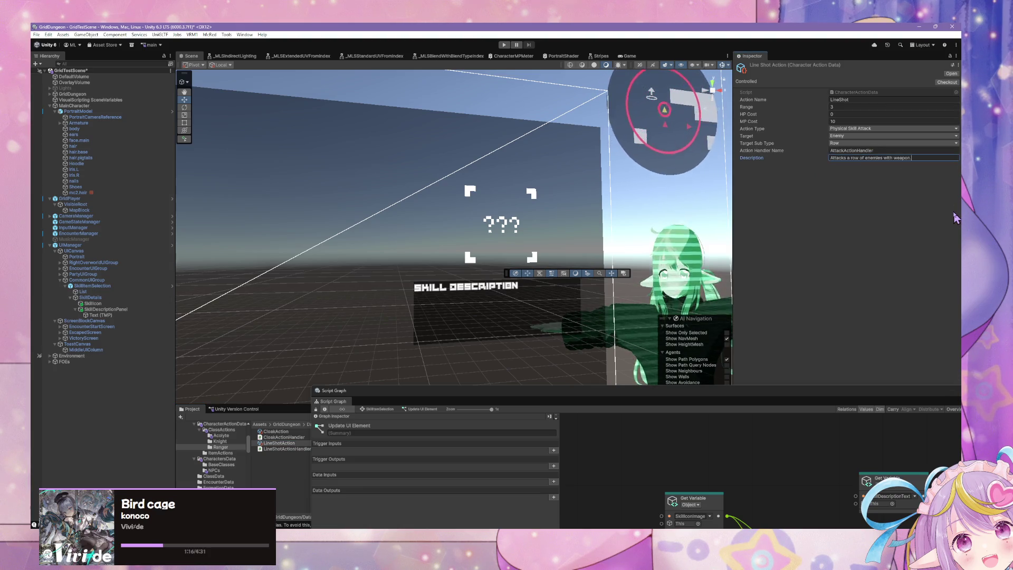
left_click(906, 158)
type("ranged")
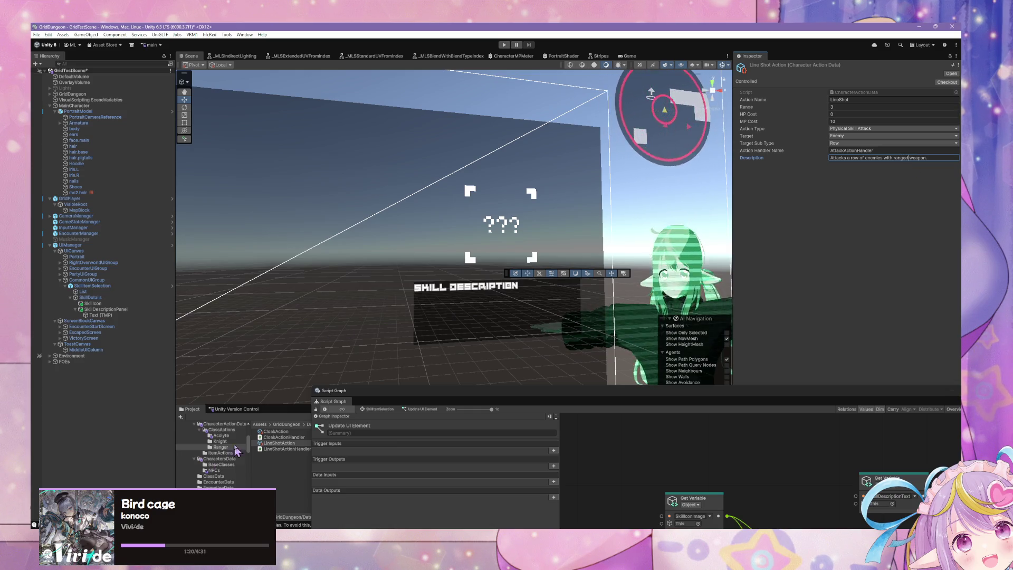
- Reword the Knight Line Sweep description to mention 'a melee weapon'
left_click(288, 432)
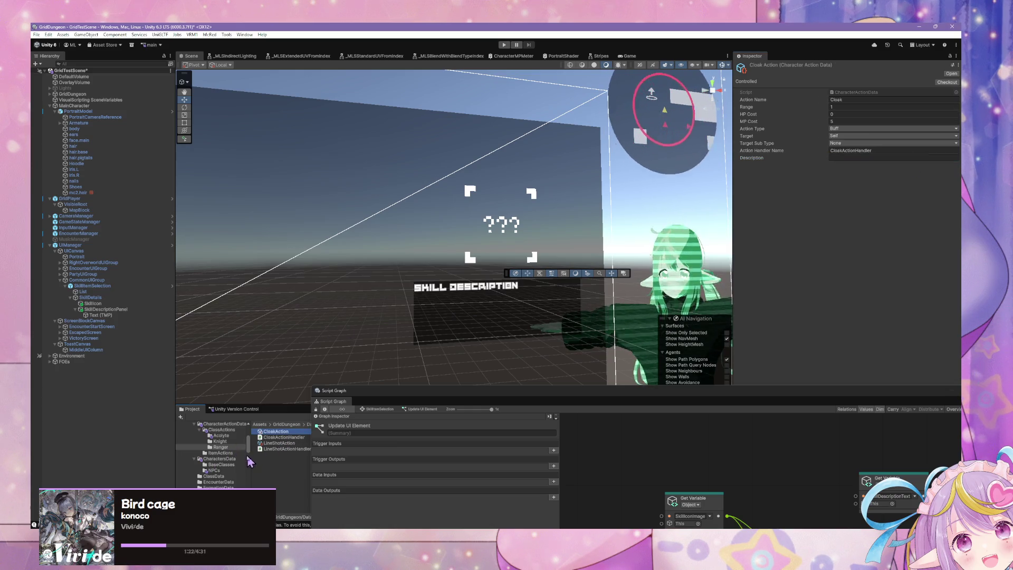
left_click(230, 441)
left_click(295, 432)
left_click(939, 158)
double_click(902, 158)
key("Left")
type("a m")
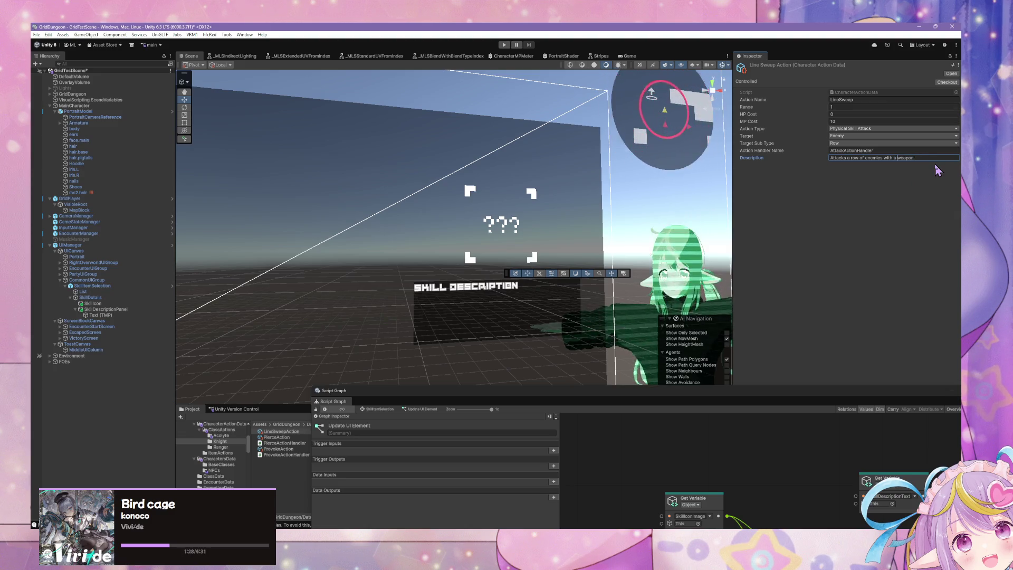
type("elee")
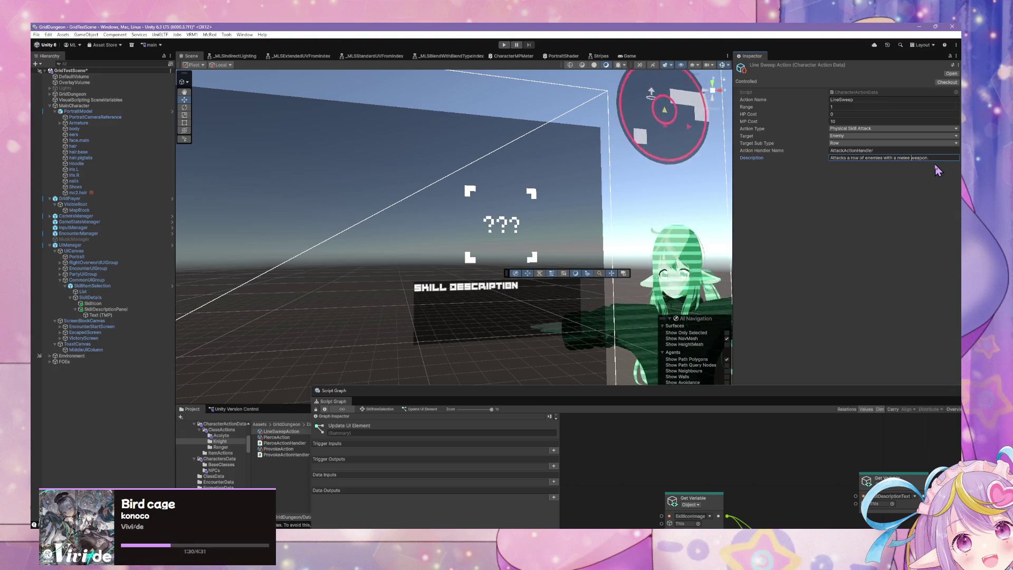
- Give CloakAction the description 'Increases evasion and critical rate for 4 turns.'
left_click(234, 447)
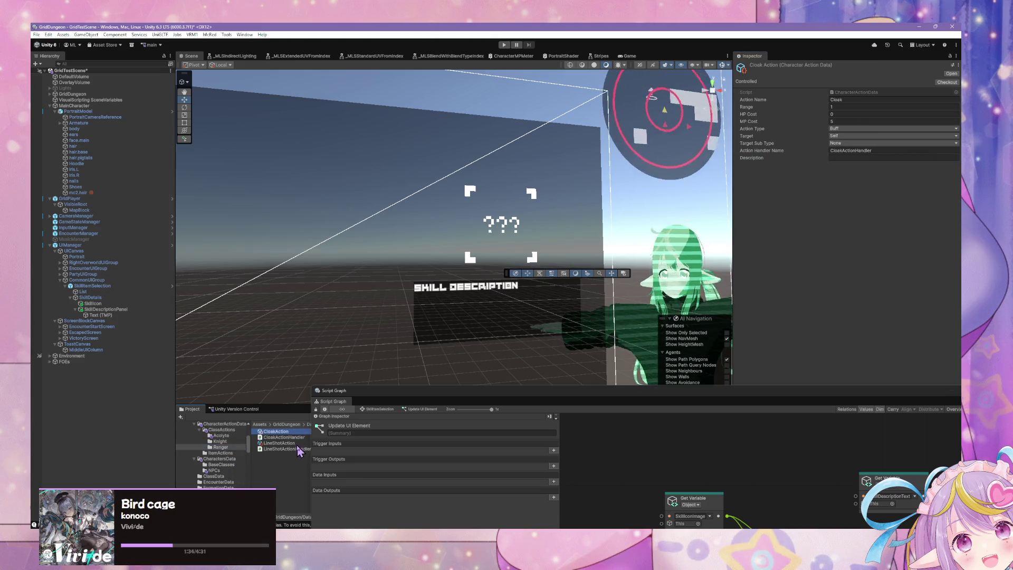
left_click(298, 443)
left_click(287, 432)
left_click(895, 158)
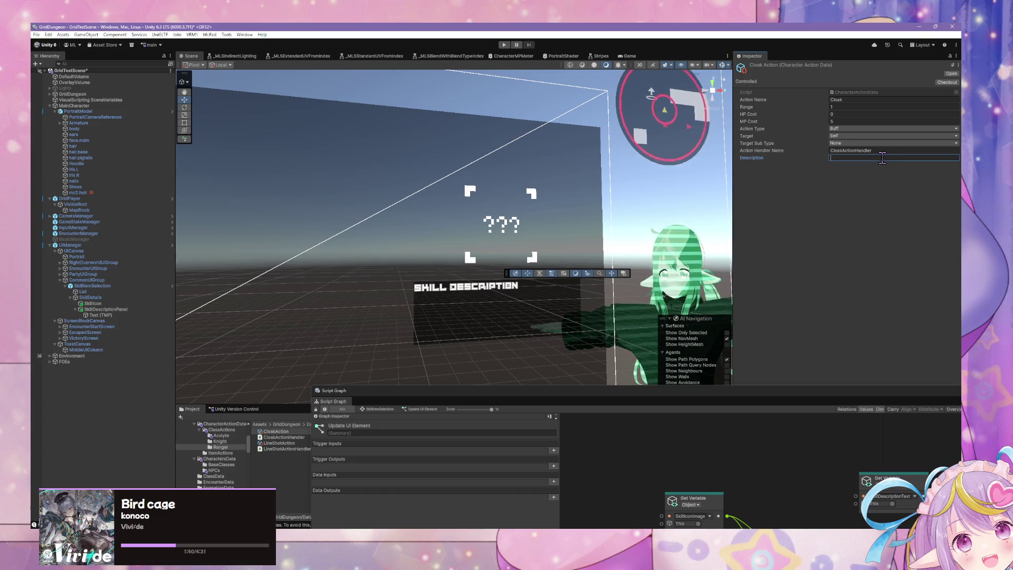
type("Inc")
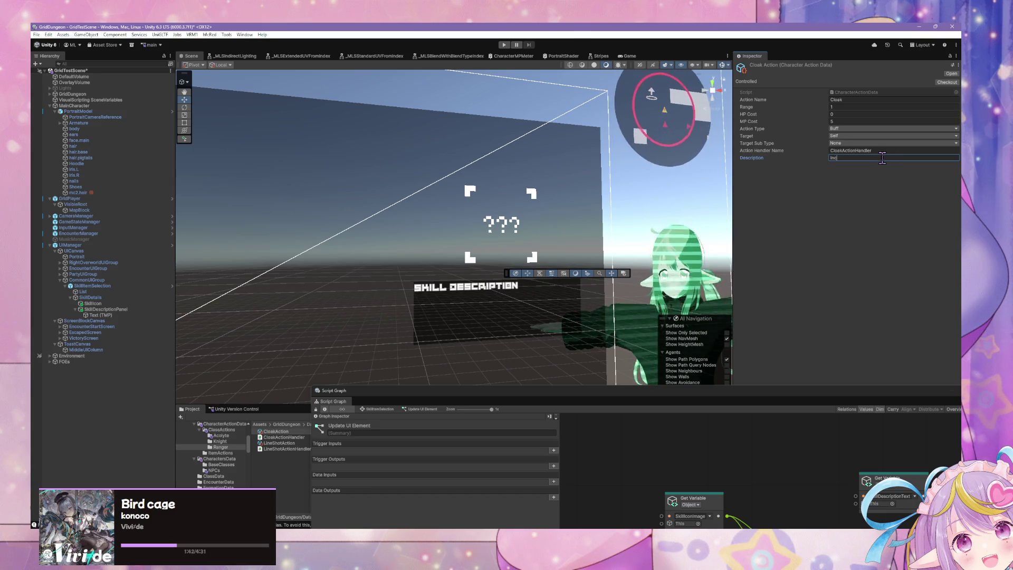
type("reases ")
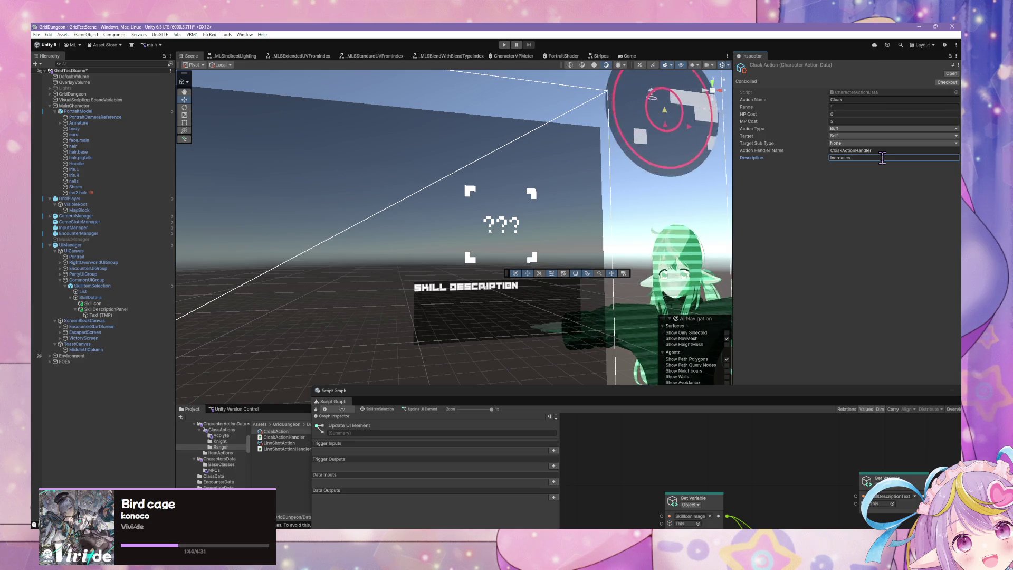
type("eva")
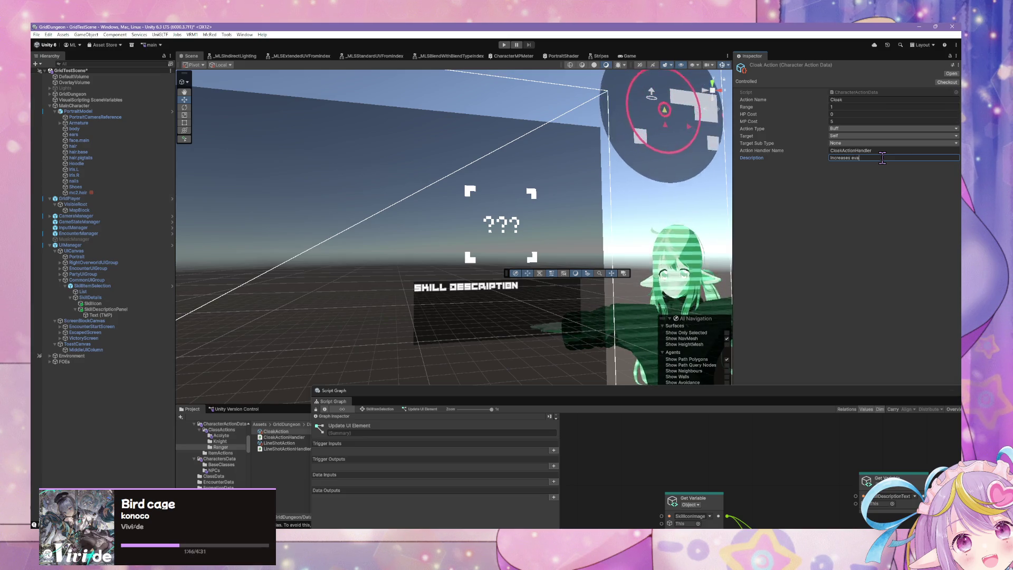
type("sion and cr")
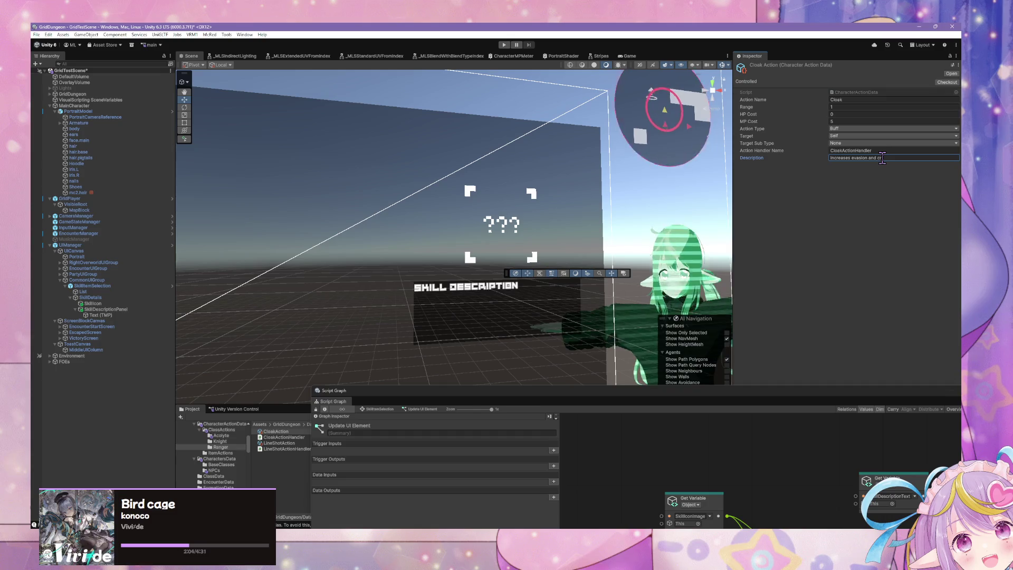
type("itical rate for")
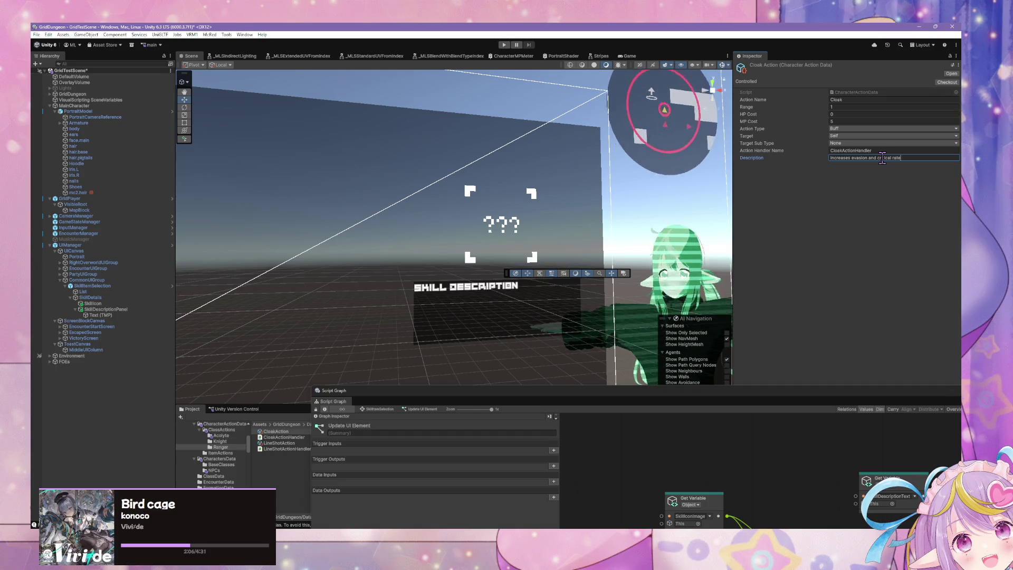
type(" 4 turn")
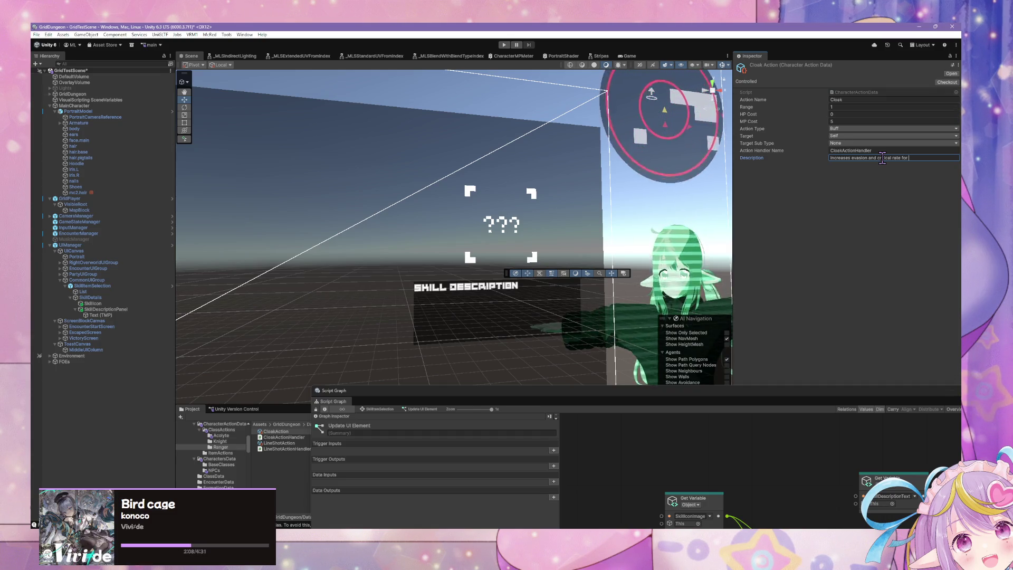
type("s.")
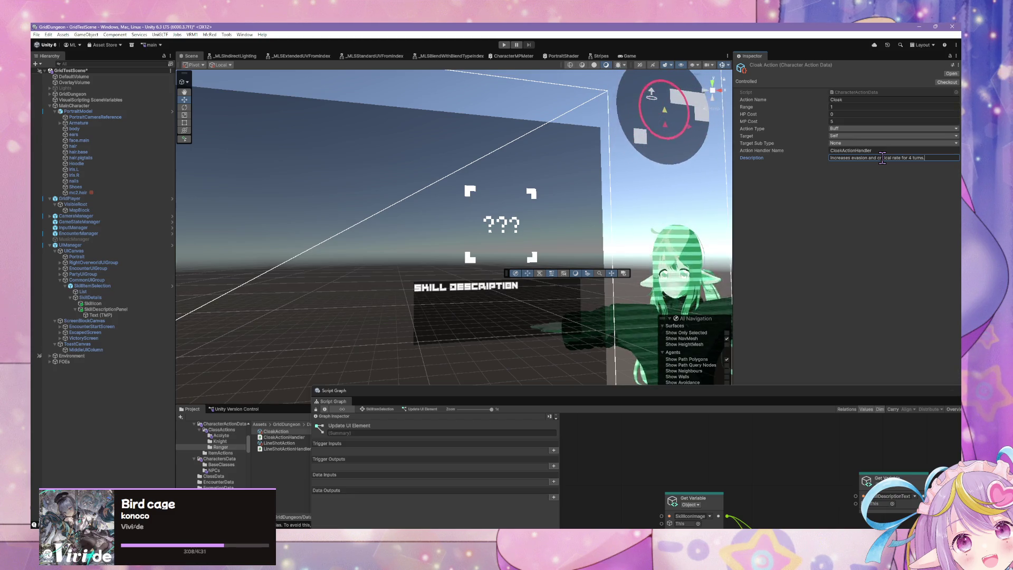
left_click_drag(642, 391, 514, 229)
- Try adding an Item Data Get Description node to the graph, then delete it
left_click_drag(714, 301, 612, 274)
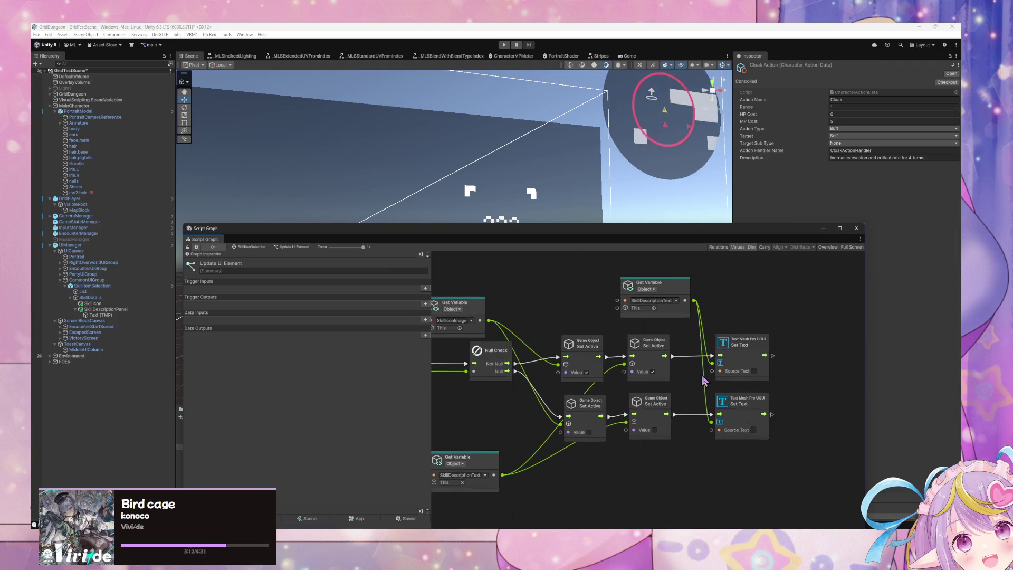
left_click_drag(561, 418, 636, 381)
right_click(639, 444)
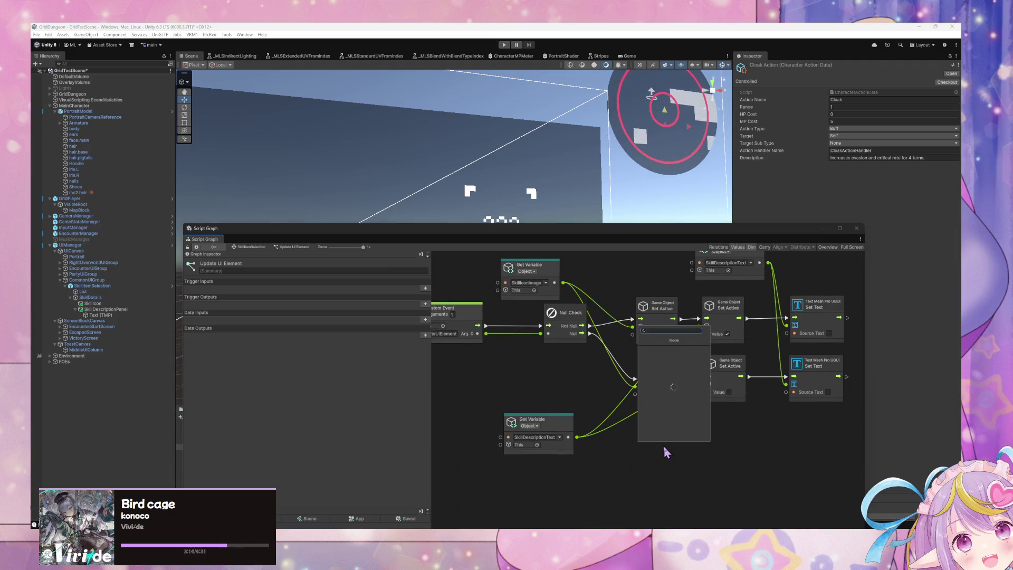
type("get skill d")
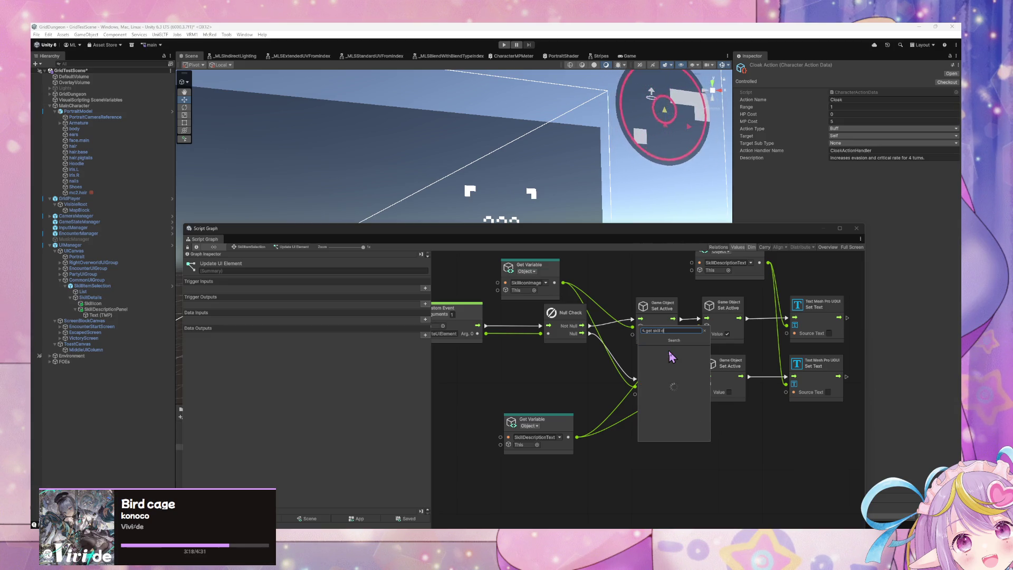
key("BackSpace")
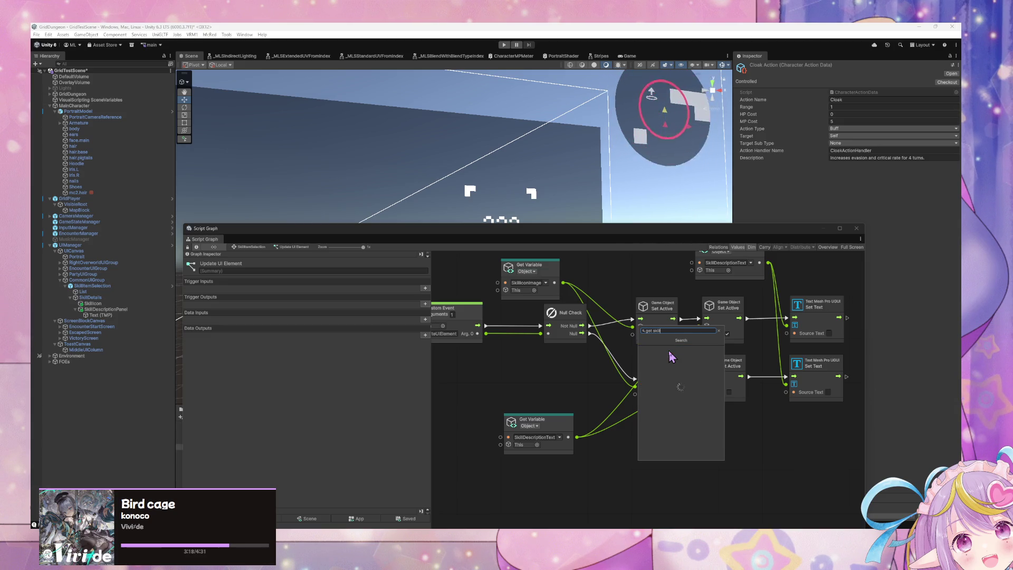
type("rip")
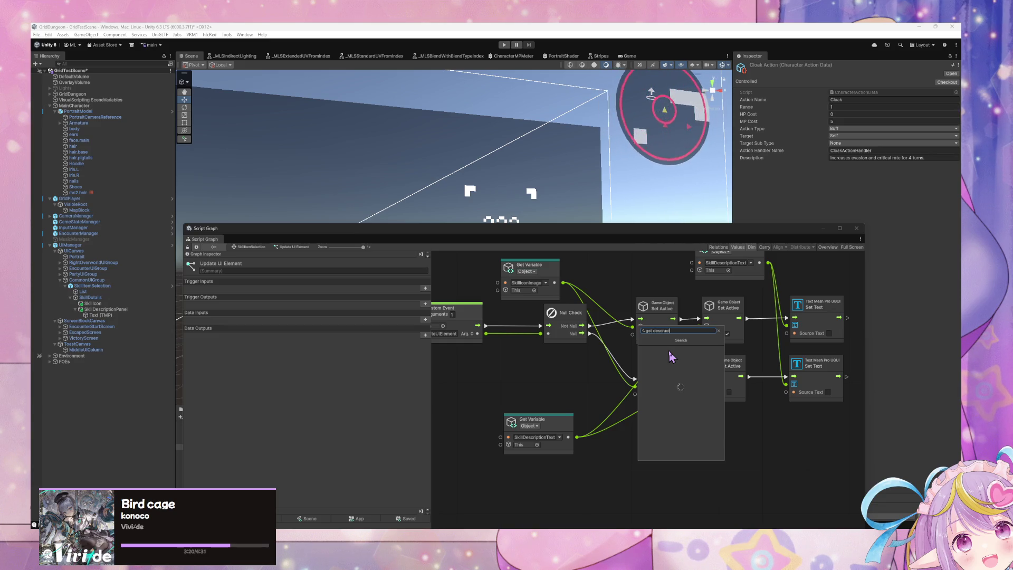
key("BackSpace")
key("BackSpace")
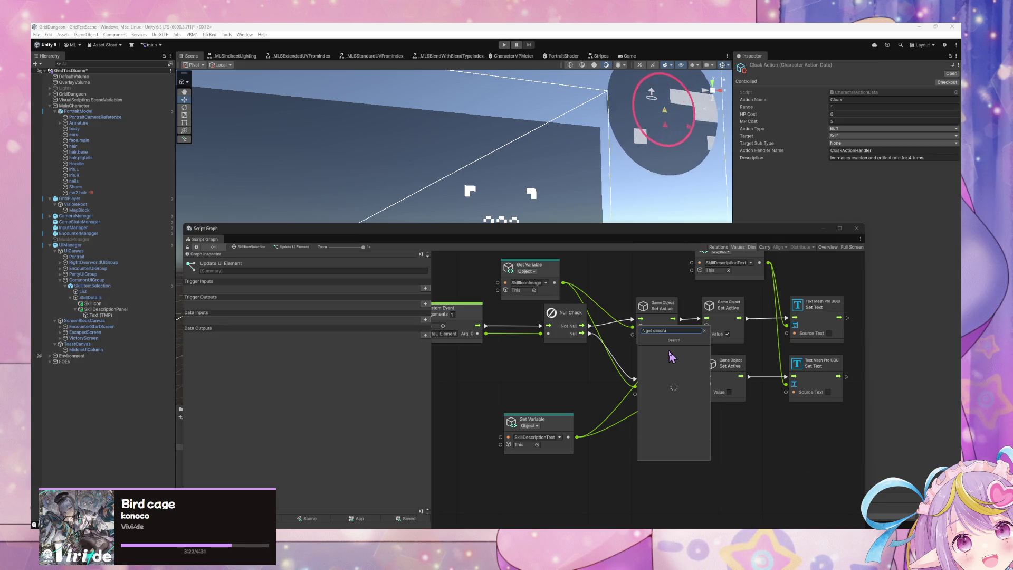
type("iption")
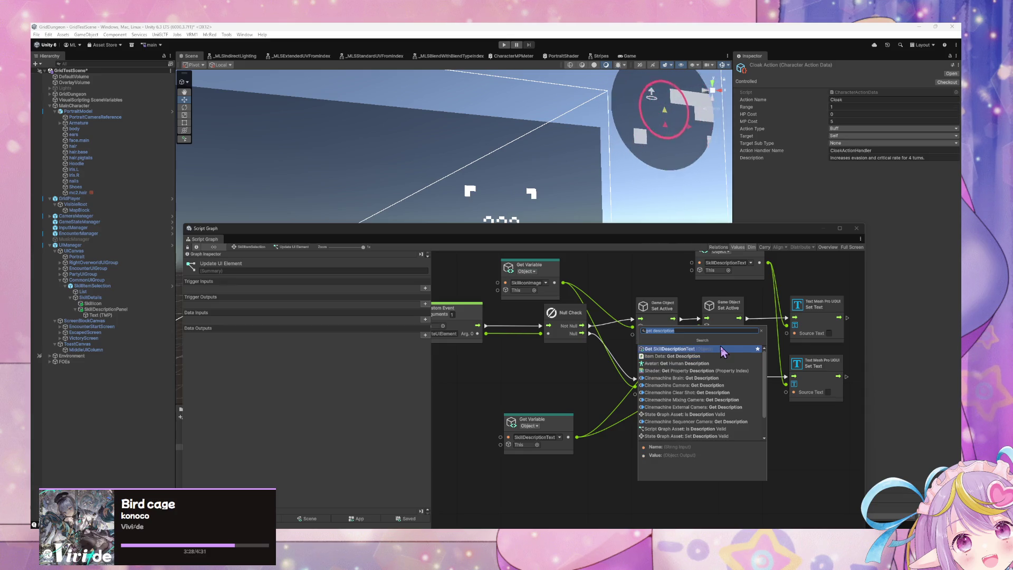
left_click(700, 362)
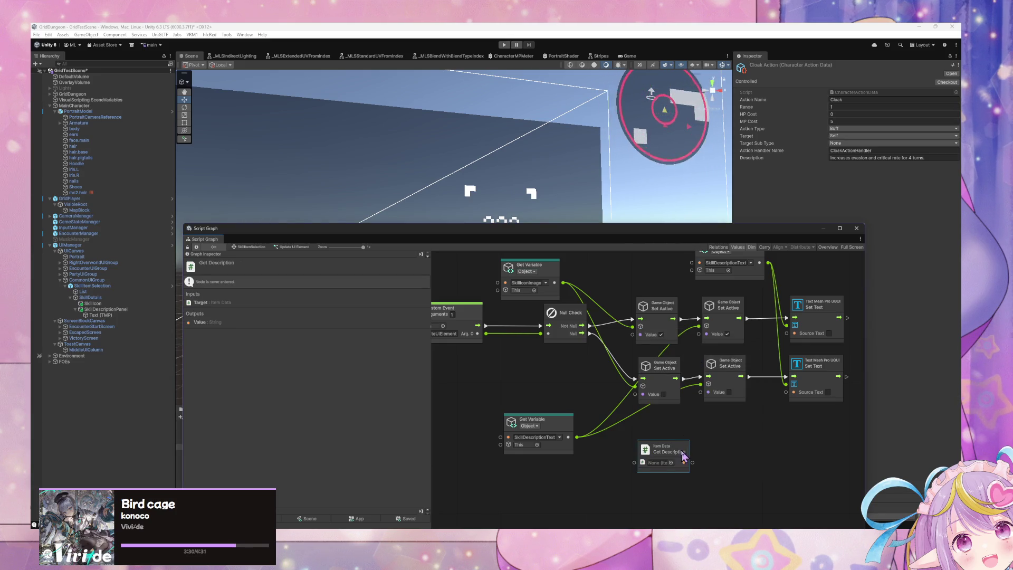
left_click_drag(671, 455, 660, 455)
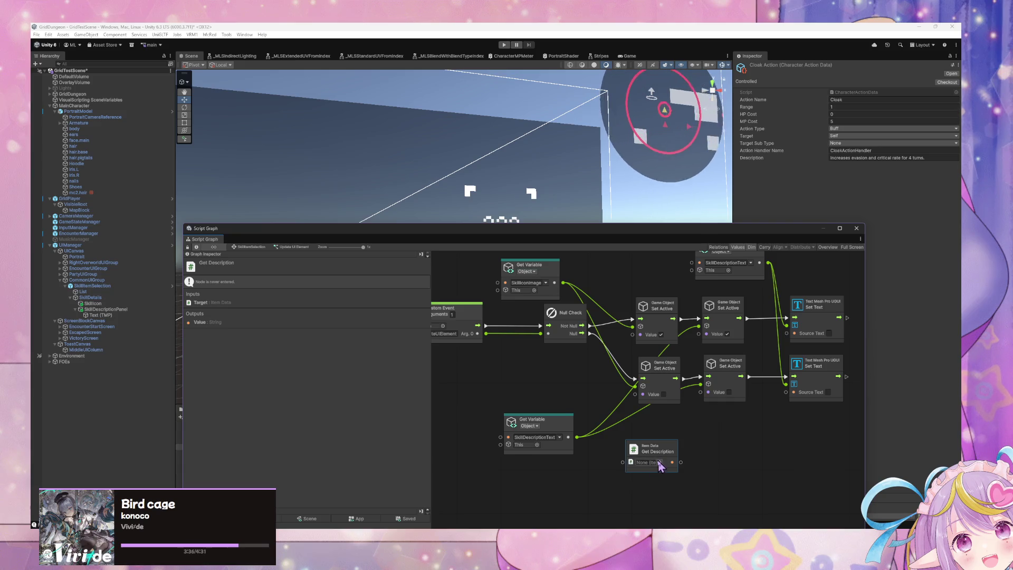
left_click(659, 463)
left_click(955, 363)
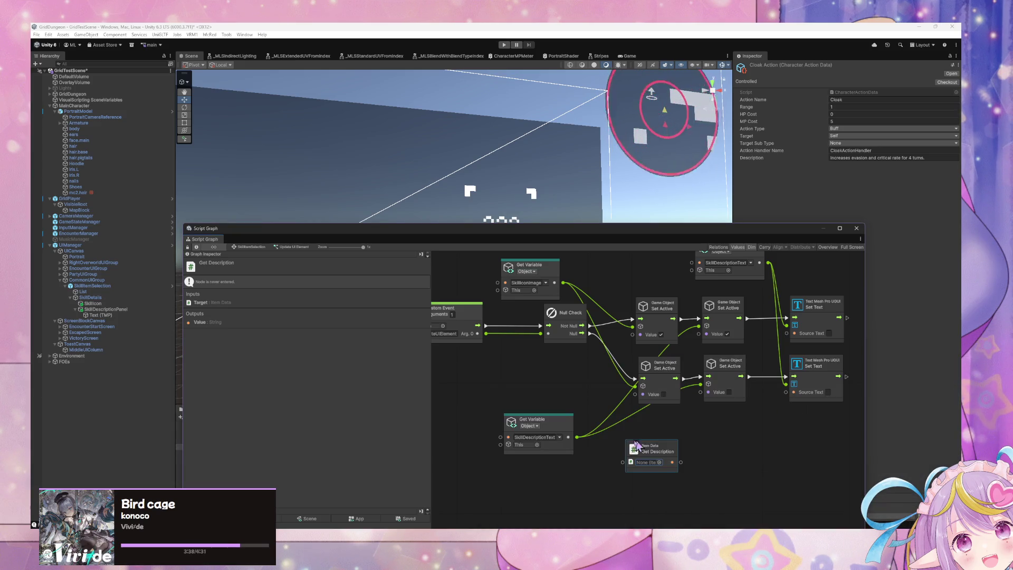
key("Delete")
- Browse the Character Action Data nodes in the fuzzy finder, then cancel without adding
right_click(657, 455)
type("character")
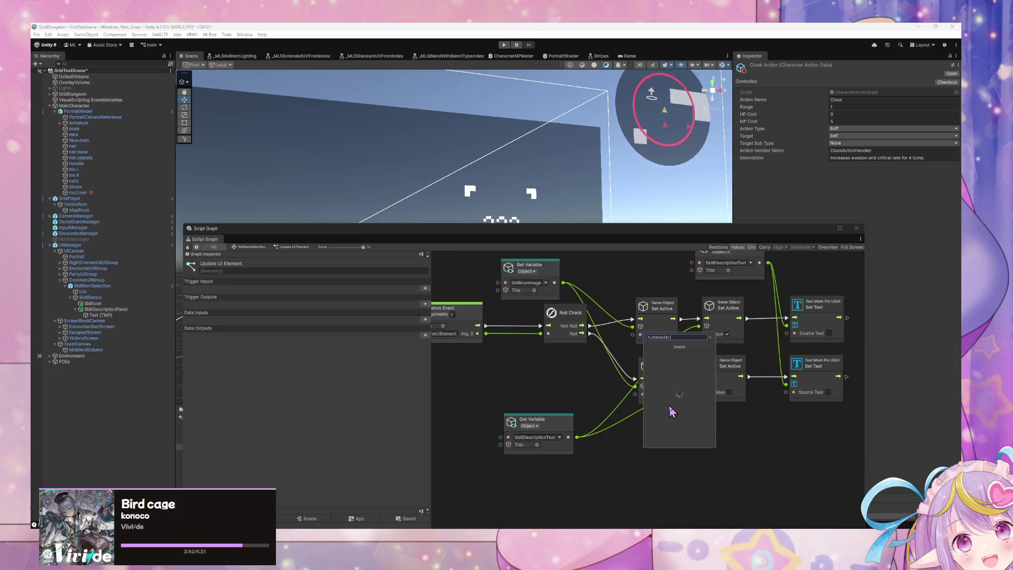
type(" action")
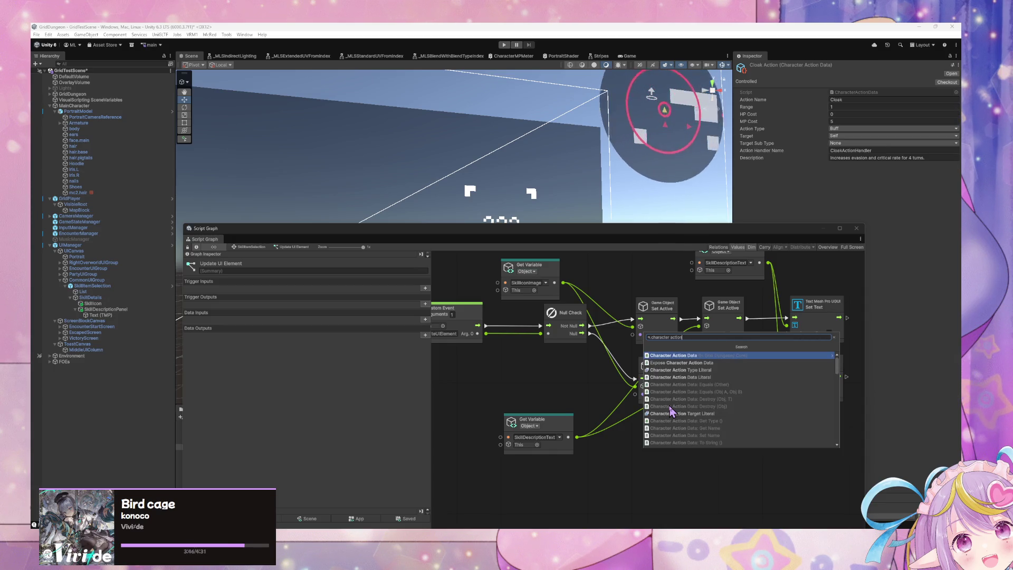
key("Return")
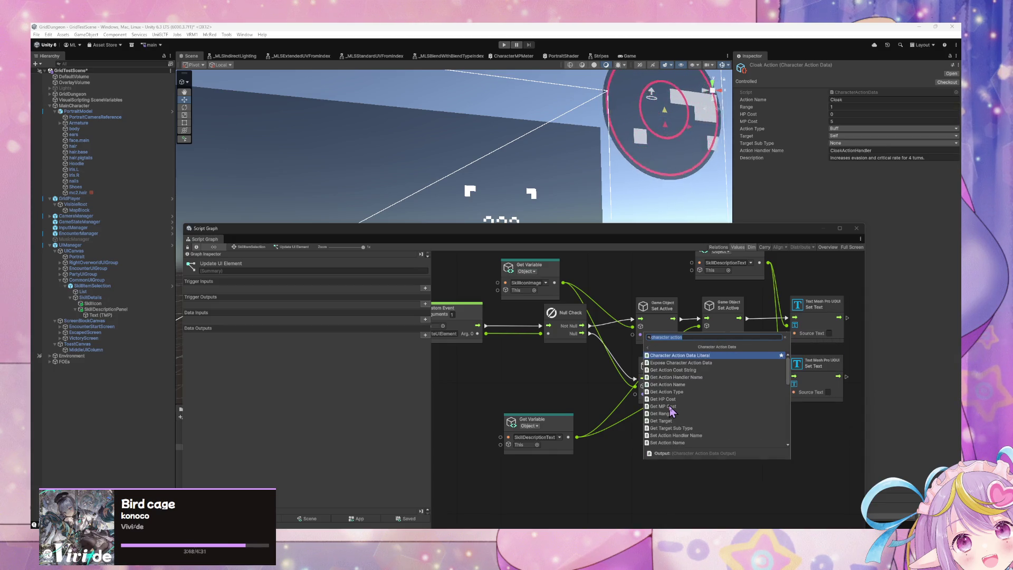
key("Down")
key("Down")
key("Down")
key("Down")
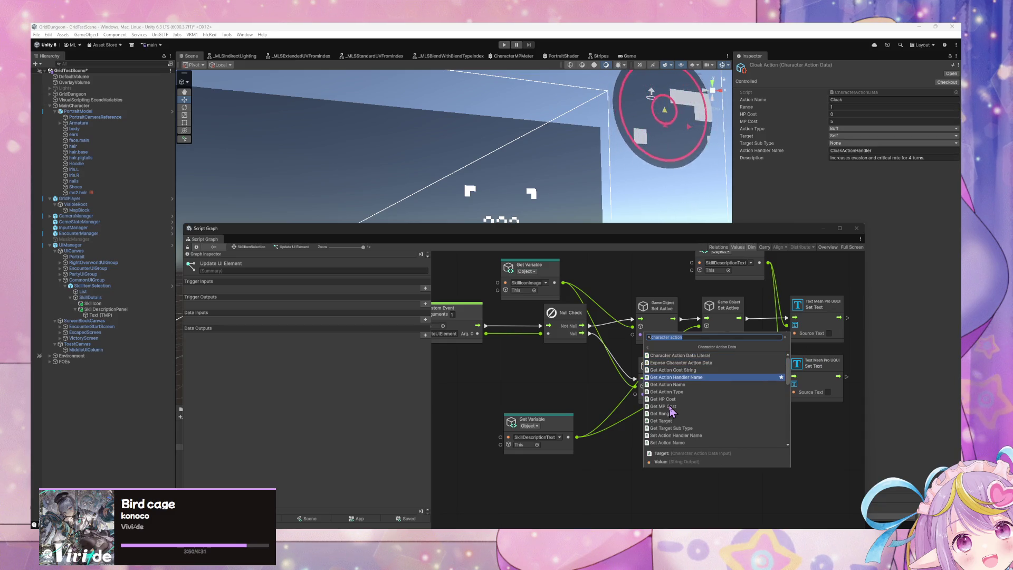
key("Down")
key("Down")
key("Down")
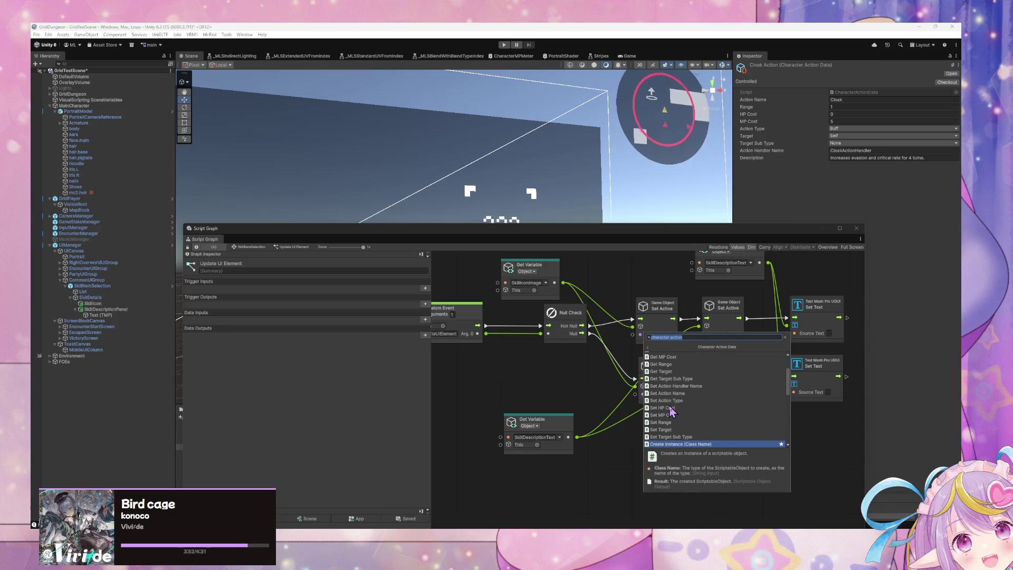
key("Up")
key("Up")
key("Up")
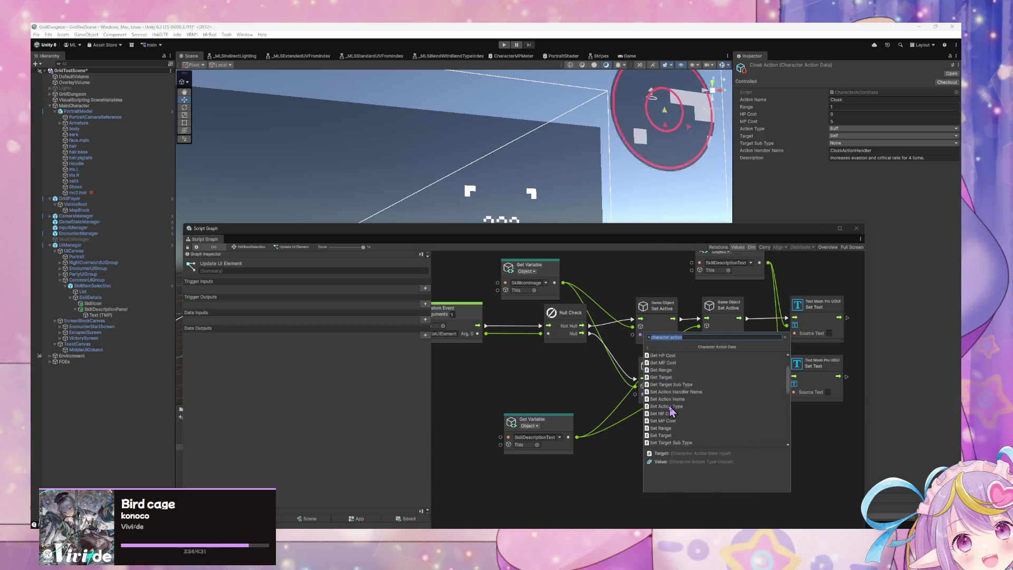
left_click(908, 403)
left_click(62, 35)
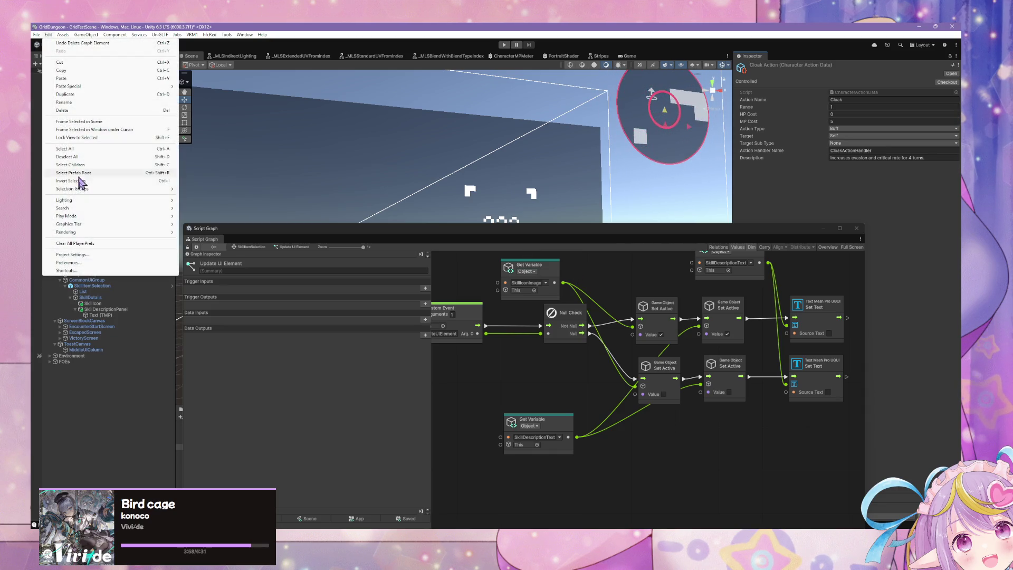
- Run Regenerate Nodes under Project Settings > Visual Scripting and confirm completion
left_click(79, 253)
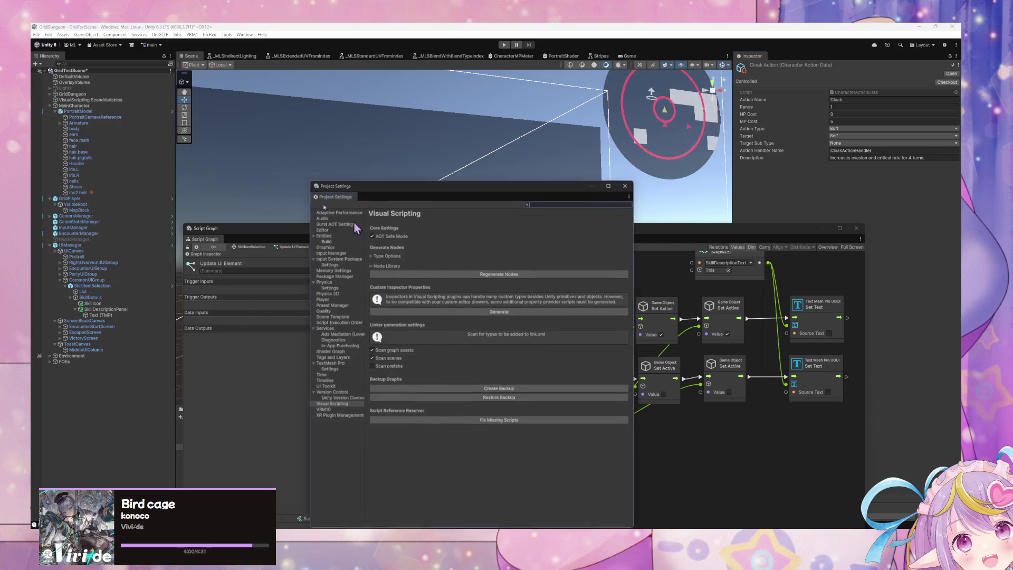
left_click(515, 273)
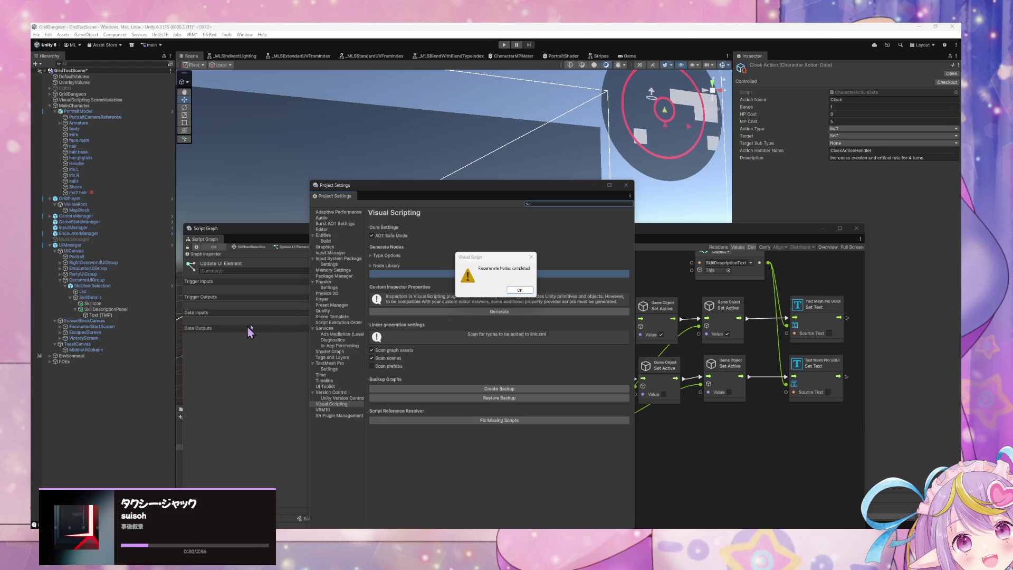
left_click(519, 290)
left_click(686, 458)
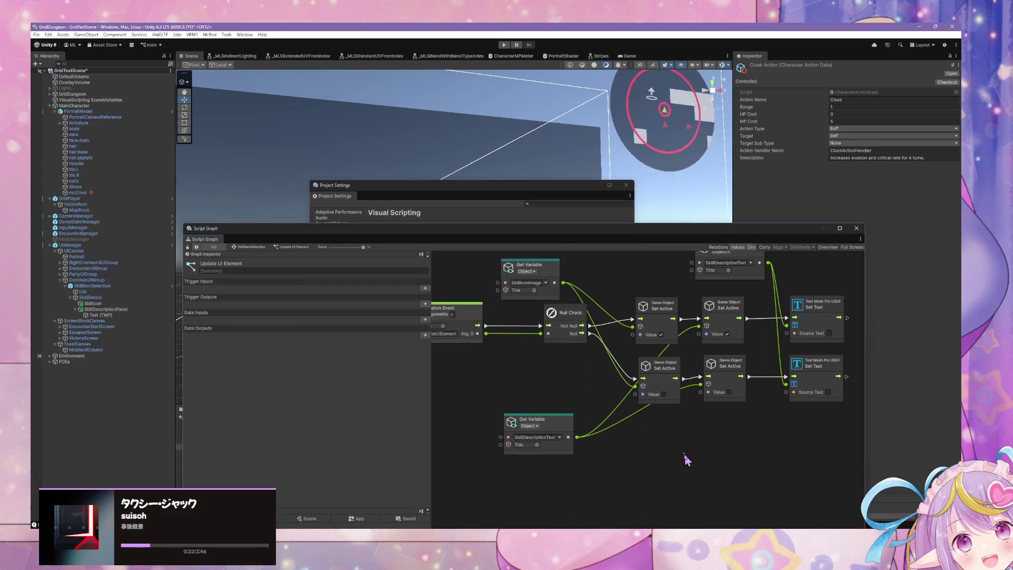
- Wire a Character Action Data Get Description node into the top Set Text's Source Text
right_click(623, 454)
left_click(660, 376)
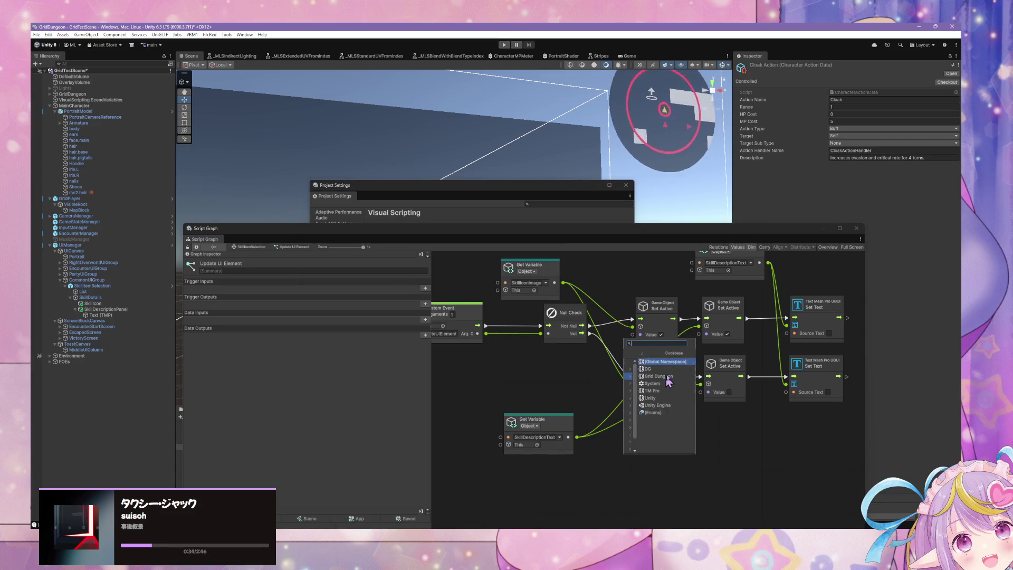
left_click(674, 376)
left_click(673, 363)
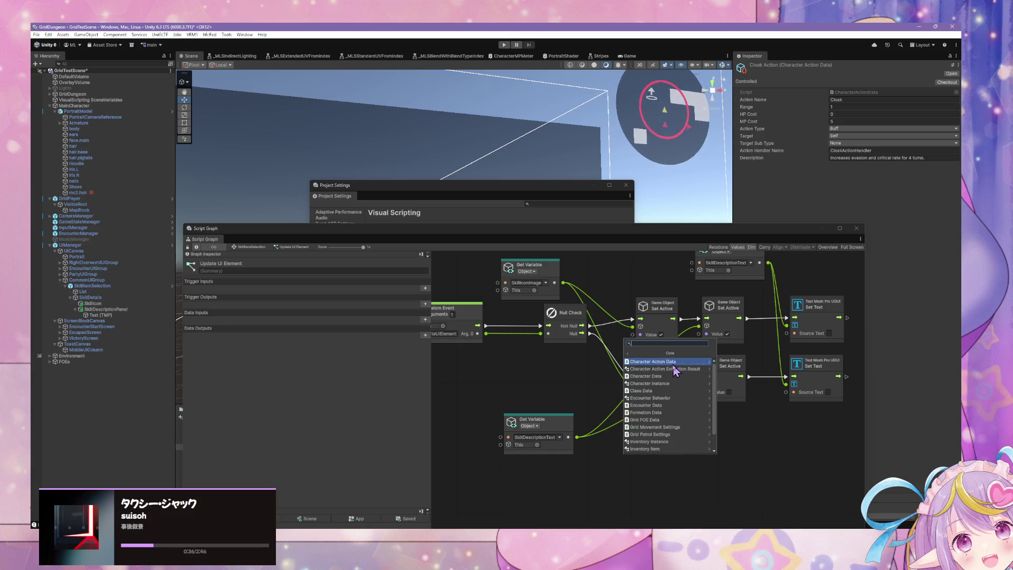
left_click(688, 376)
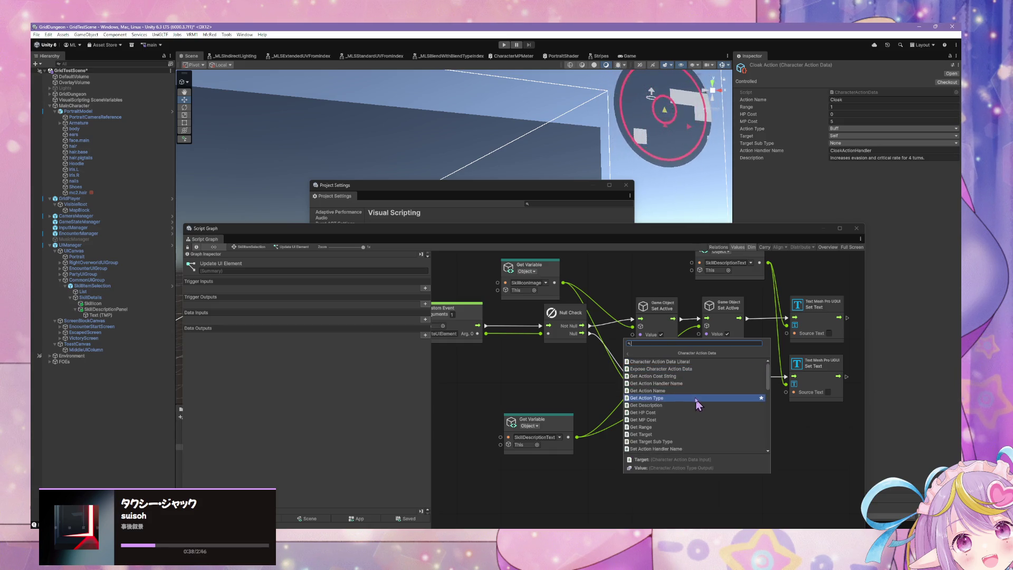
key("Escape")
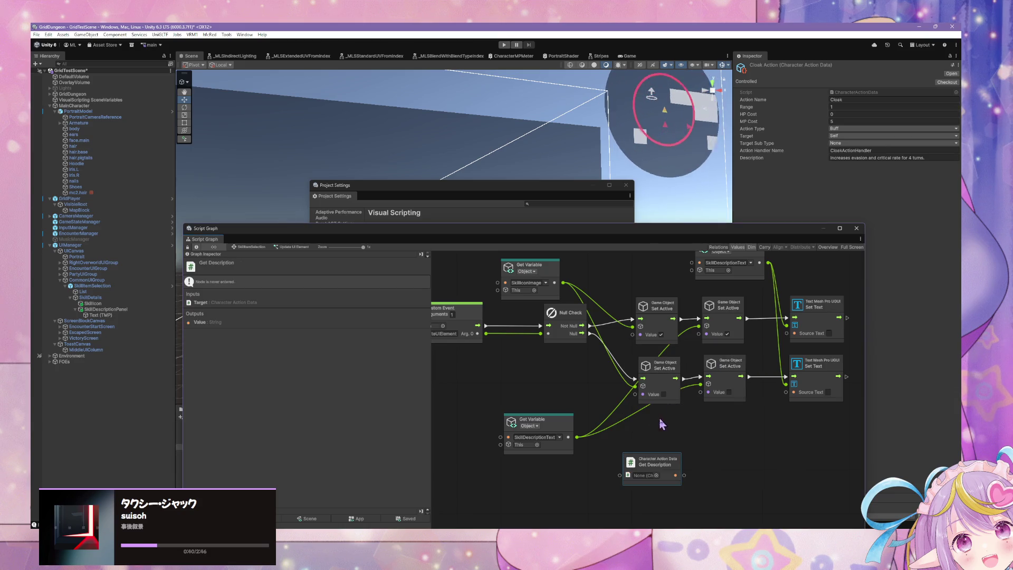
left_click_drag(576, 437, 614, 463)
mouse_move(679, 464)
left_mouse_down()
mouse_move(794, 354)
mouse_move(783, 359)
mouse_move(786, 334)
left_mouse_up()
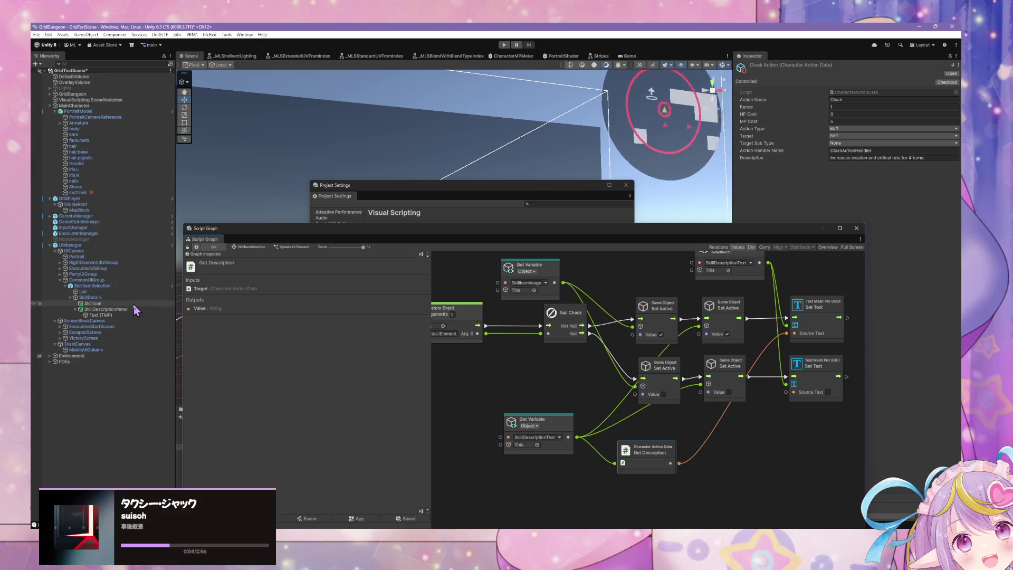
mouse_move(263, 234)
left_mouse_down()
mouse_move(397, 258)
mouse_move(494, 258)
left_mouse_up()
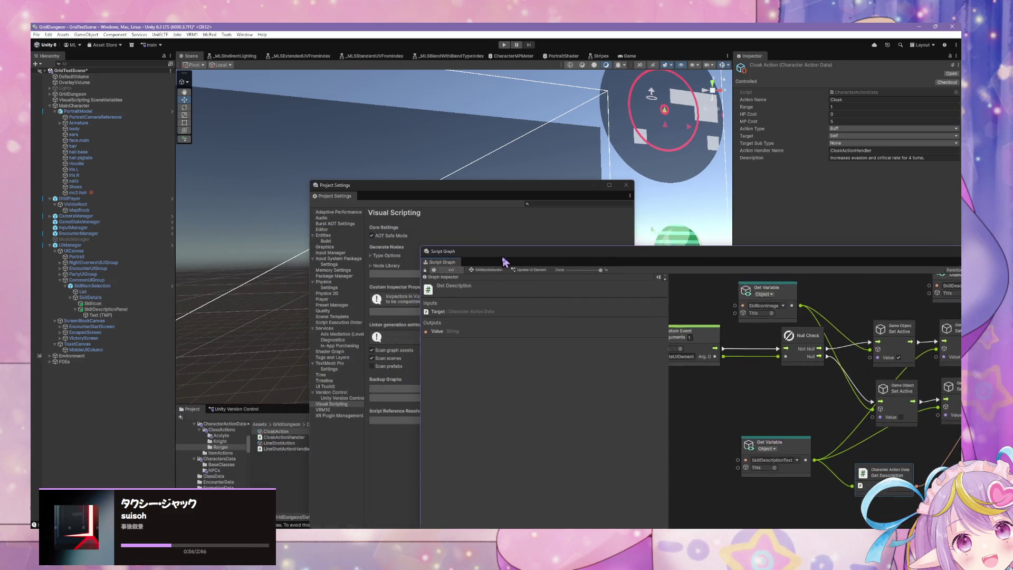
left_click(626, 185)
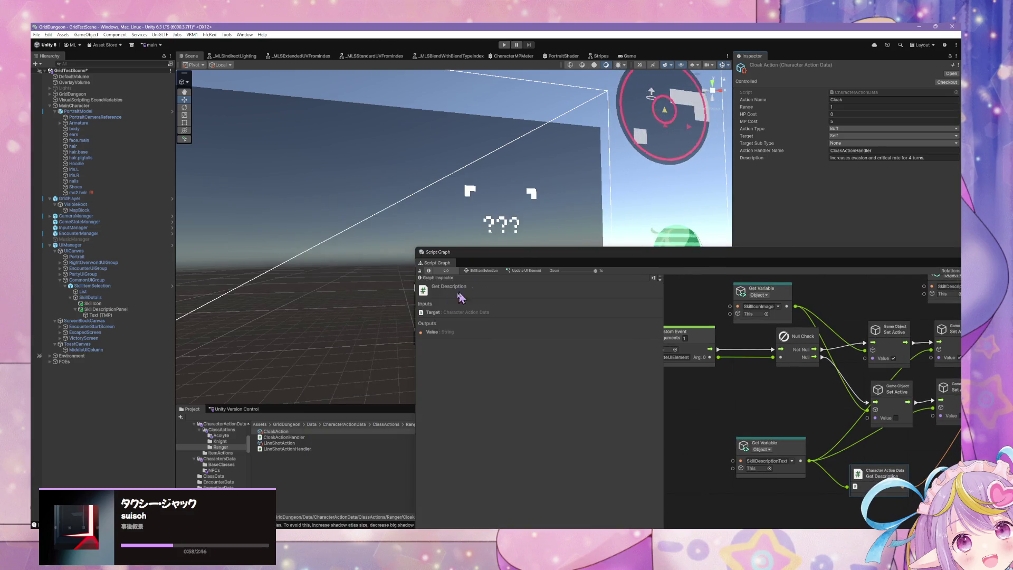
- Search the Project panel for 'skill' and select the SkillItemButton prefab
left_click_drag(370, 404, 370, 361)
mouse_move(515, 265)
left_mouse_down()
mouse_move(615, 323)
mouse_move(587, 373)
left_mouse_up()
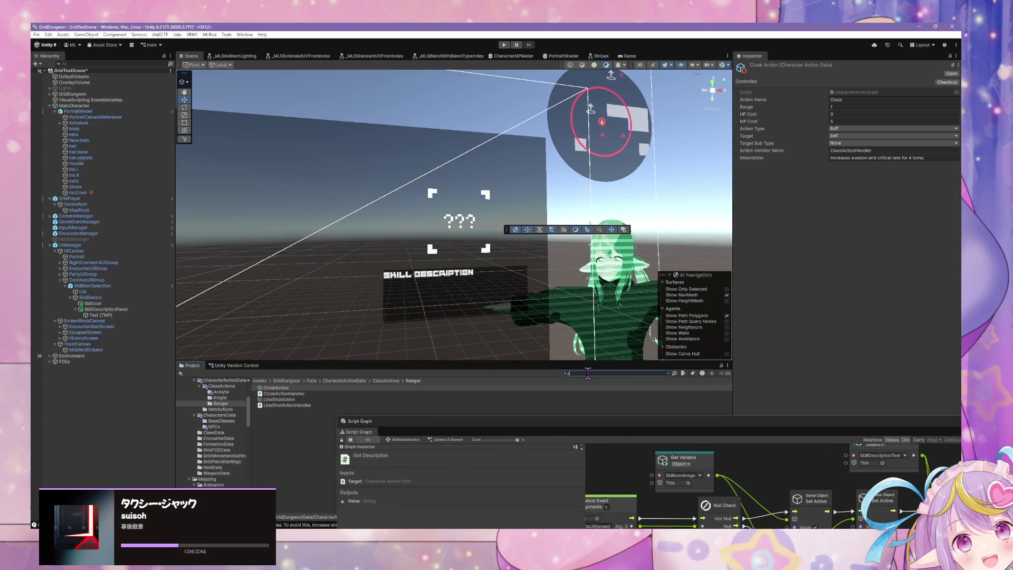
type("ski")
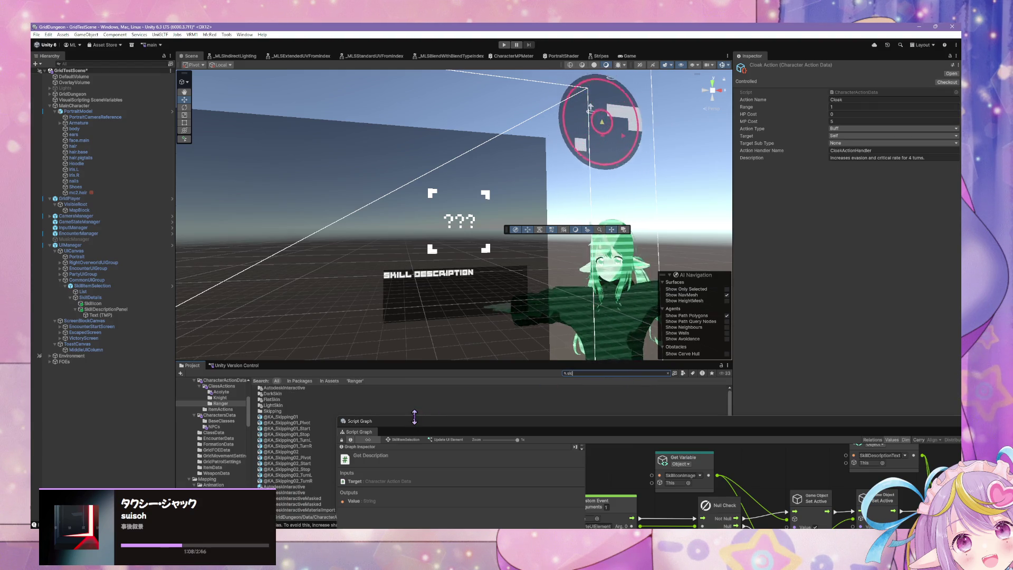
type("llbutt")
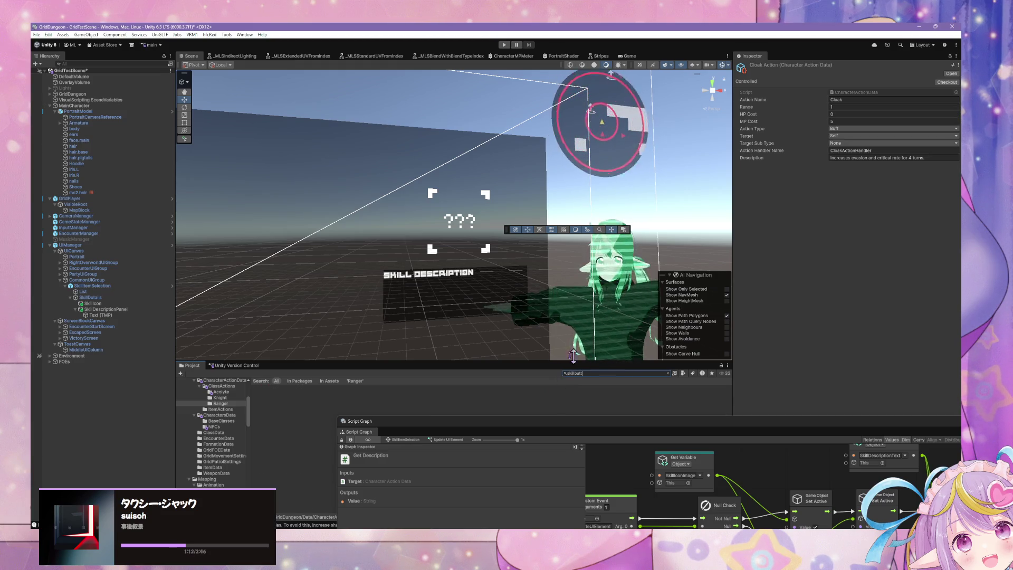
key("BackSpace")
key("BackSpace")
key("BackSpace")
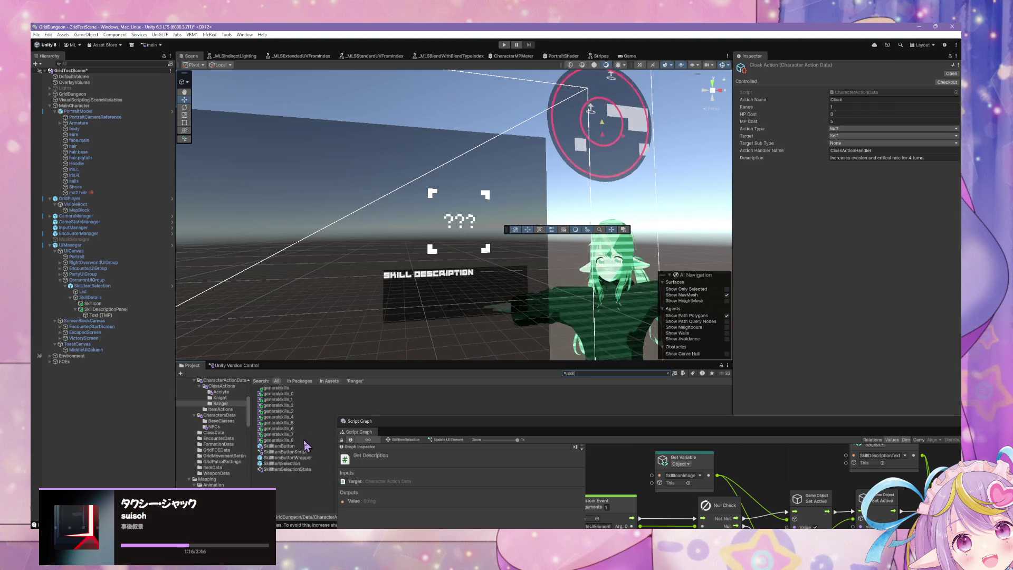
left_click(298, 463)
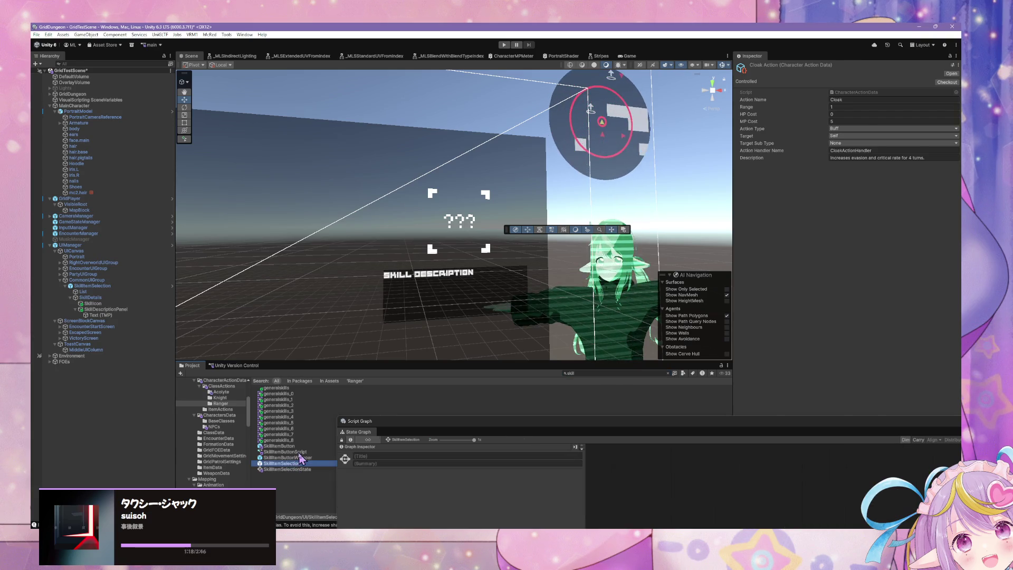
left_click(295, 452)
left_click(588, 374)
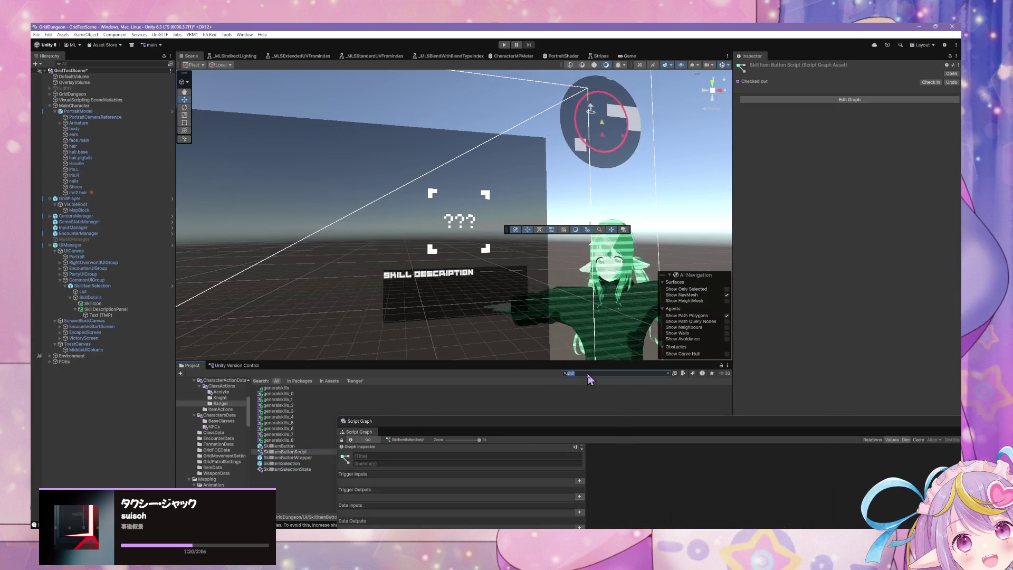
left_click(308, 446)
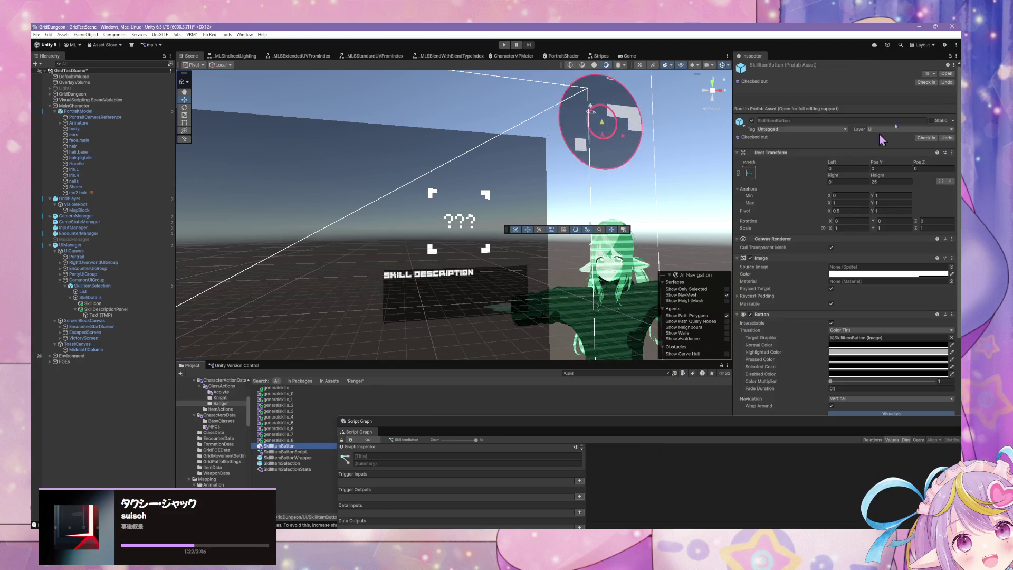
- Open the SkillItemButton prefab and delete its Debug Log and Get Action Name nodes
left_click(946, 73)
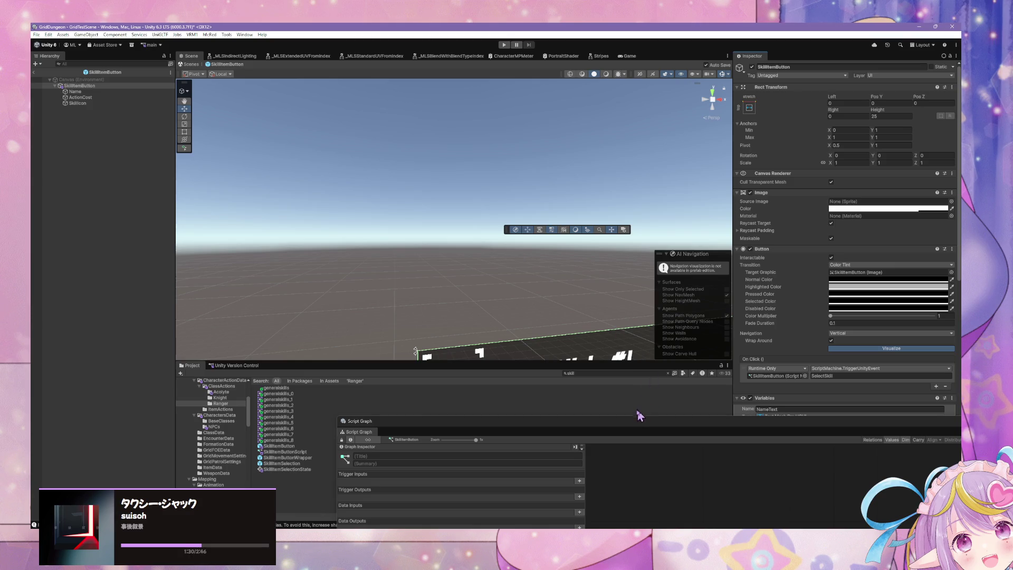
mouse_move(620, 423)
left_mouse_down()
mouse_move(546, 264)
mouse_move(474, 169)
left_mouse_up()
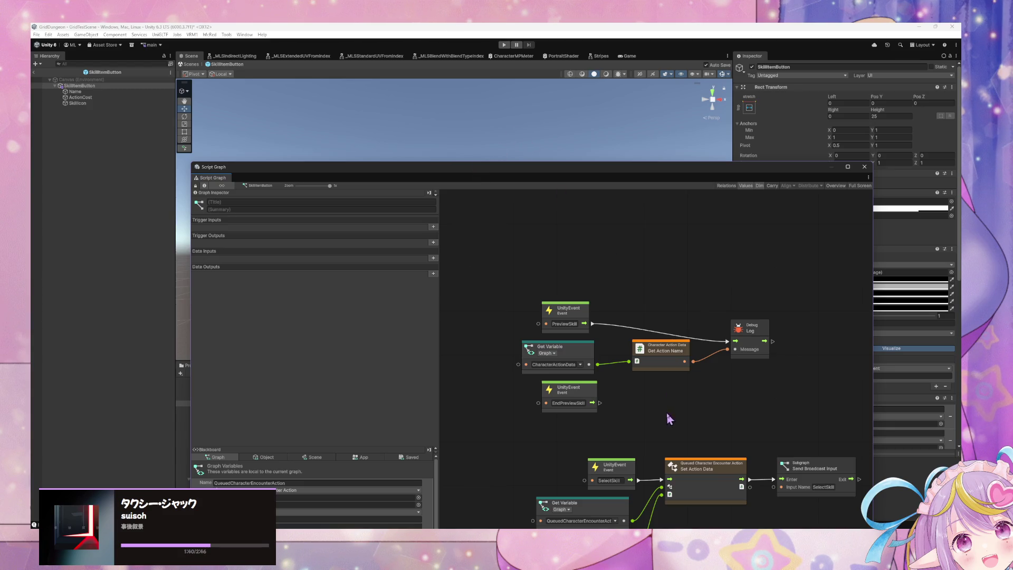
left_click(694, 333)
key("Delete")
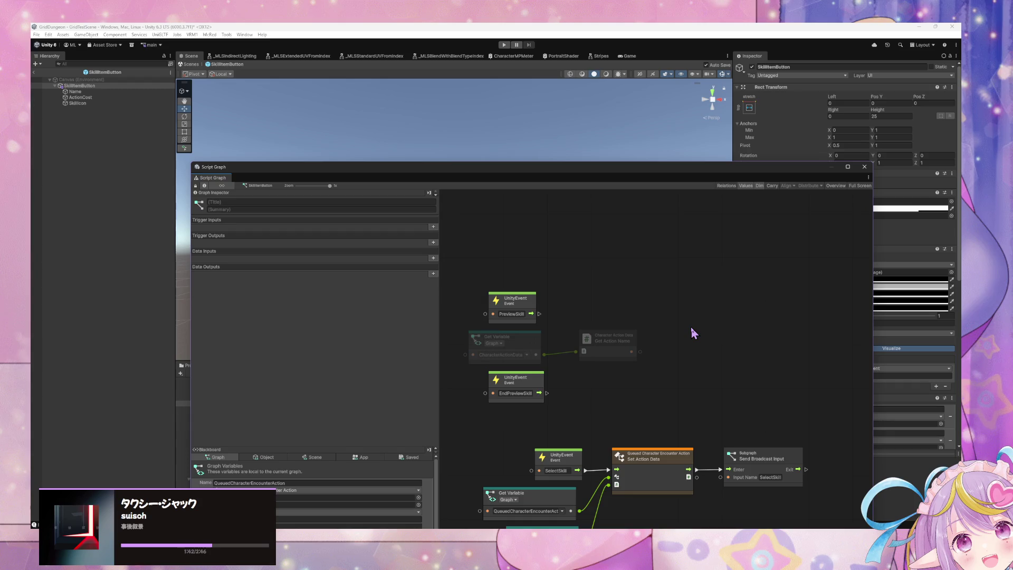
left_click(626, 342)
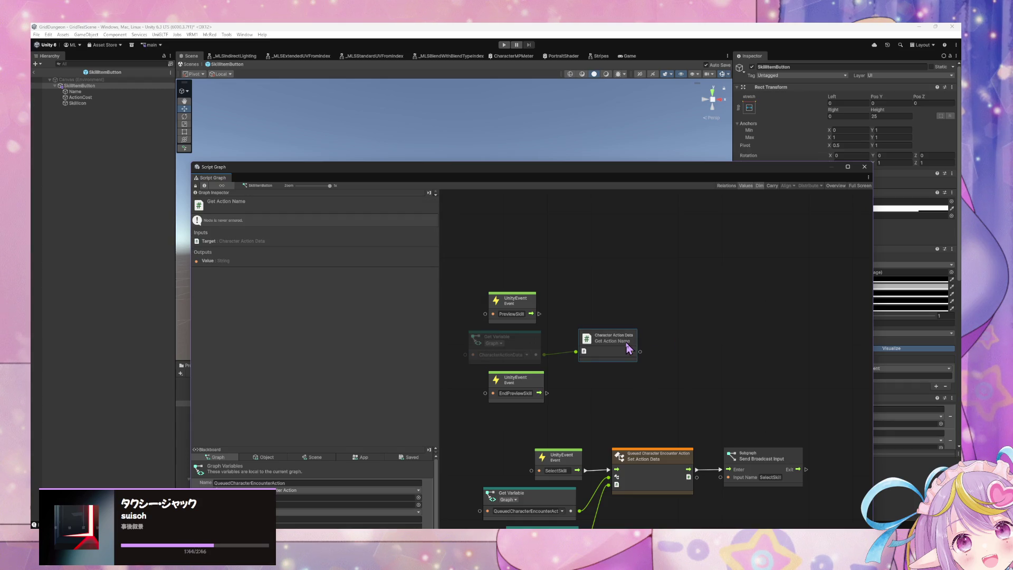
key("Delete")
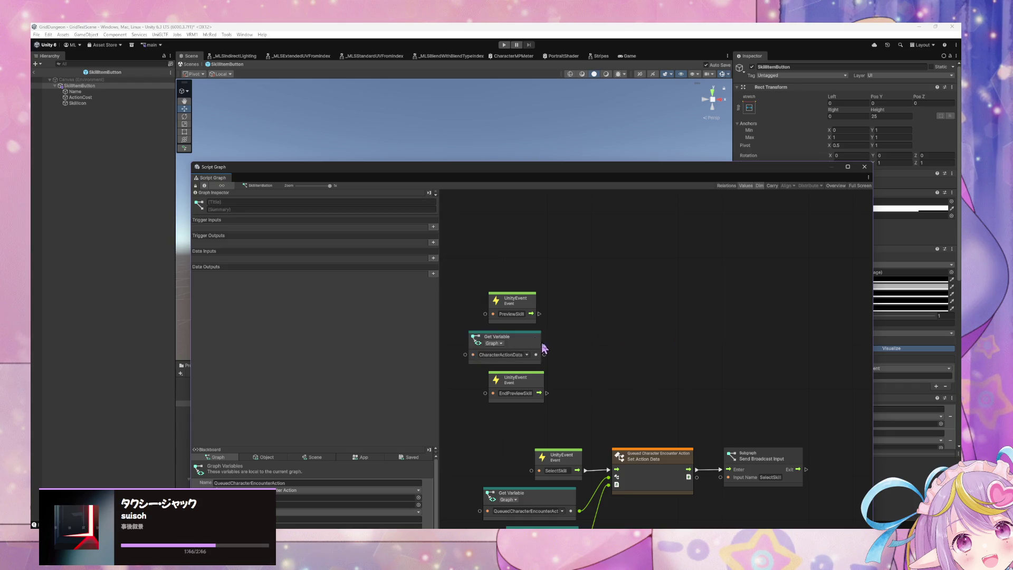
- Add a Null node beside EndPreviewSkill
right_click(564, 395)
type("nu")
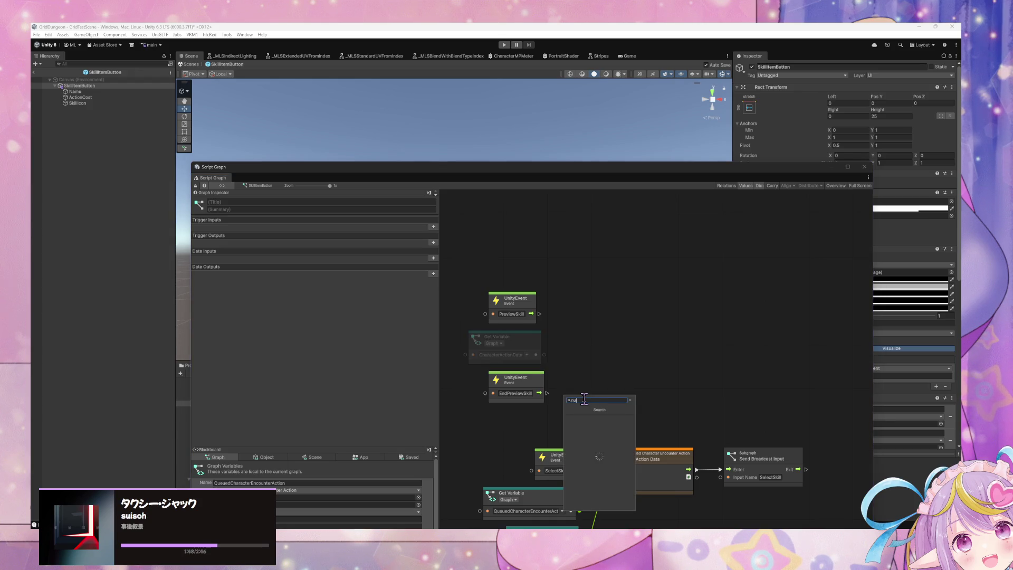
key("Return")
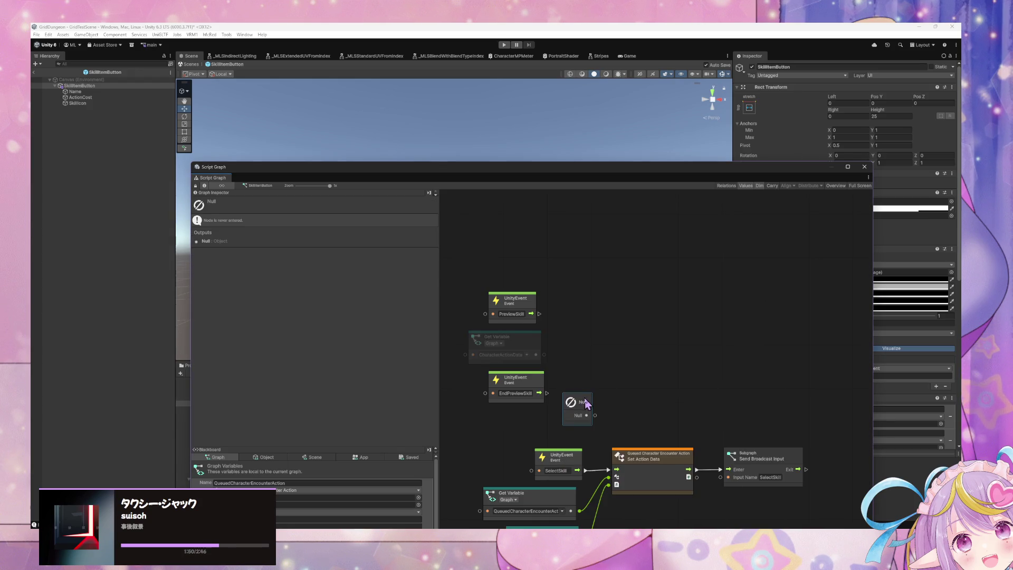
left_click_drag(584, 401, 531, 415)
- Add an UpdateUIManagerElement subgraph fed by CharacterActionData, then exit Prefab mode
mouse_move(496, 165)
left_mouse_down()
mouse_move(691, 139)
mouse_move(701, 176)
mouse_move(648, 276)
mouse_move(635, 437)
left_mouse_up()
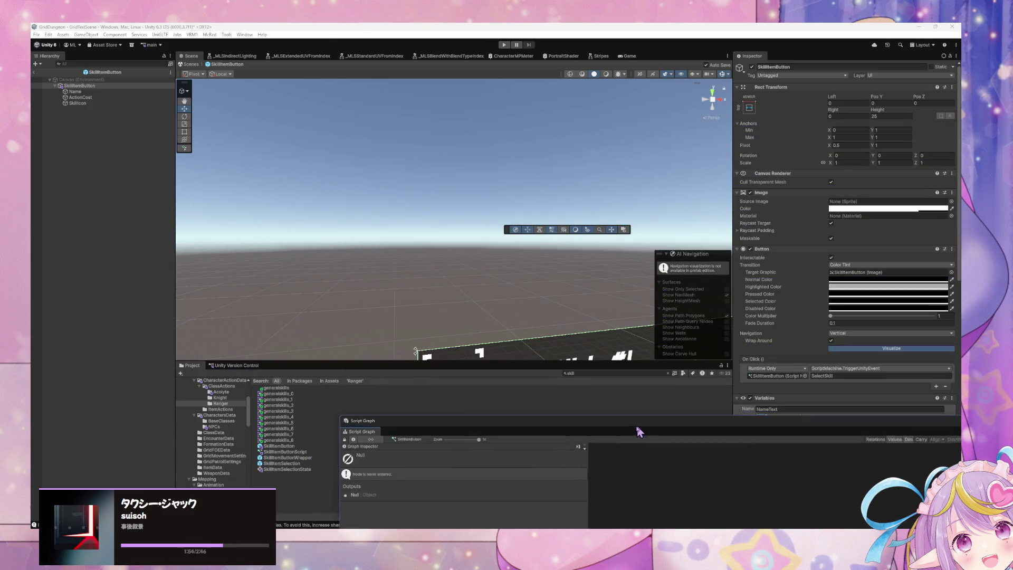
left_click(613, 376)
type("te")
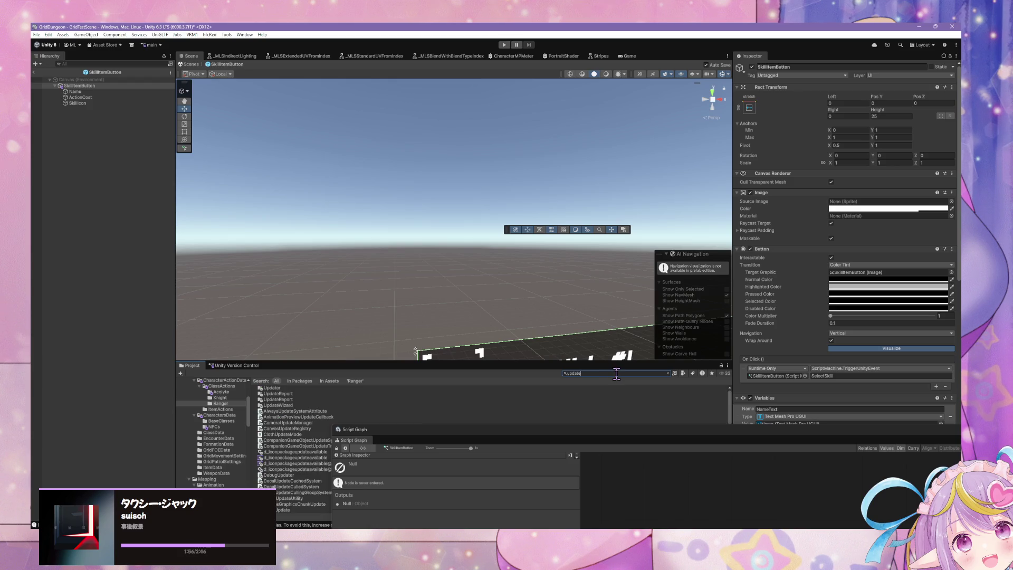
scroll(325, 460, "down", 10)
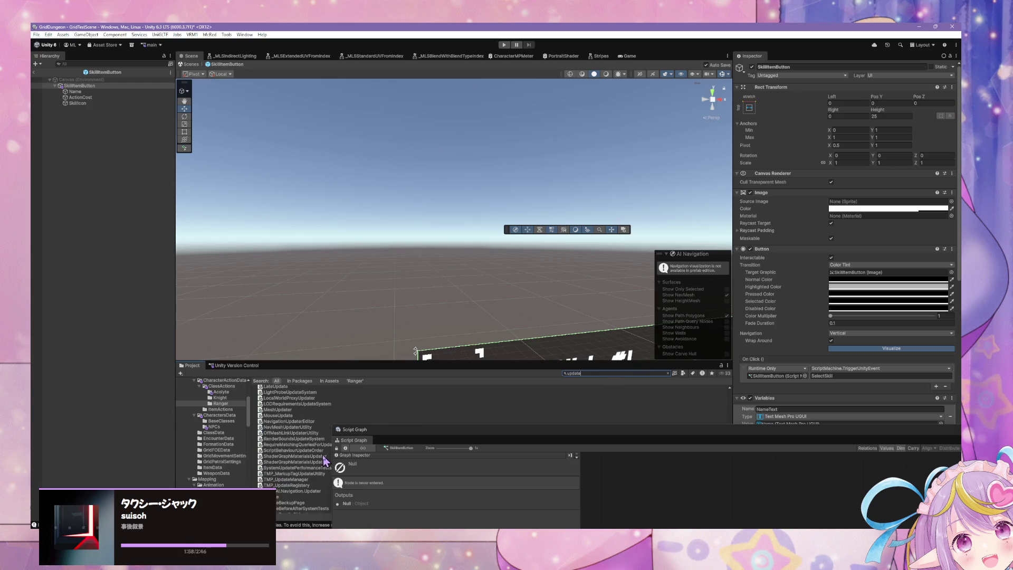
scroll(326, 460, "down", 6)
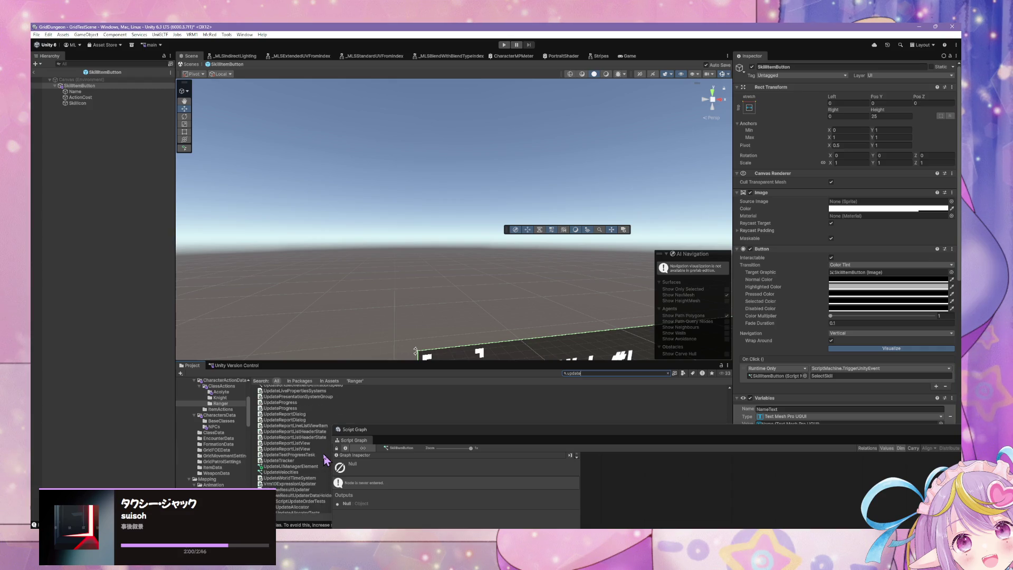
left_click_drag(403, 435, 470, 191)
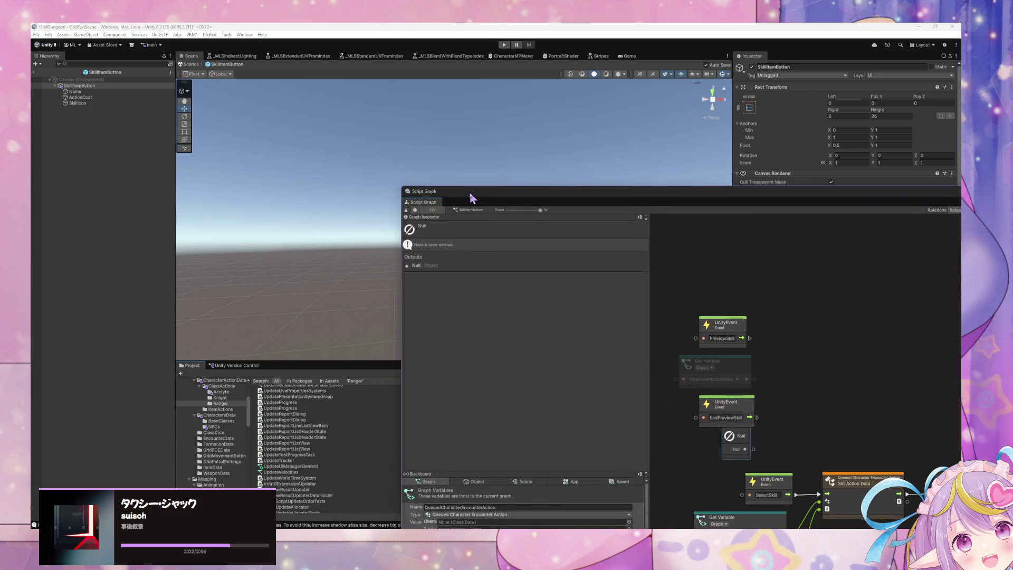
left_click(283, 466)
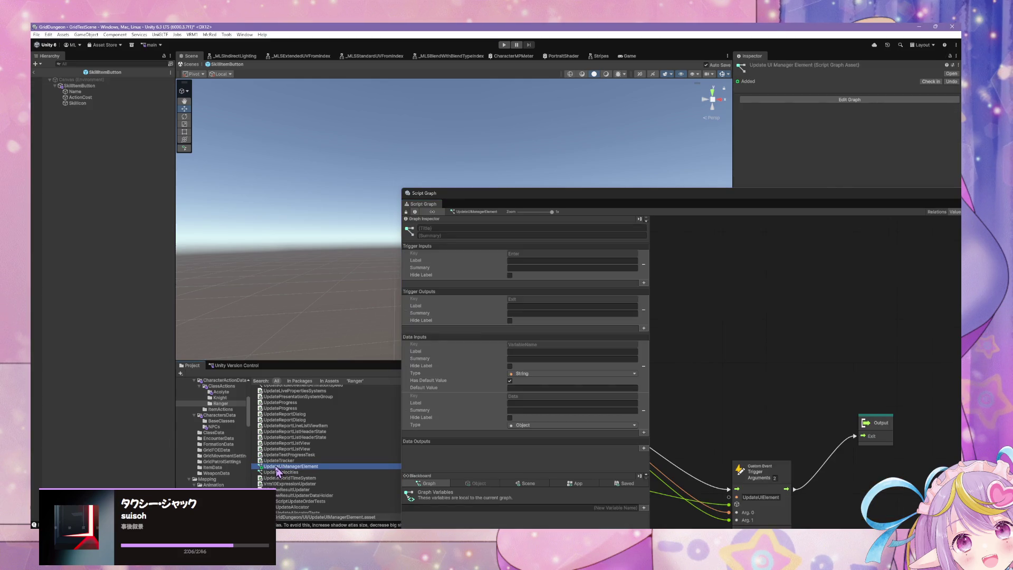
left_click(135, 87)
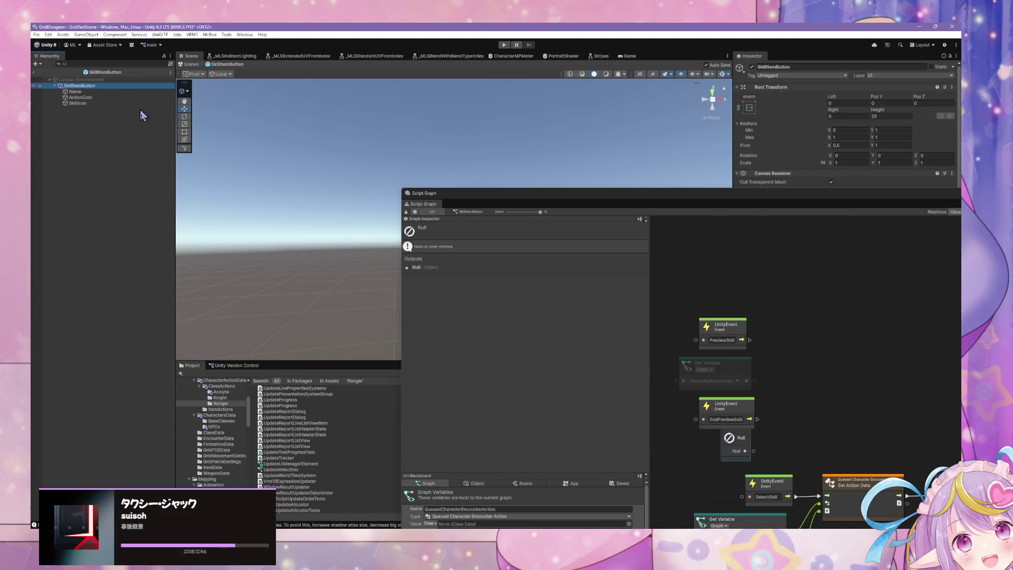
mouse_move(316, 465)
left_mouse_down()
mouse_move(628, 420)
mouse_move(795, 369)
mouse_move(829, 346)
left_mouse_up()
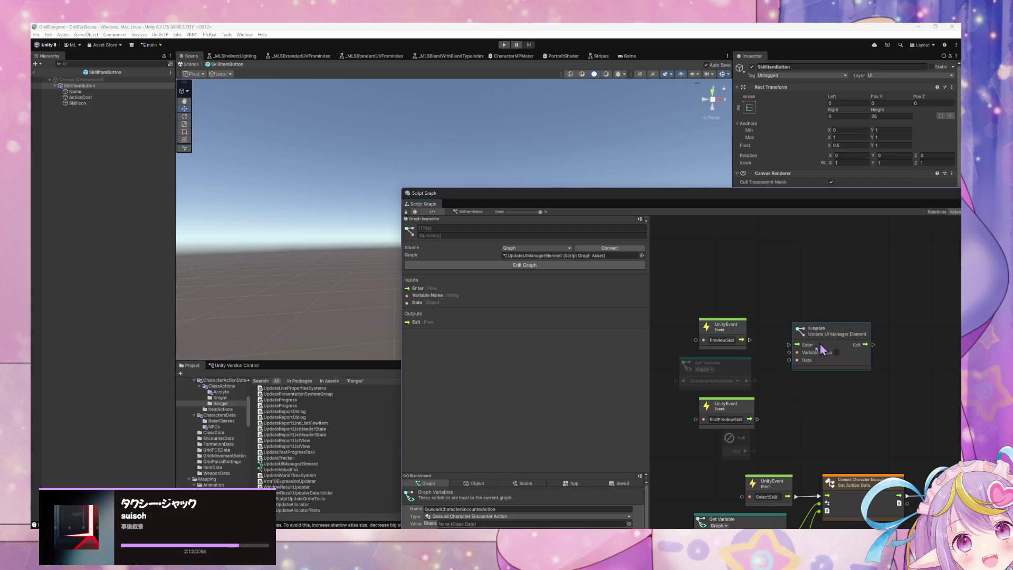
mouse_move(746, 381)
left_mouse_down()
mouse_move(790, 360)
mouse_move(790, 344)
left_mouse_up()
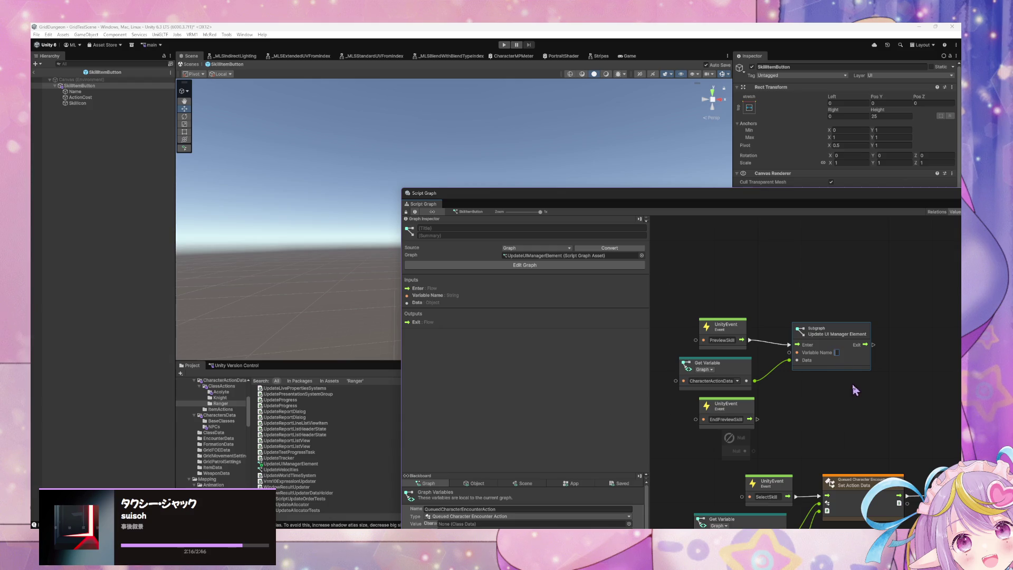
left_click(190, 64)
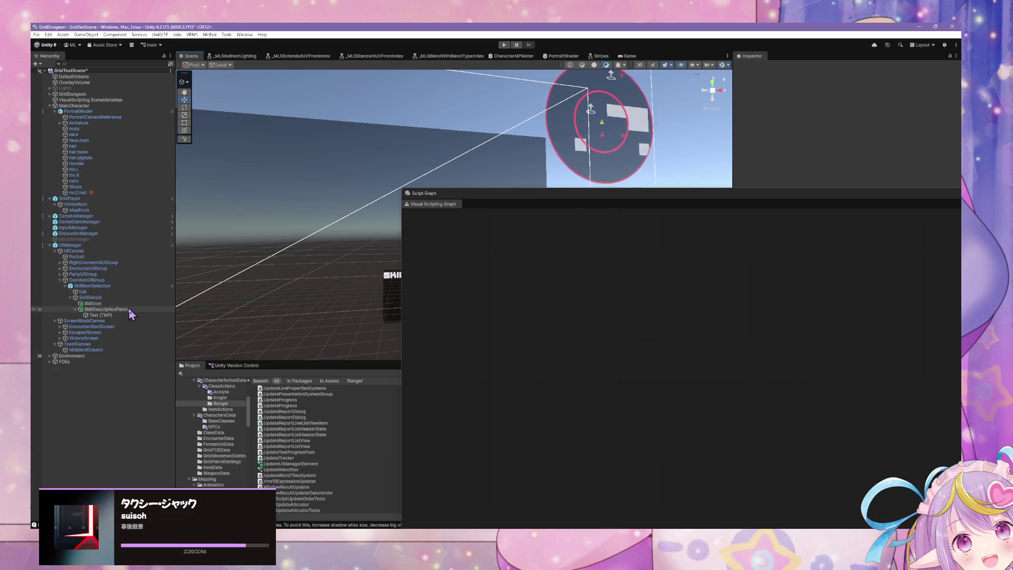
- Select SkillItemSelection, then the SkillDetails panel in the Hierarchy
left_click(133, 286)
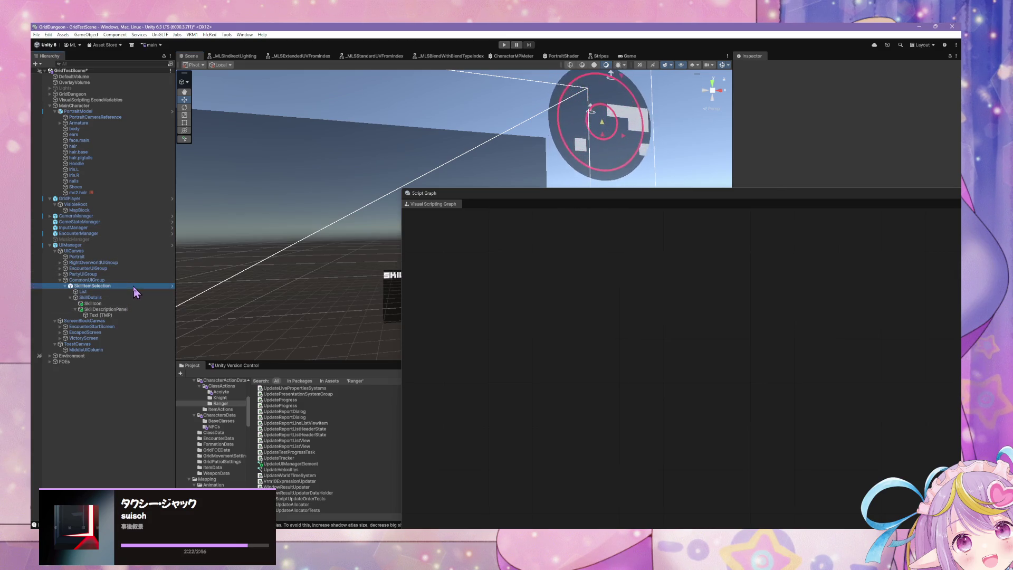
left_click(130, 297)
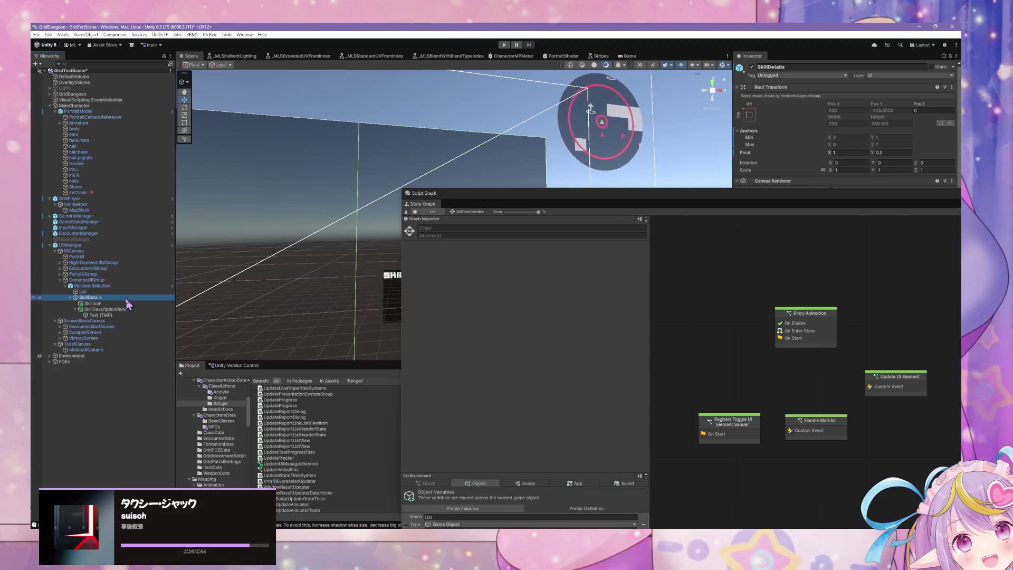
left_click(789, 66)
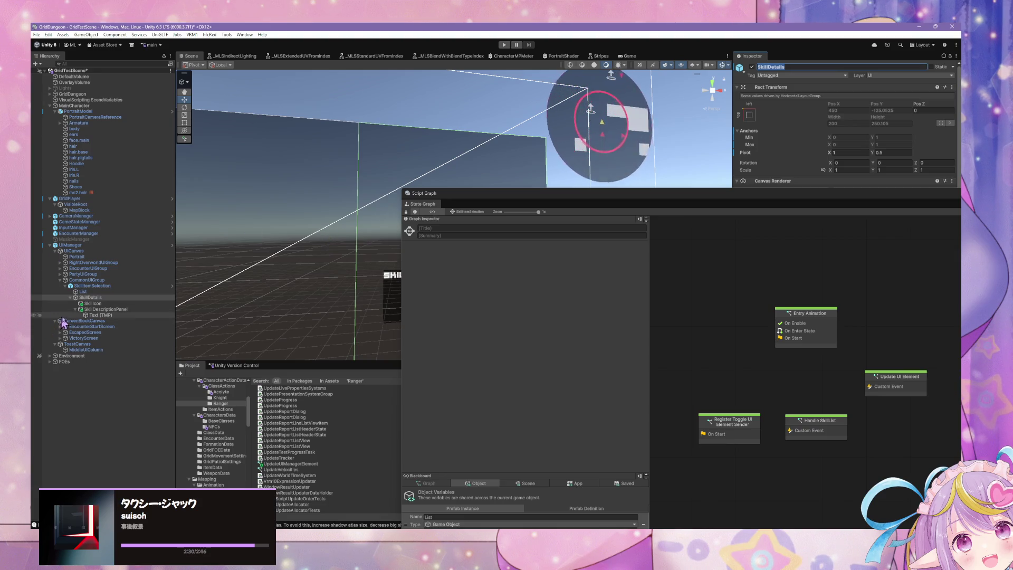
mouse_move(491, 207)
left_mouse_down()
mouse_move(540, 278)
mouse_move(561, 438)
left_mouse_up()
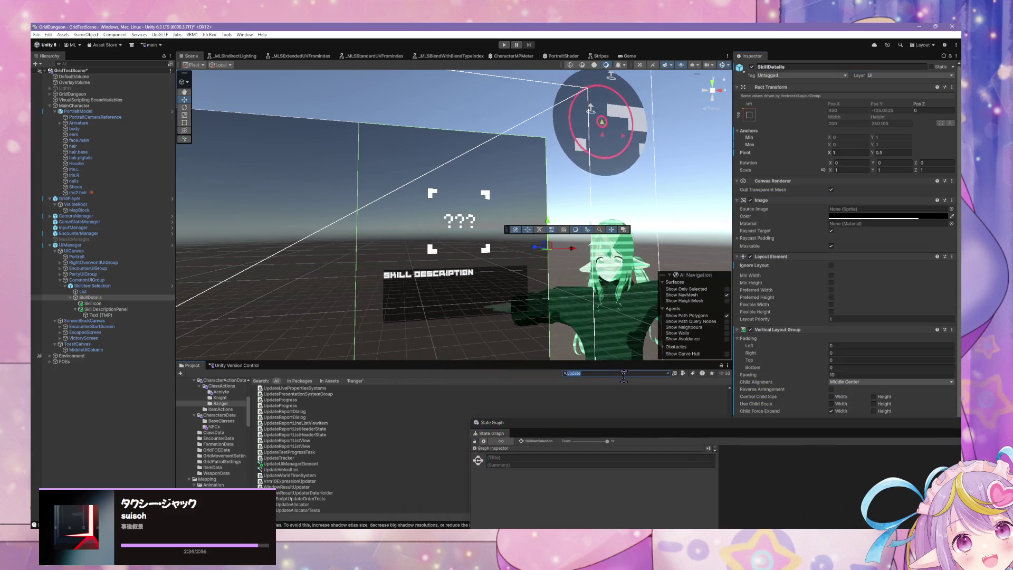
- Inspect the SkillItemButton prefab via a 'skill' search, then reselect SkillDetails
type("llic")
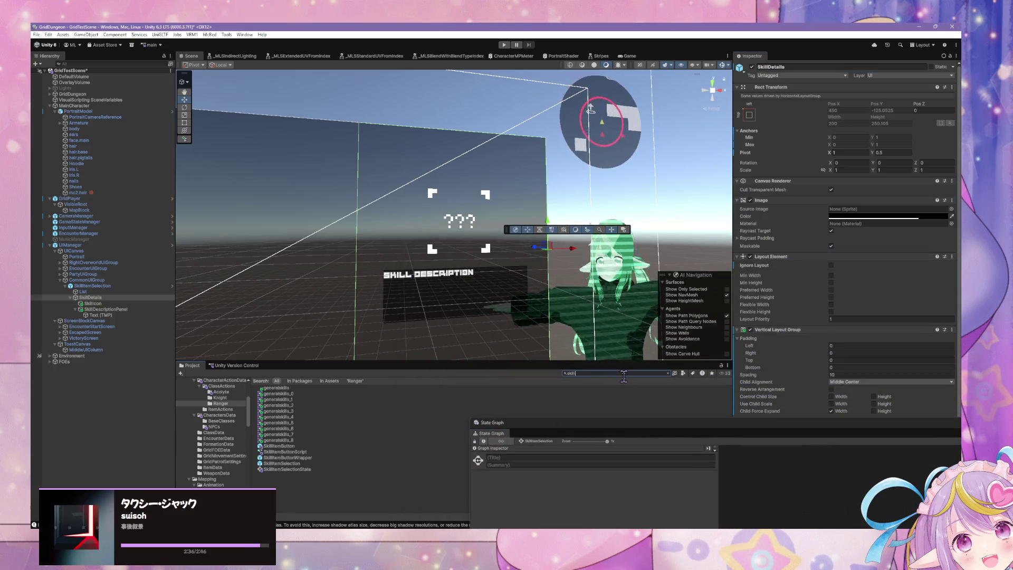
key("BackSpace")
key("BackSpace")
type("t:updateui")
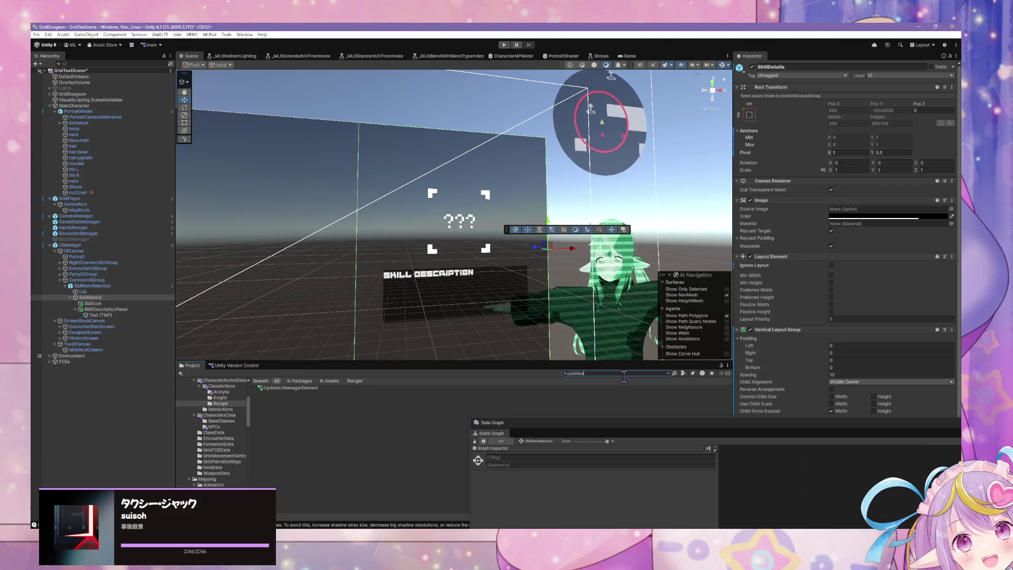
key("BackSpace")
key("BackSpace")
key("BackSpace")
type("skill")
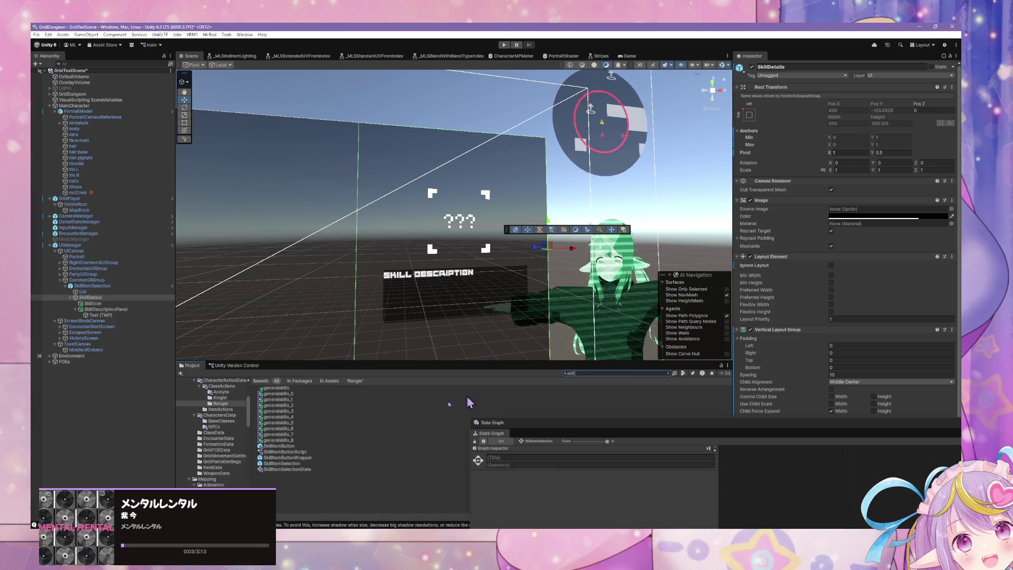
left_click(279, 446)
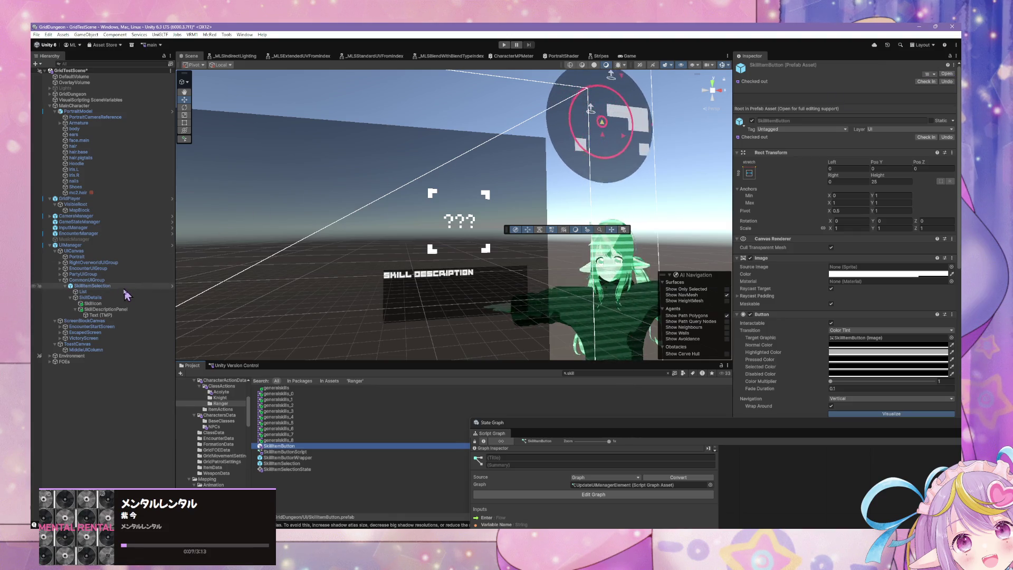
left_click(108, 298)
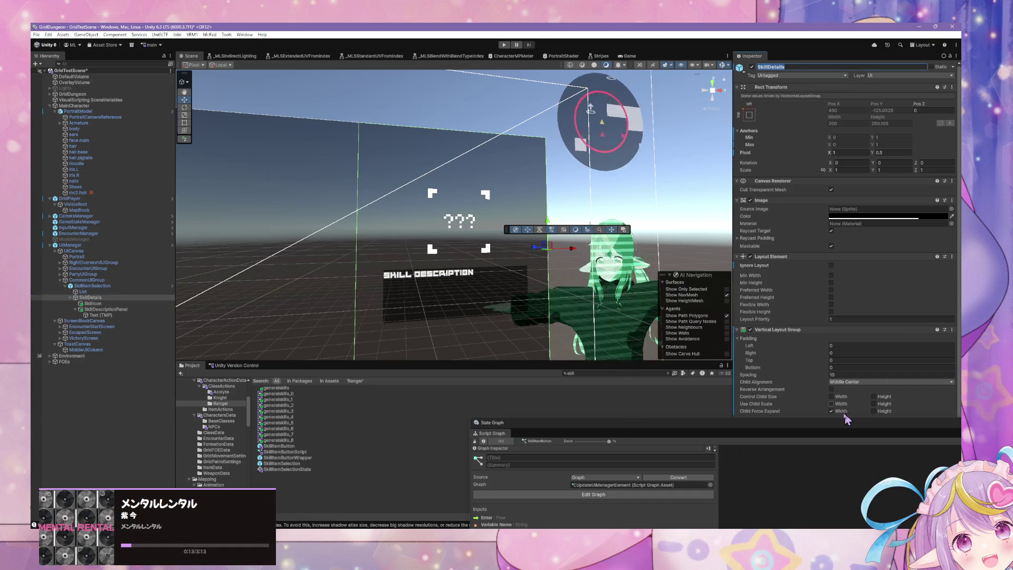
mouse_move(833, 421)
left_mouse_down()
mouse_move(405, 284)
mouse_move(381, 246)
left_mouse_up()
scroll(805, 365, "down", 1)
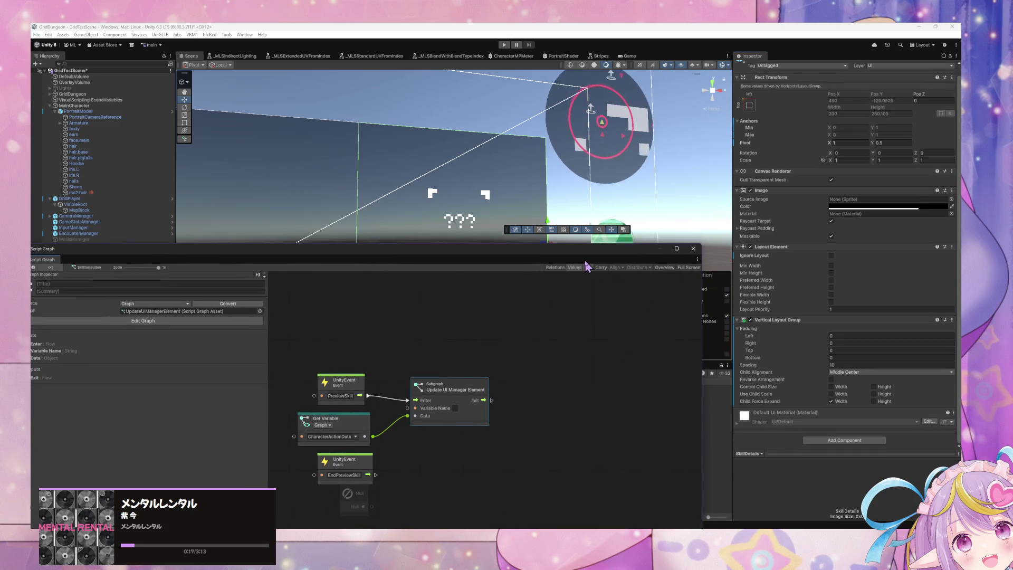
- Add a Script Machine to SkillDetails running the RegisterToggleUIElementSender graph
left_click(837, 440)
type("req")
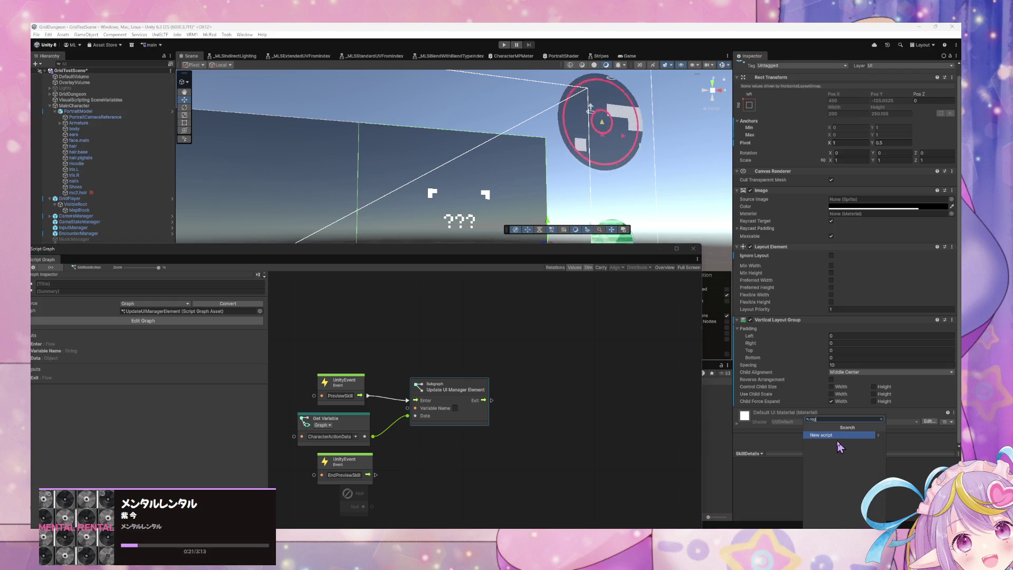
key("BackSpace")
key("BackSpace")
key("BackSpace")
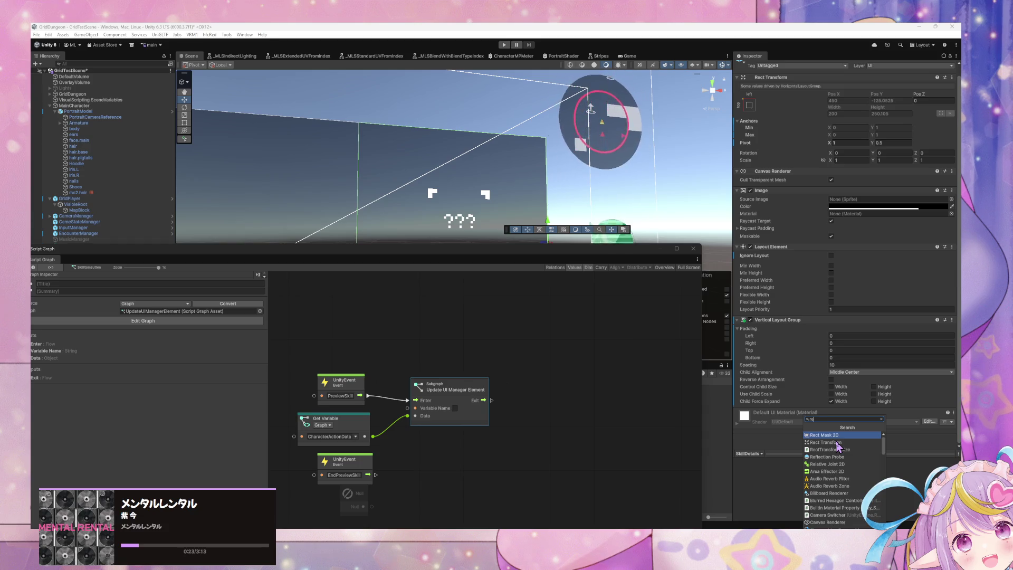
type("scr")
key("Return")
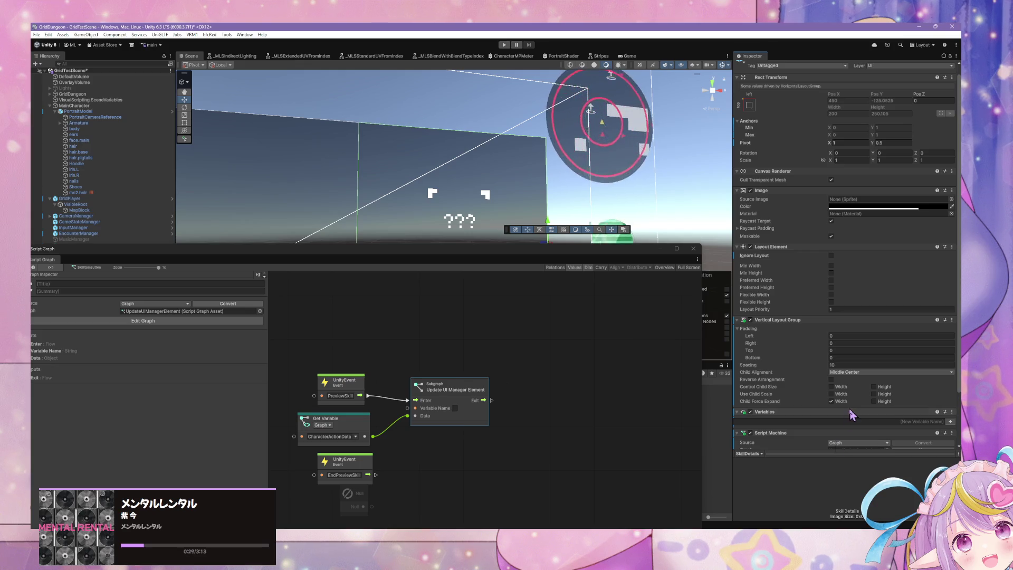
scroll(844, 422, "down", 3)
left_click(888, 400)
type("gister")
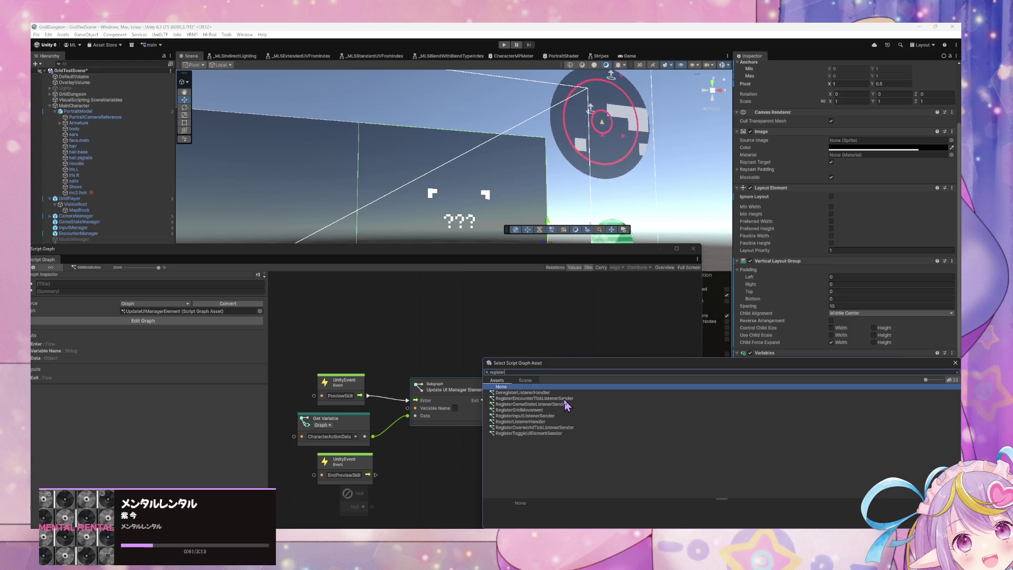
double_click(559, 433)
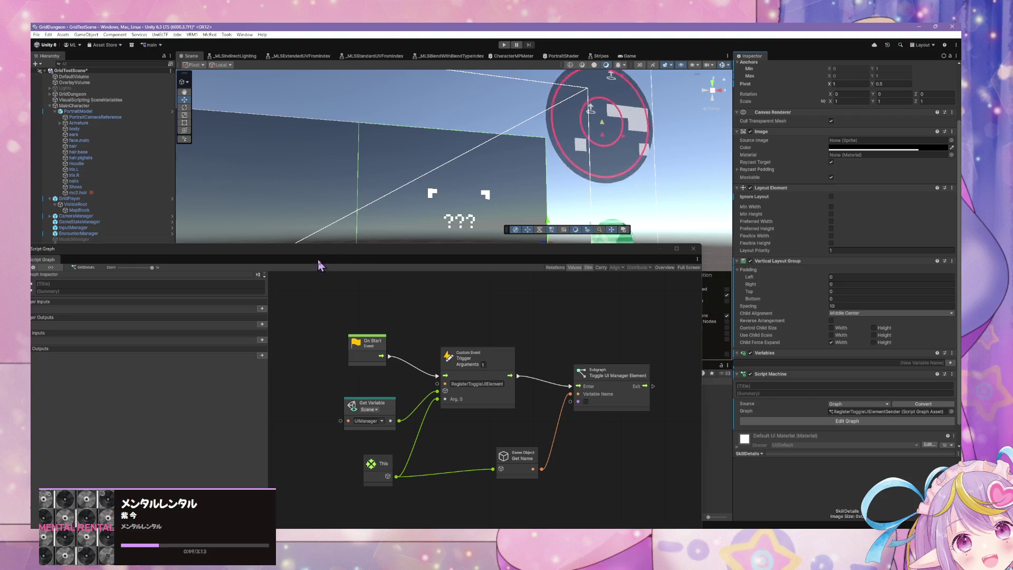
mouse_move(354, 254)
left_mouse_down()
mouse_move(423, 255)
mouse_move(528, 309)
left_mouse_up()
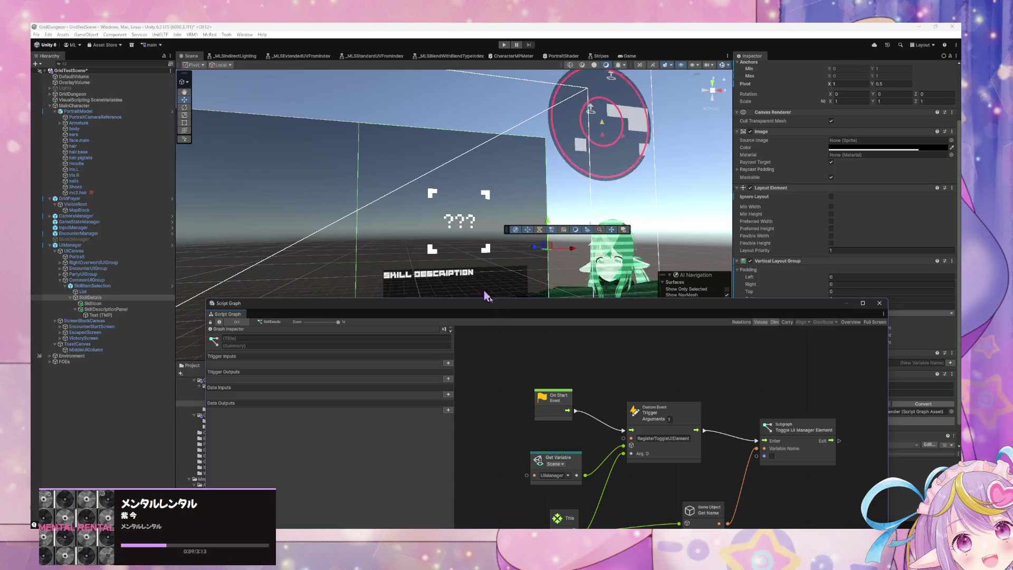
left_click(794, 434)
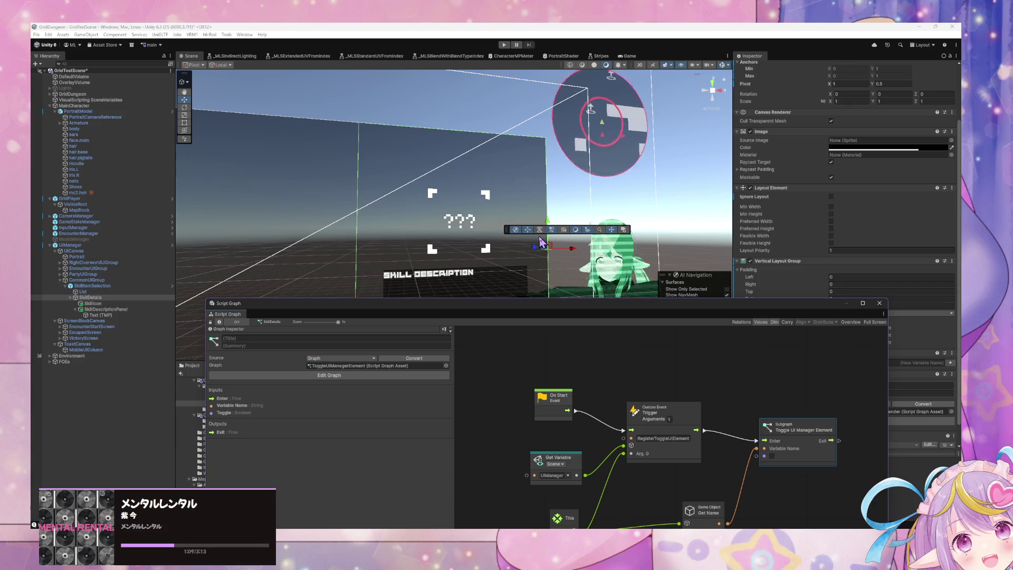
right_click(791, 391)
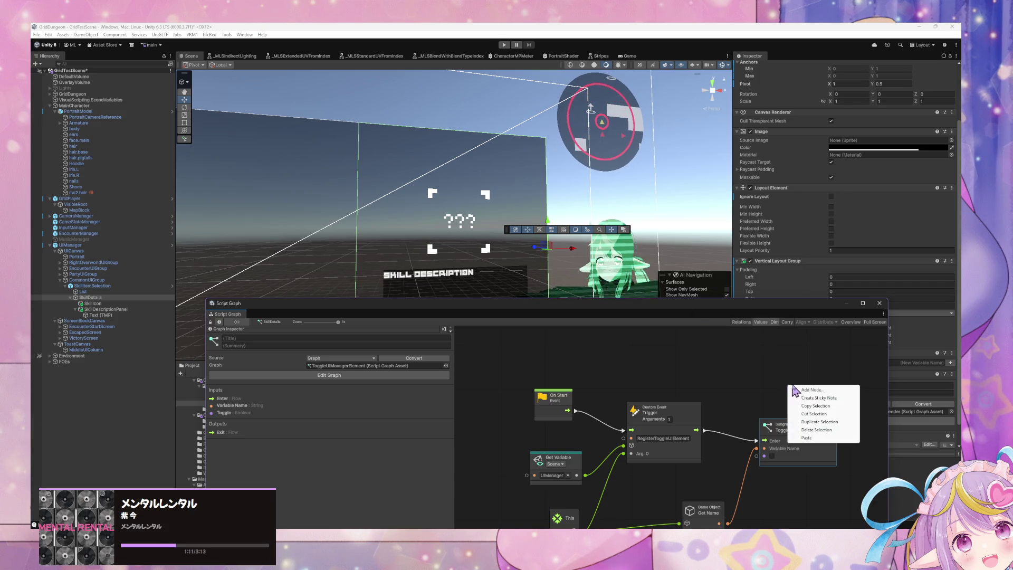
left_click(803, 389)
left_click_drag(591, 309, 613, 460)
left_click(600, 373)
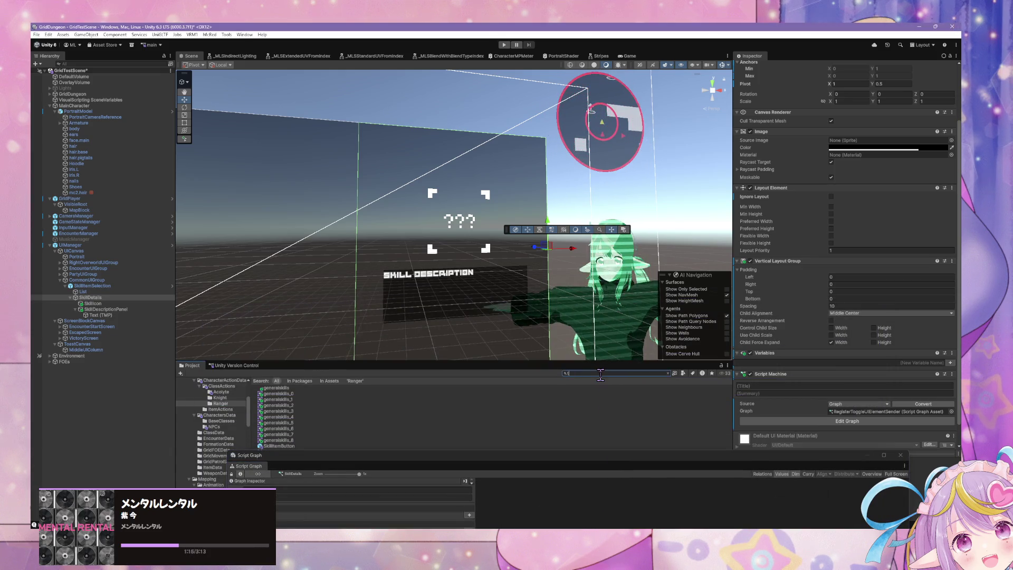
type("oggle")
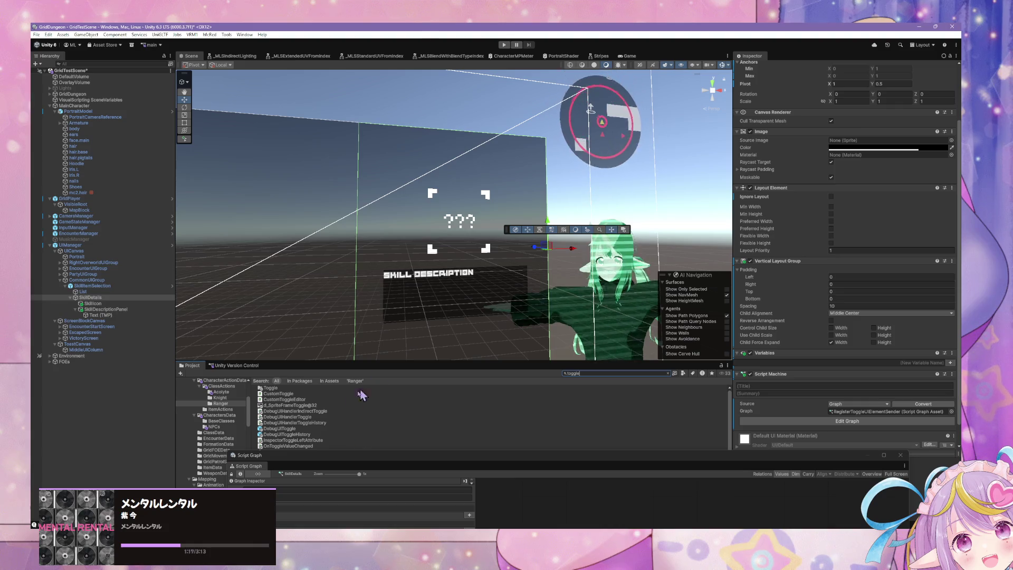
left_click(354, 461)
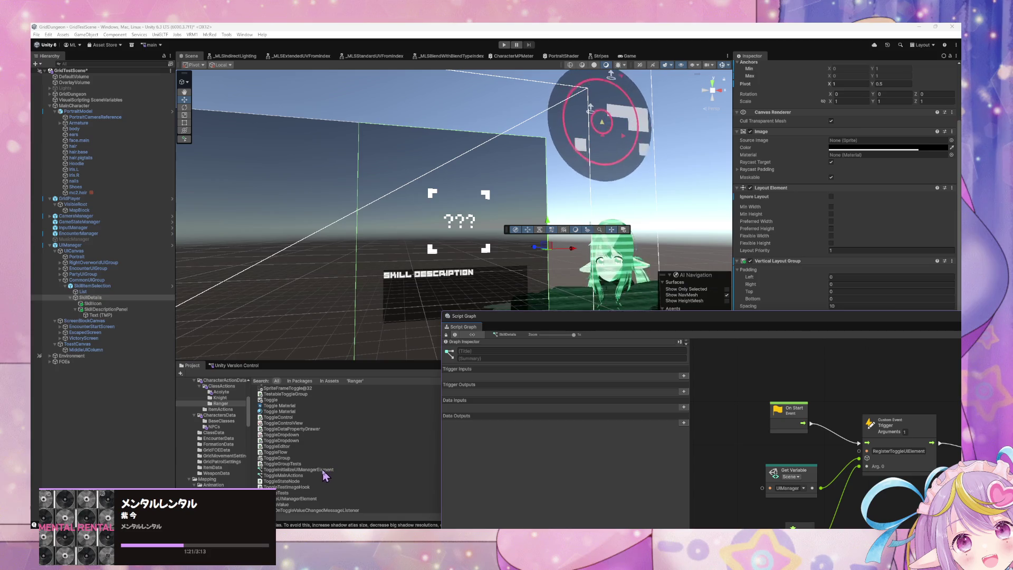
left_click_drag(323, 476, 892, 381)
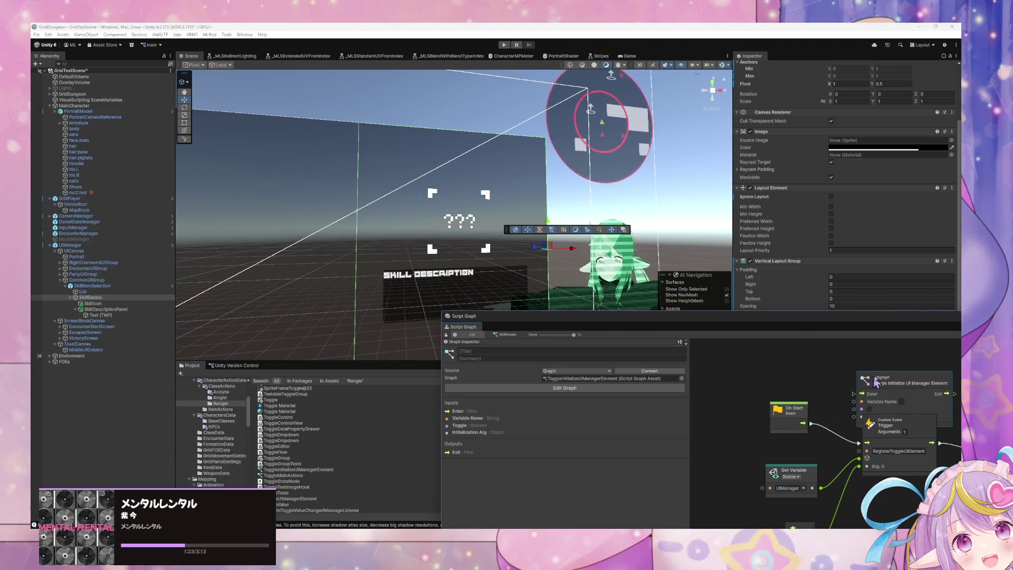
mouse_move(827, 321)
left_mouse_down()
mouse_move(627, 315)
mouse_move(628, 275)
mouse_move(643, 299)
mouse_move(599, 298)
left_mouse_up()
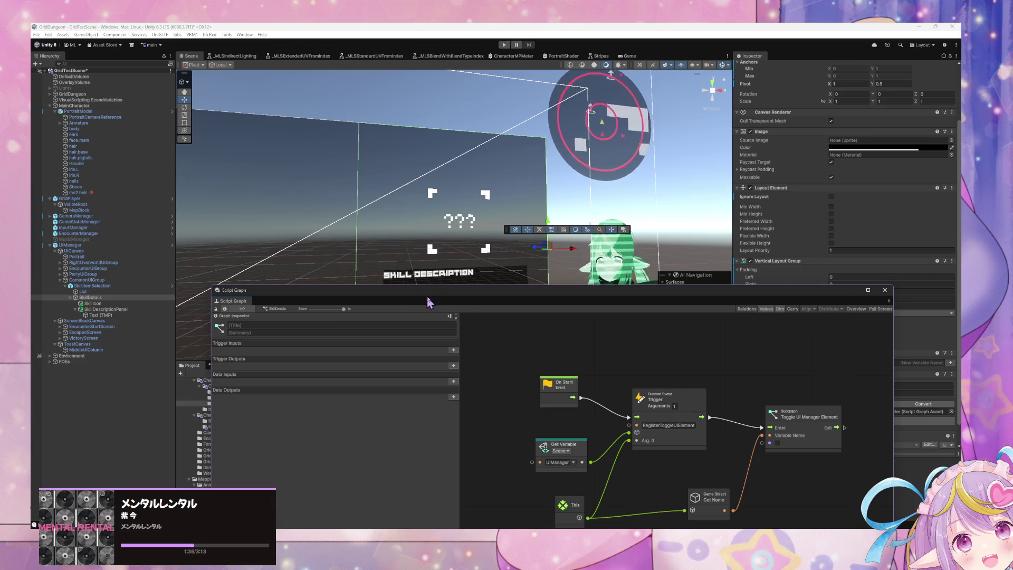
left_click_drag(521, 297, 617, 447)
left_click(587, 373)
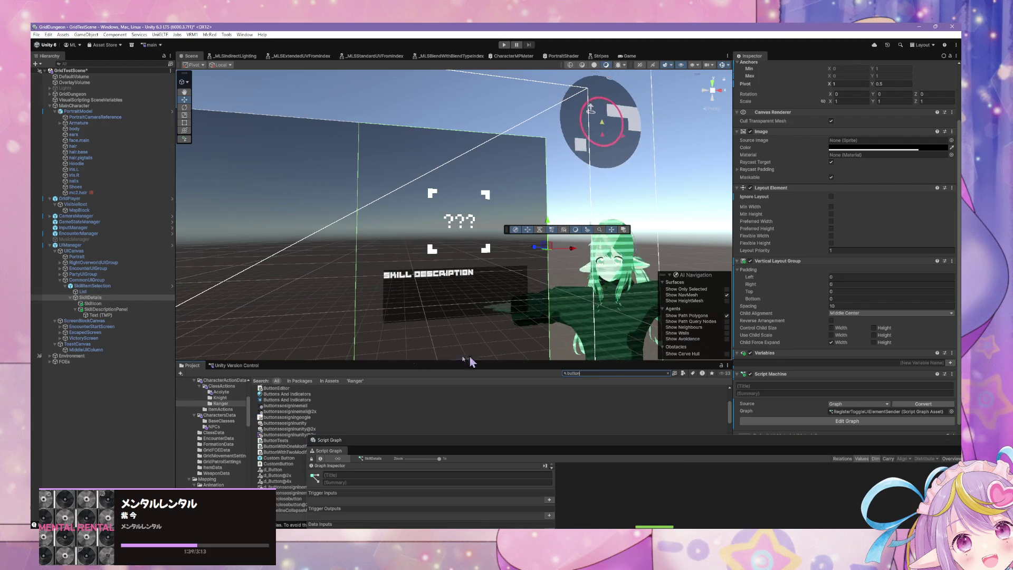
- Set the skill button subgraph's Variable Name to SkillDetails
scroll(290, 419, "down", 3)
scroll(291, 420, "down", 5)
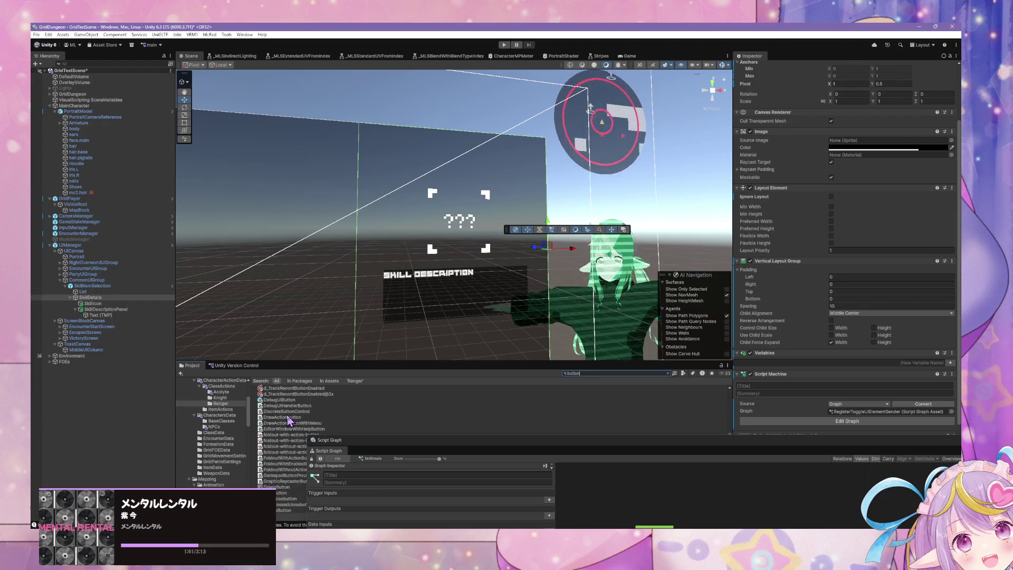
scroll(289, 416, "down", 5)
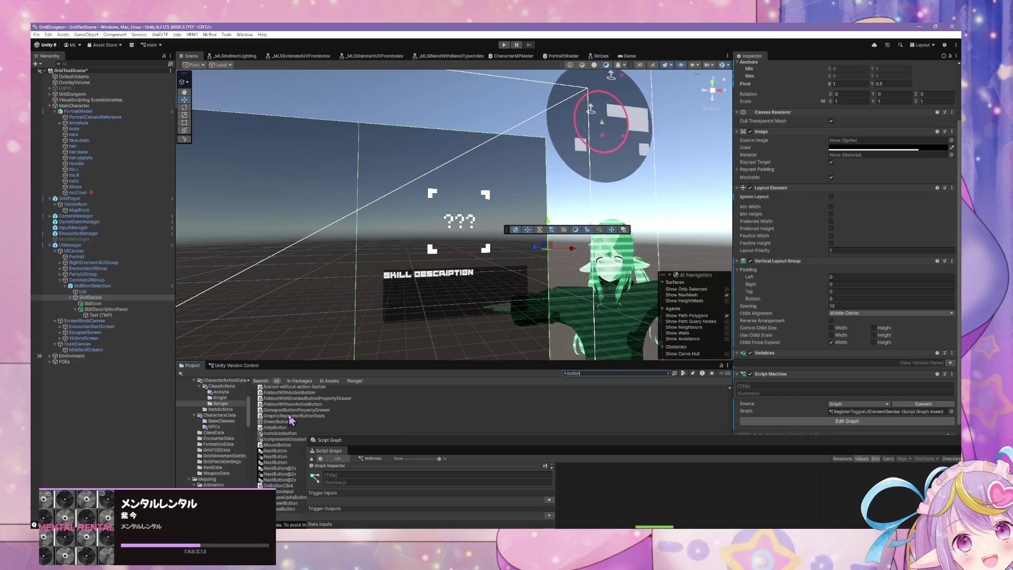
scroll(291, 419, "down", 5)
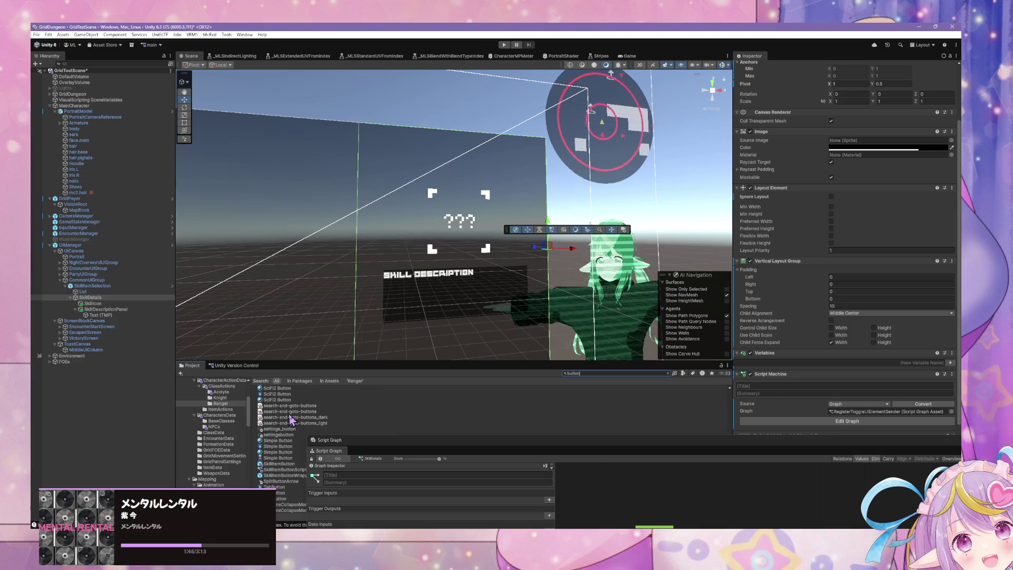
left_click(274, 464)
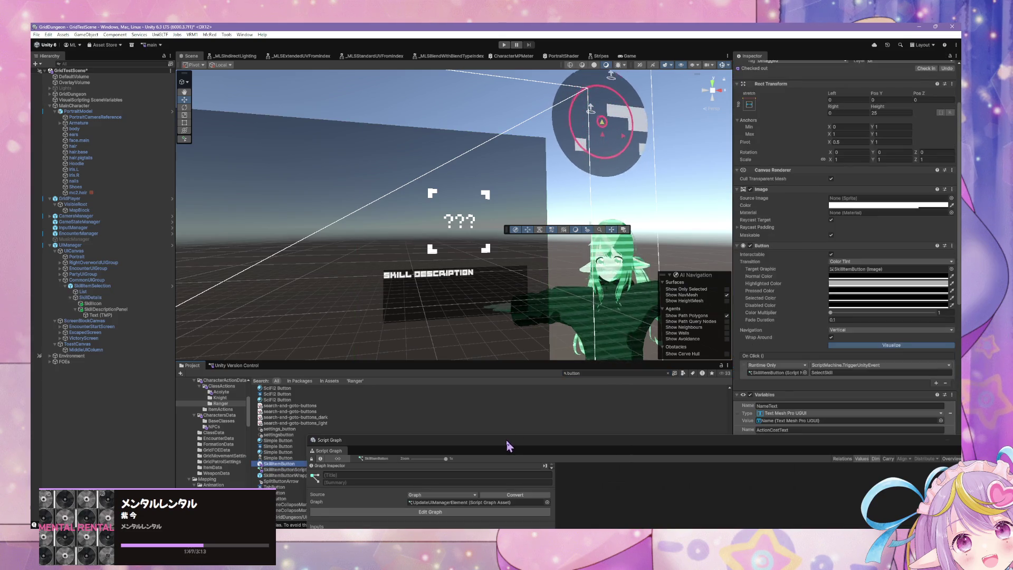
left_click_drag(510, 441, 449, 241)
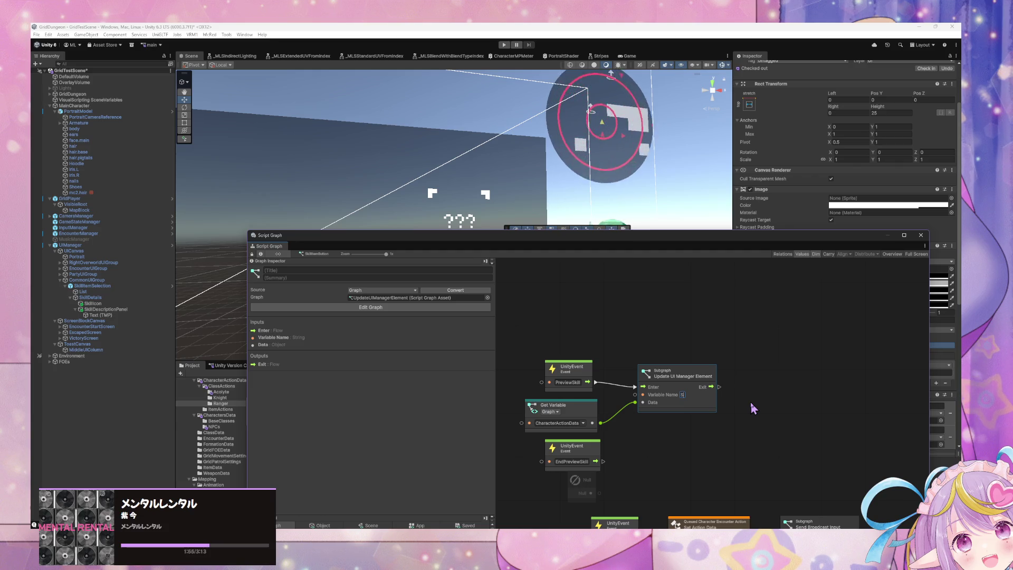
type("killDetails")
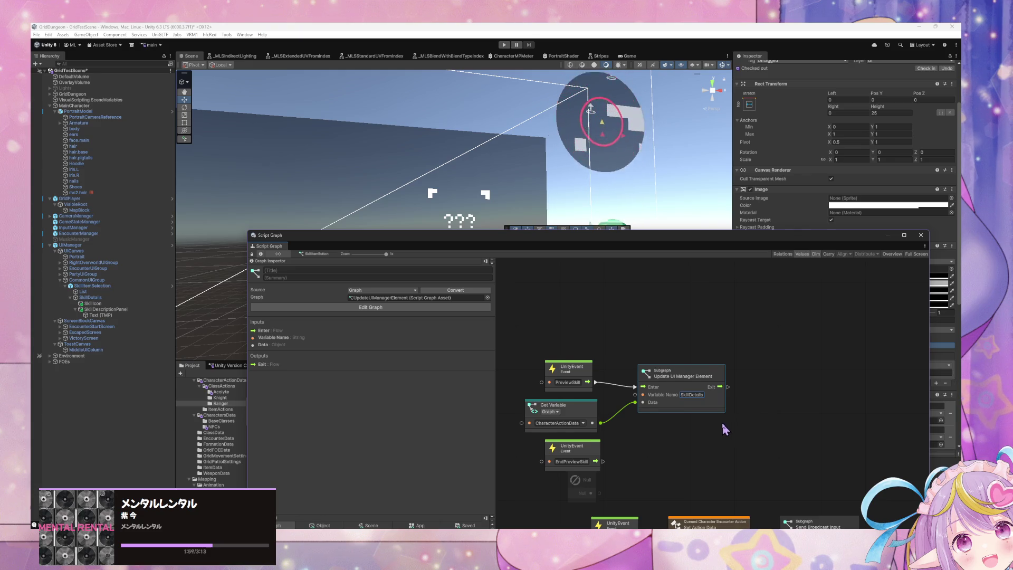
scroll(726, 401, "down", 3)
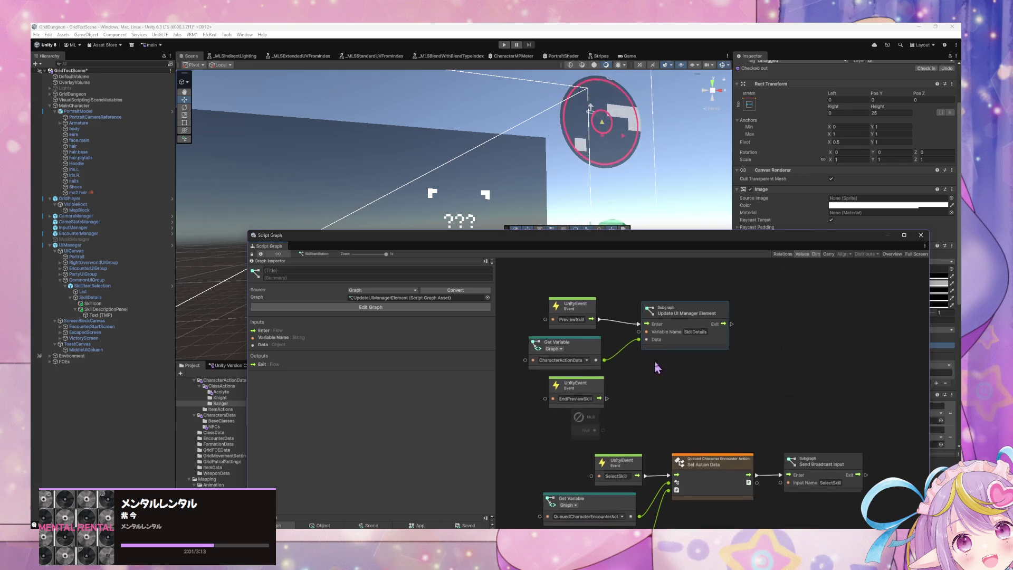
- Duplicate the Update UI Manager Element node, wiring EndPreviewSkill to Enter and Null to Data
left_click(588, 414)
left_click(697, 338)
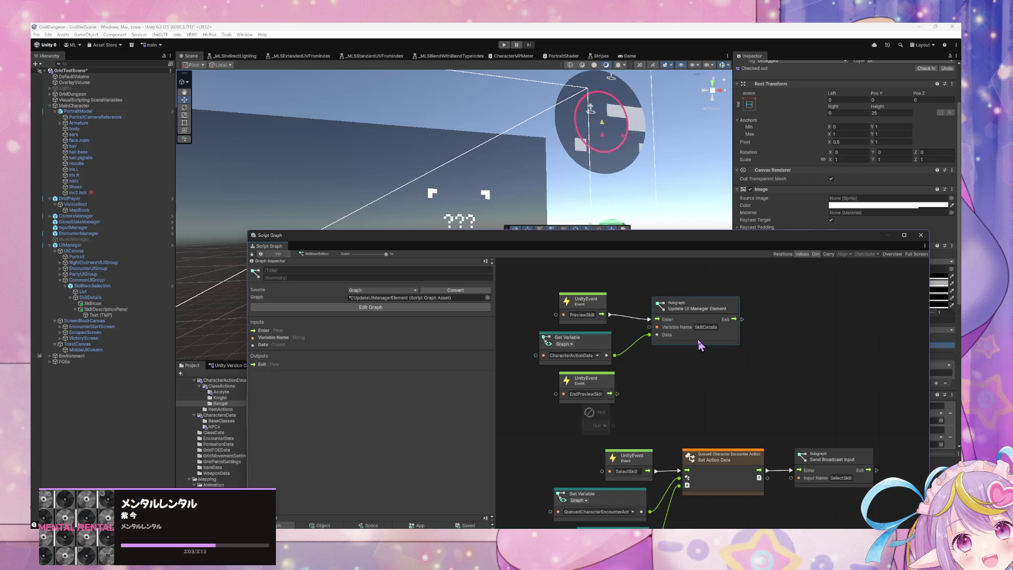
key("ctrl+d")
mouse_move(697, 445)
left_mouse_down()
mouse_move(691, 383)
mouse_move(684, 387)
left_mouse_up()
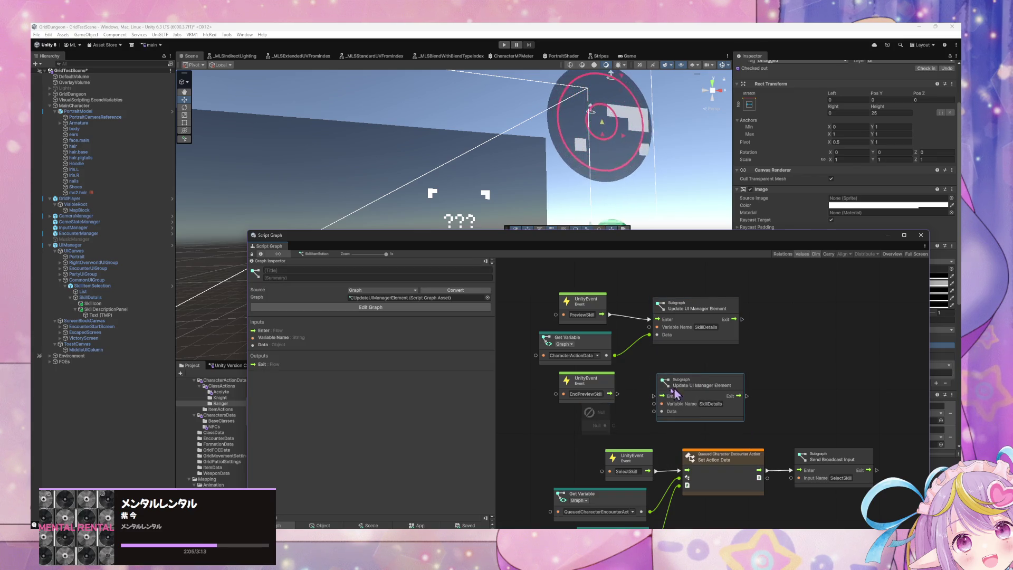
left_click_drag(611, 393, 654, 396)
left_click_drag(606, 425, 654, 411)
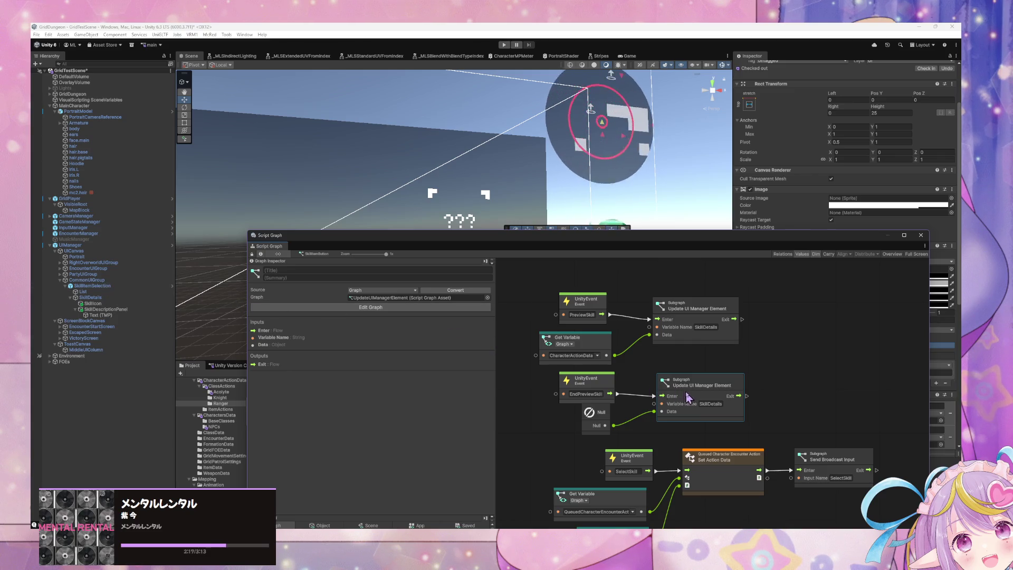
left_click(90, 298)
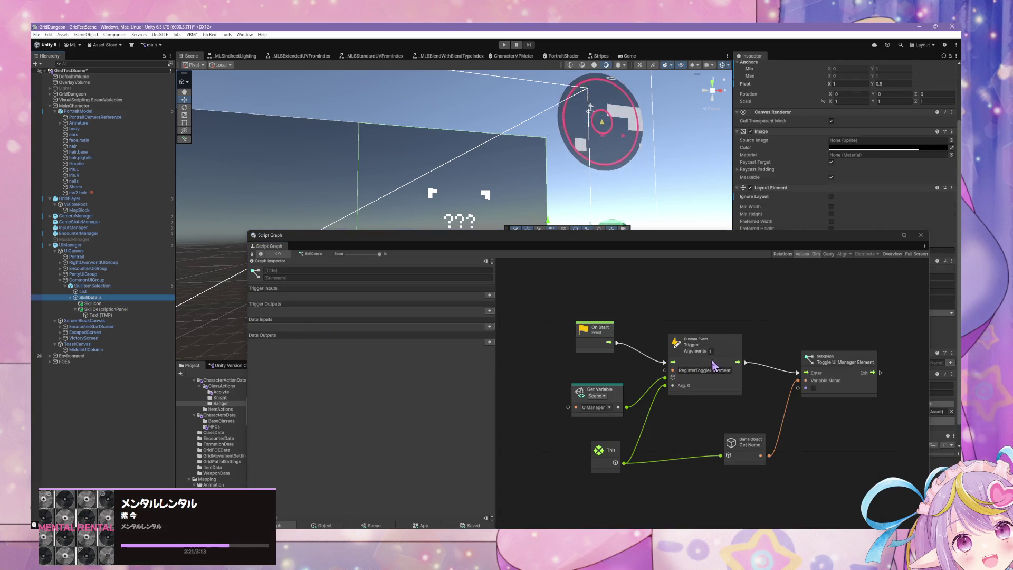
scroll(627, 378, "down", 4)
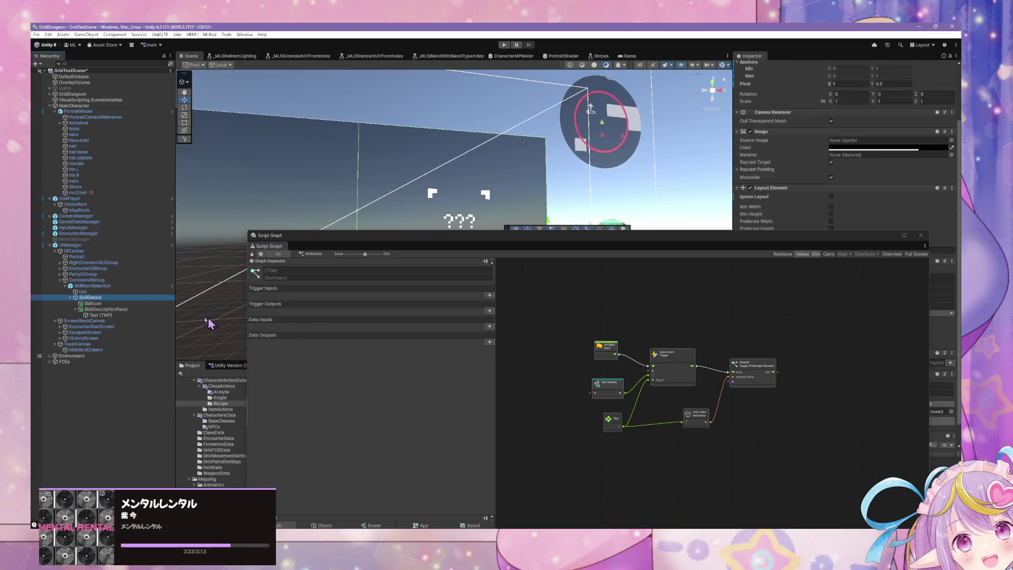
left_click(154, 309)
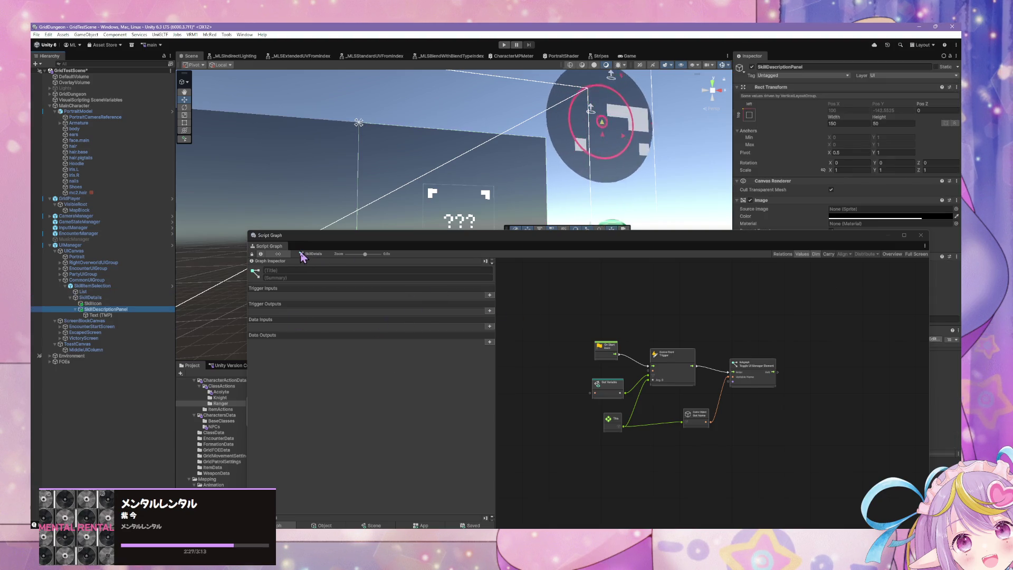
mouse_move(437, 246)
left_mouse_down()
mouse_move(388, 142)
mouse_move(346, 108)
mouse_move(165, 100)
mouse_move(385, 101)
mouse_move(572, 283)
mouse_move(404, 165)
mouse_move(463, 265)
mouse_move(466, 305)
left_mouse_up()
left_click_drag(589, 315, 532, 185)
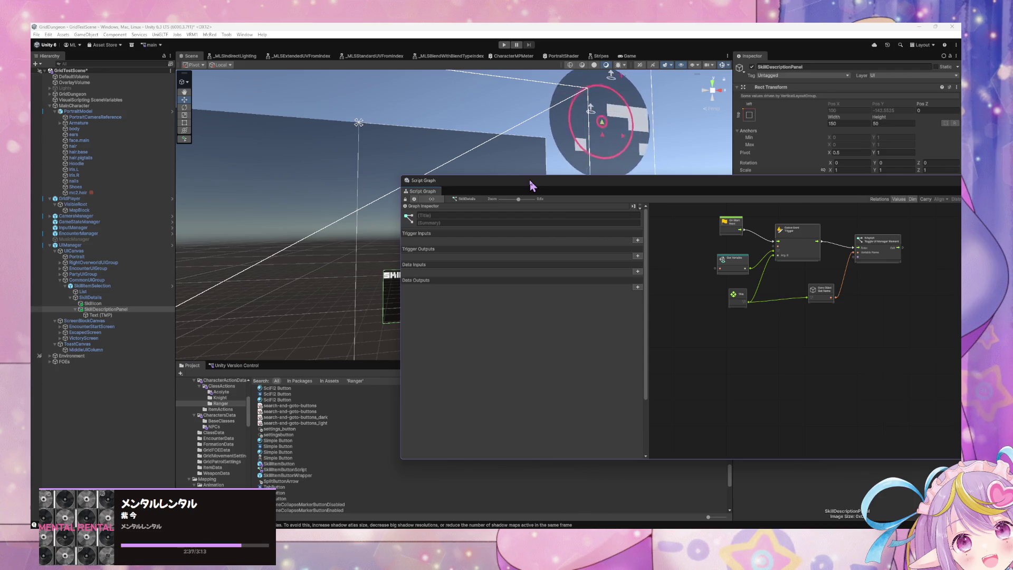
key("XF86AudioLowerVolume")
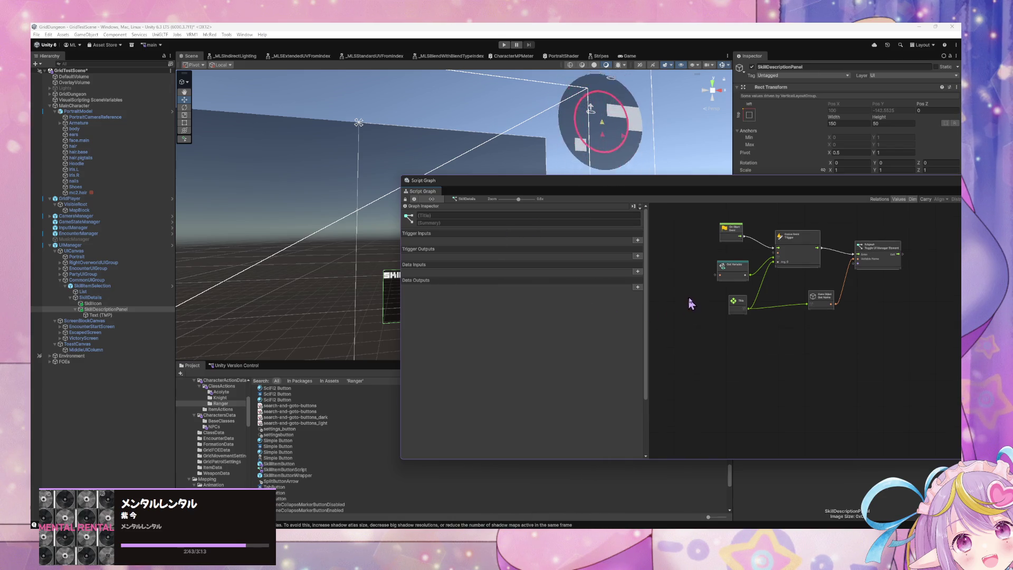
scroll(789, 326, "up", 2)
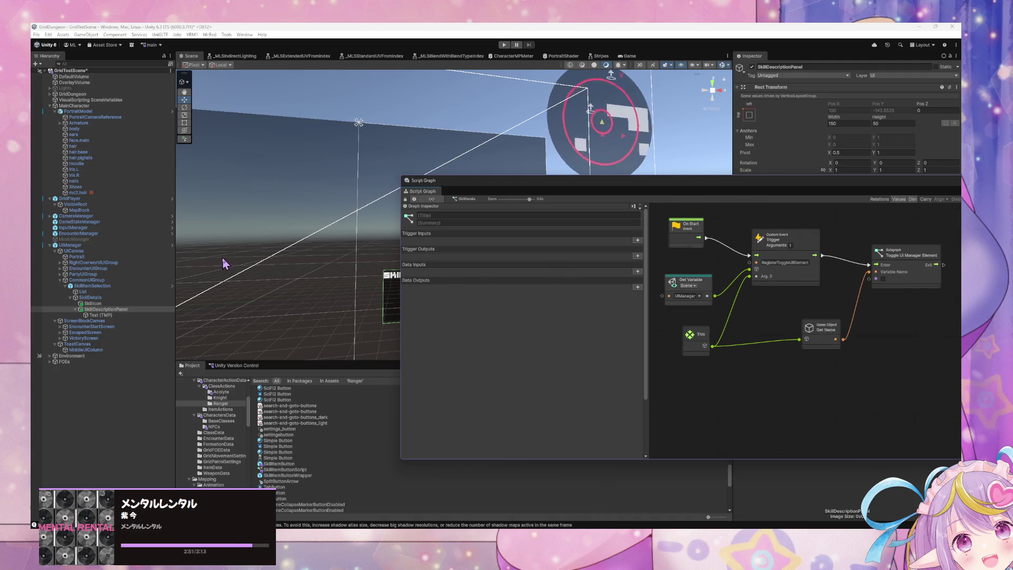
left_click(118, 252)
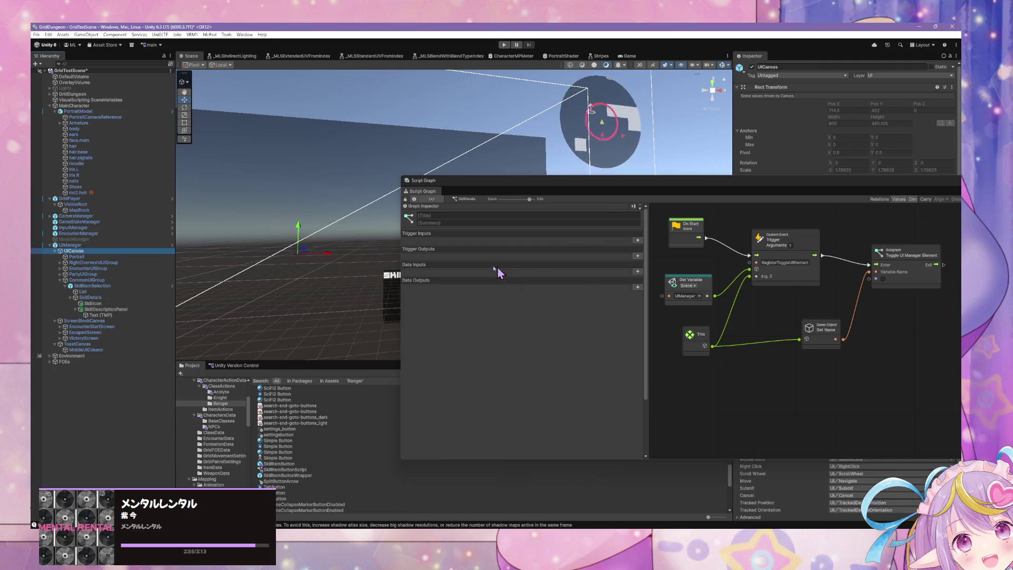
left_click(131, 246)
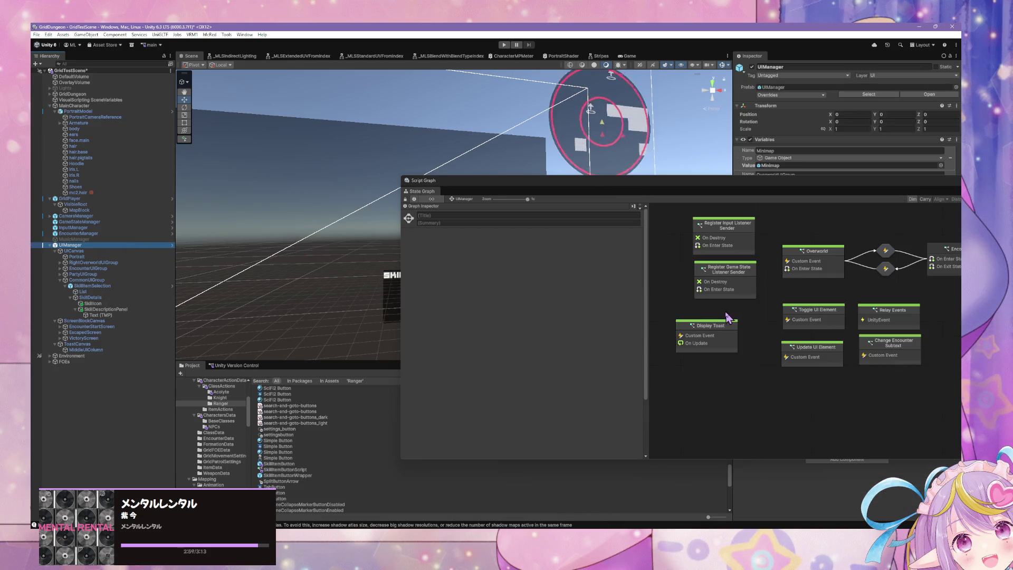
left_click(125, 287)
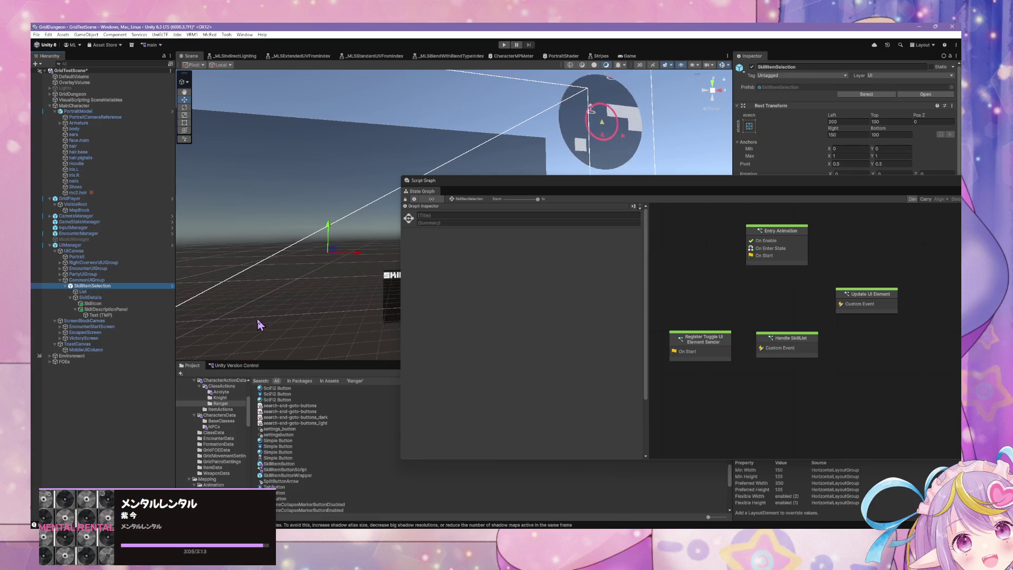
left_click(115, 297)
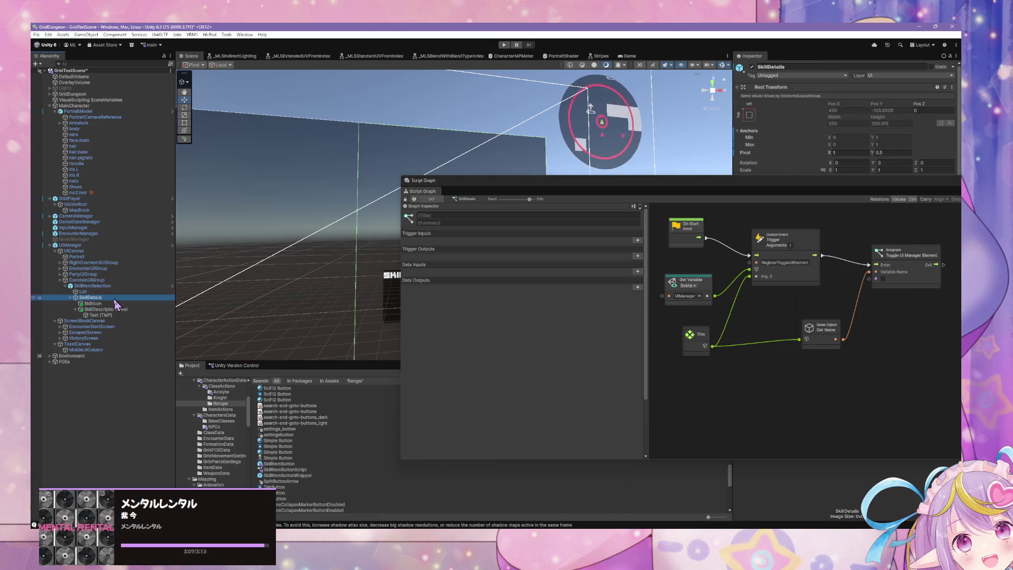
left_click(124, 281)
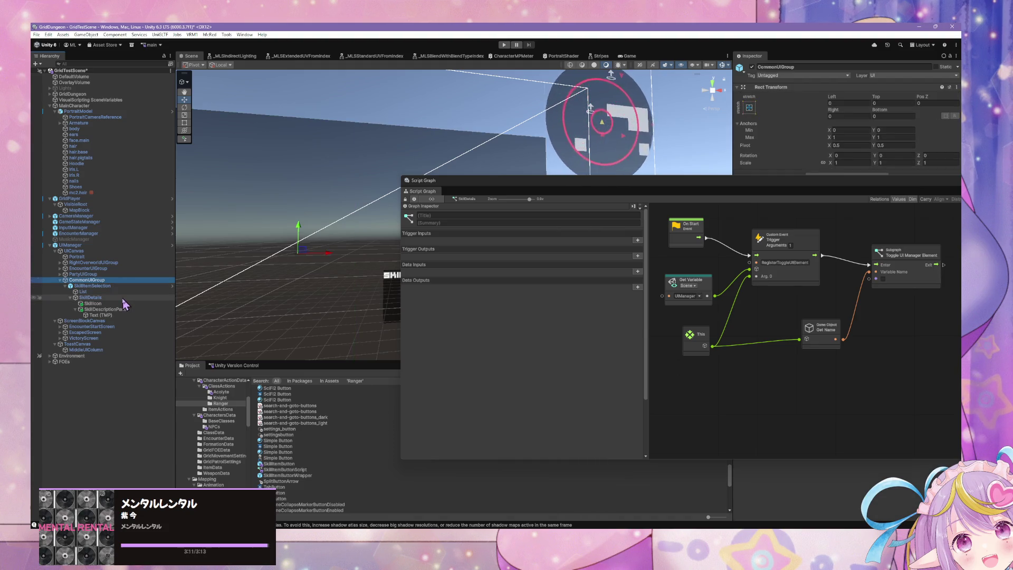
left_click(123, 299)
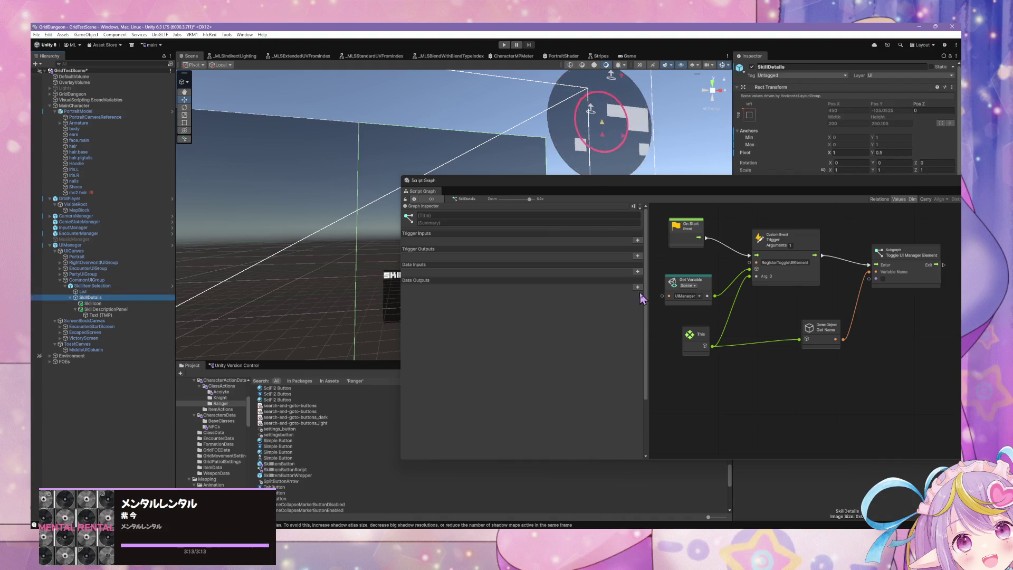
left_click_drag(738, 185, 433, 199)
scroll(832, 293, "down", 3)
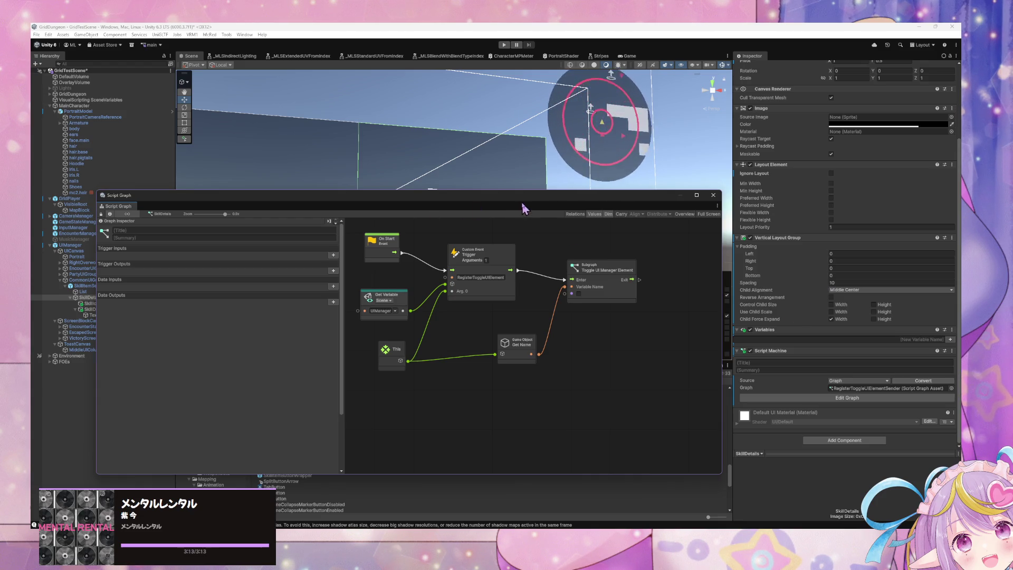
mouse_move(477, 198)
left_mouse_down()
mouse_move(482, 99)
mouse_move(624, 129)
mouse_move(584, 110)
left_mouse_up()
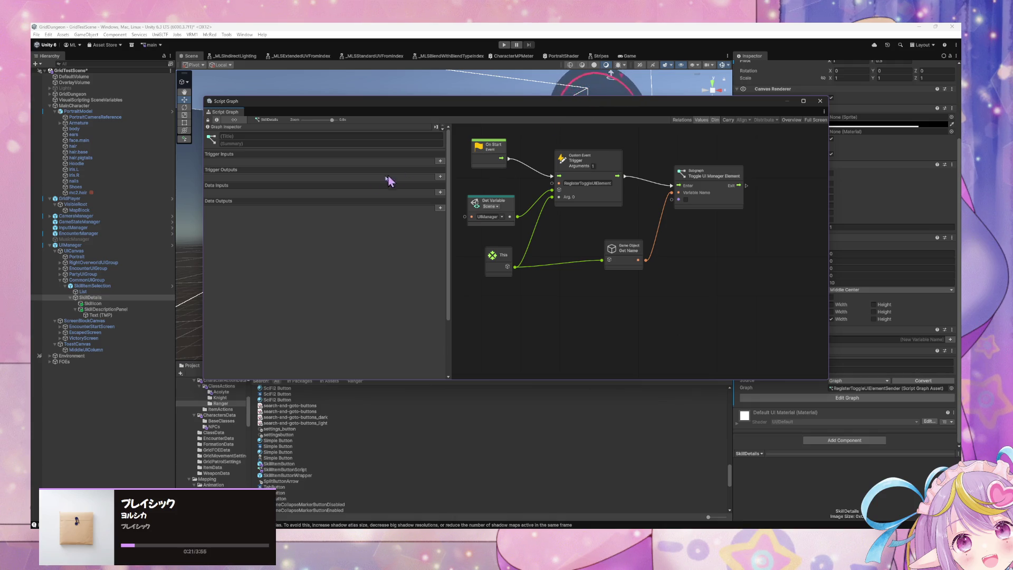
left_click(285, 464)
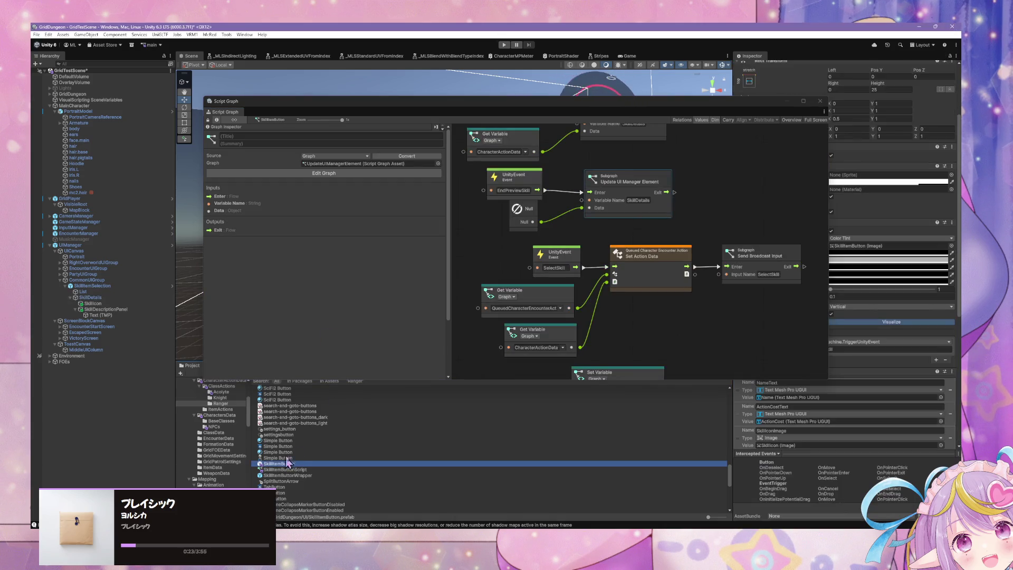
mouse_move(616, 313)
left_mouse_down()
mouse_move(606, 249)
mouse_move(539, 210)
mouse_move(640, 210)
left_mouse_up()
scroll(639, 270, "up", 3)
mouse_move(640, 271)
left_mouse_down()
mouse_move(627, 335)
mouse_move(631, 287)
mouse_move(611, 282)
left_mouse_up()
scroll(522, 272, "down", 3)
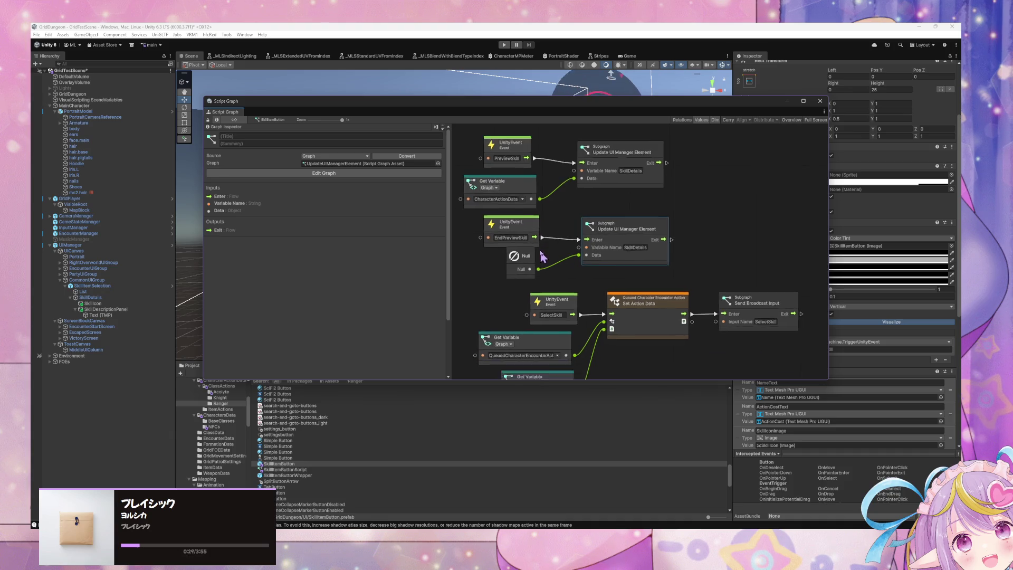
left_click_drag(514, 214, 518, 224)
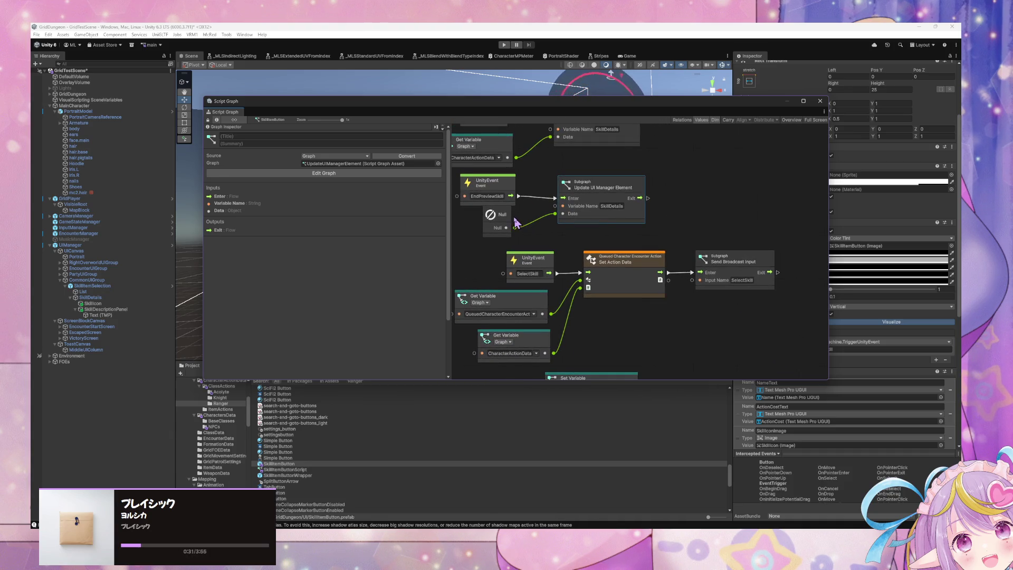
left_click(616, 283)
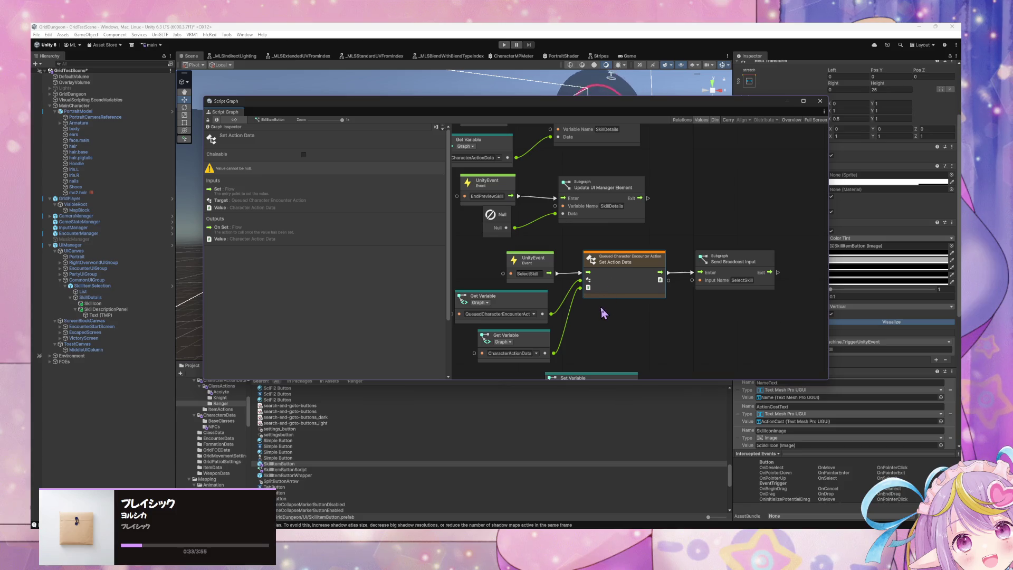
scroll(543, 365, "up", 3)
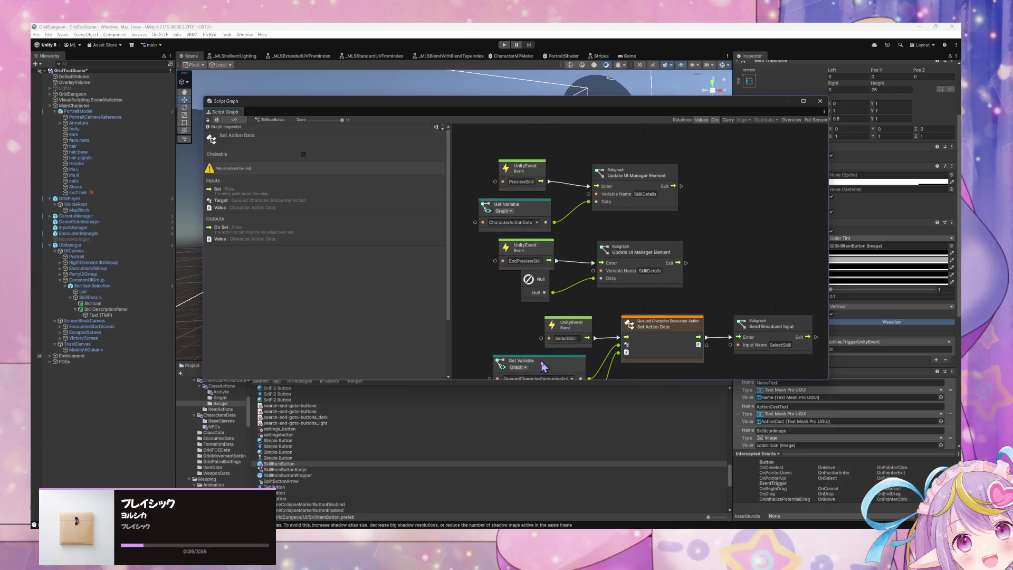
left_click(120, 299)
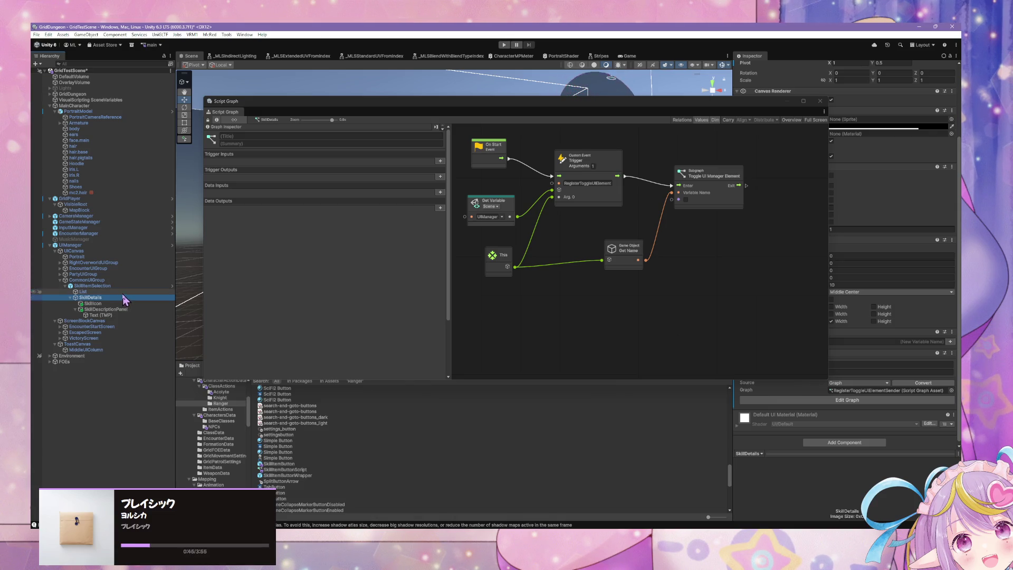
left_click(126, 286)
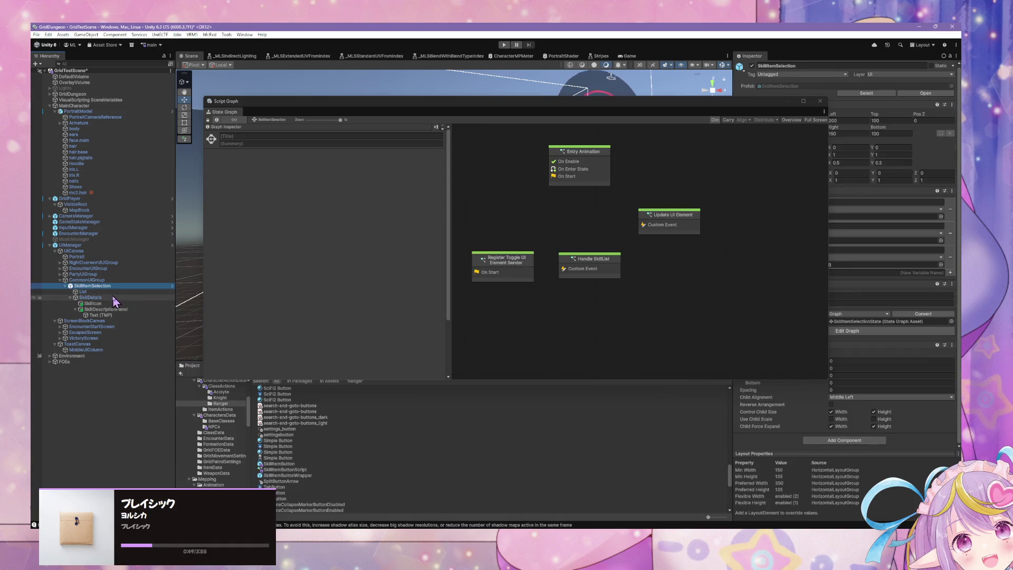
left_click(96, 309)
left_click(93, 315)
left_click(95, 309)
left_click(97, 303)
left_click(96, 298)
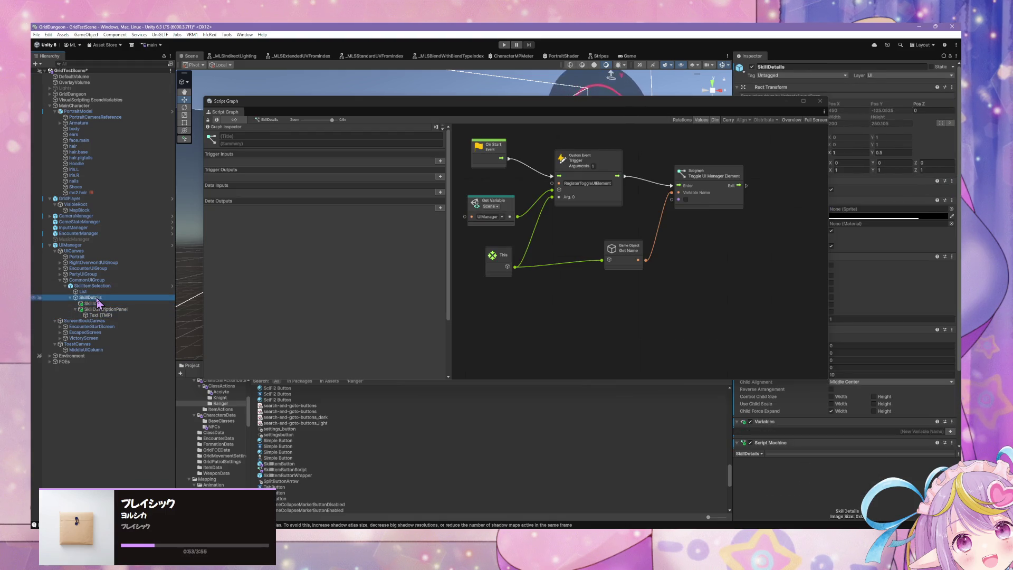
scroll(599, 265, "down", 5)
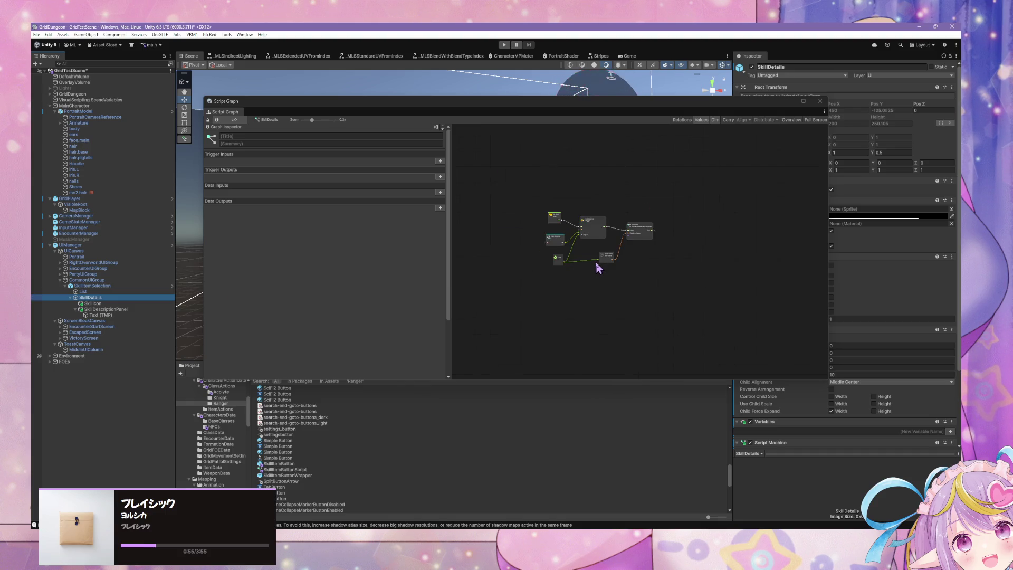
scroll(866, 393, "down", 3)
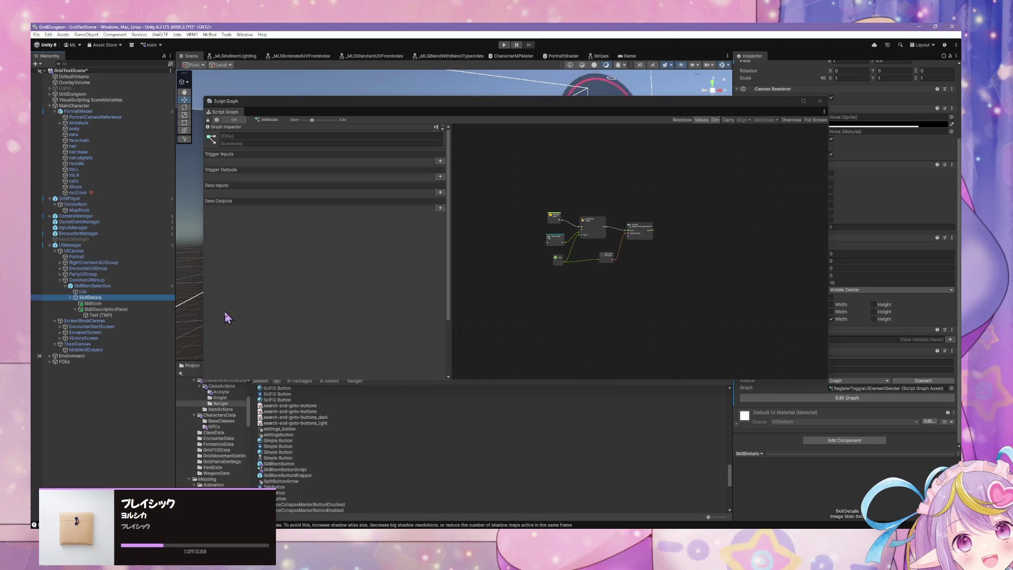
left_click(118, 292)
left_click(122, 285)
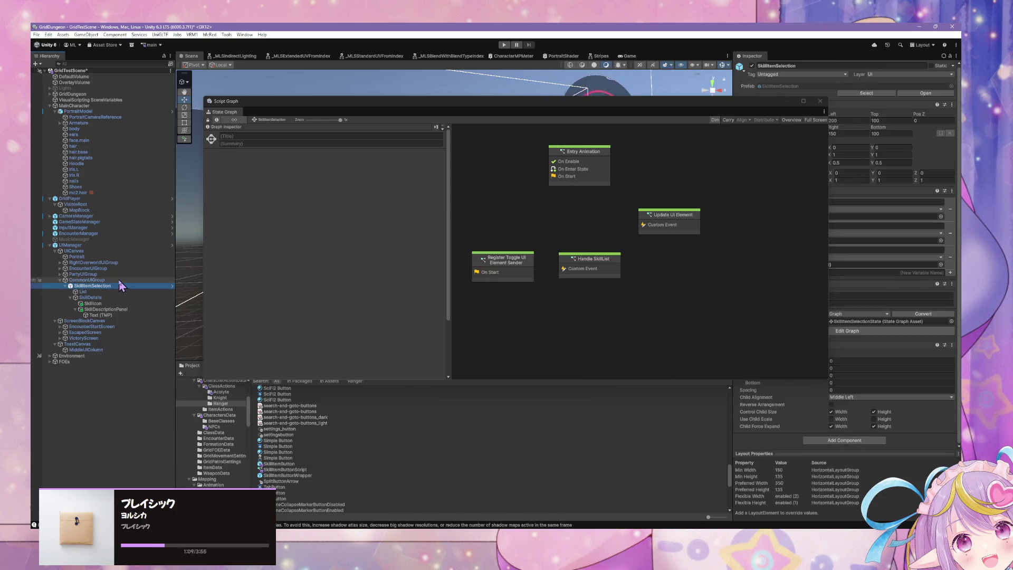
left_click(119, 280)
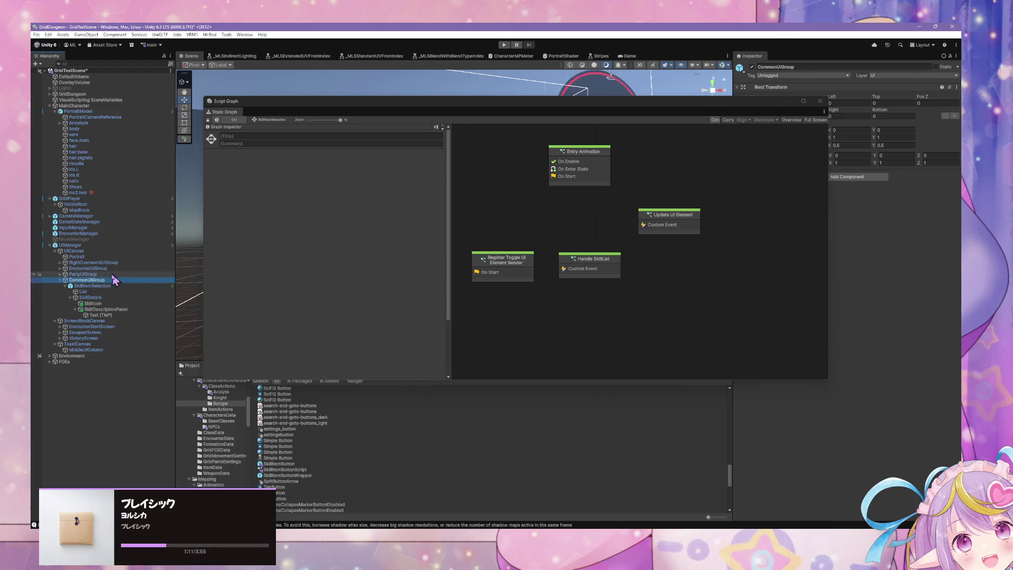
left_click(113, 274)
left_click(110, 269)
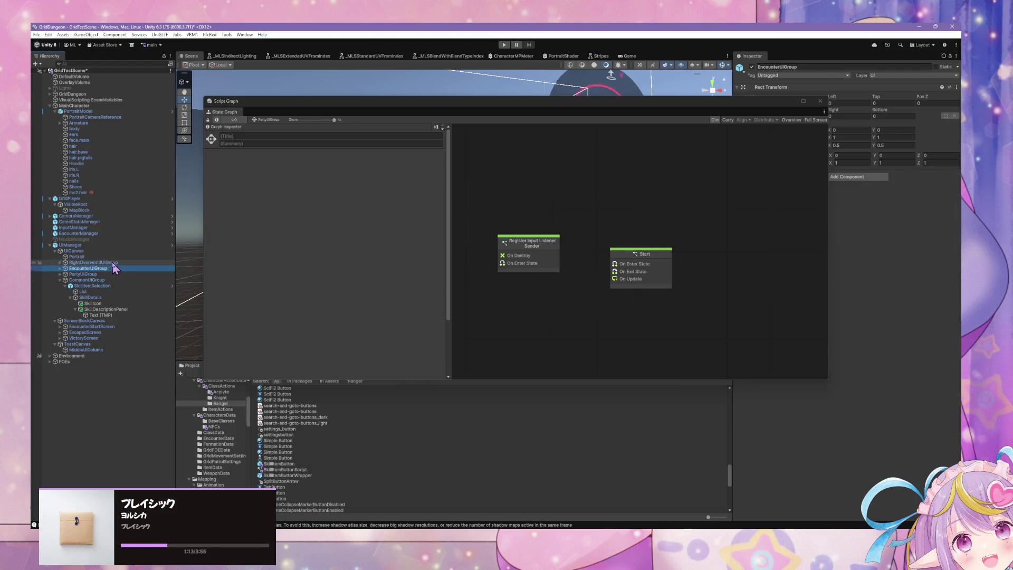
left_click(114, 262)
left_click(113, 257)
left_click(113, 252)
left_click(111, 269)
left_click(109, 280)
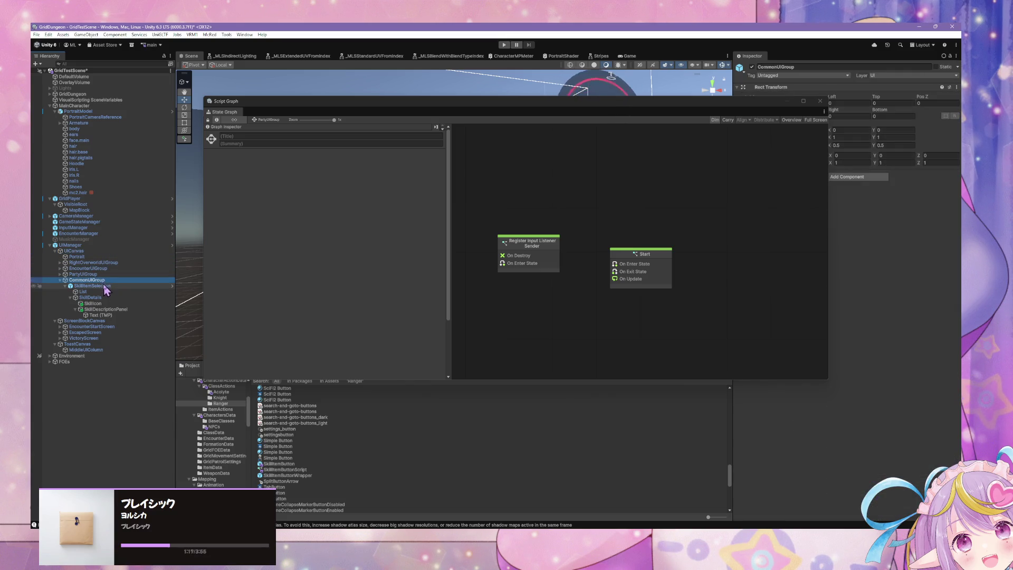
left_click(104, 286)
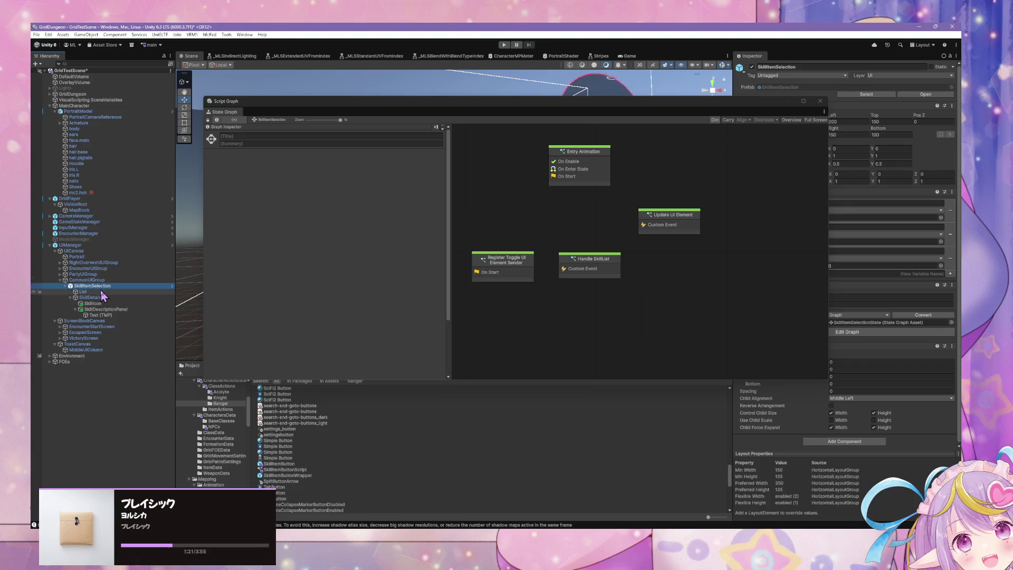
left_click(104, 297)
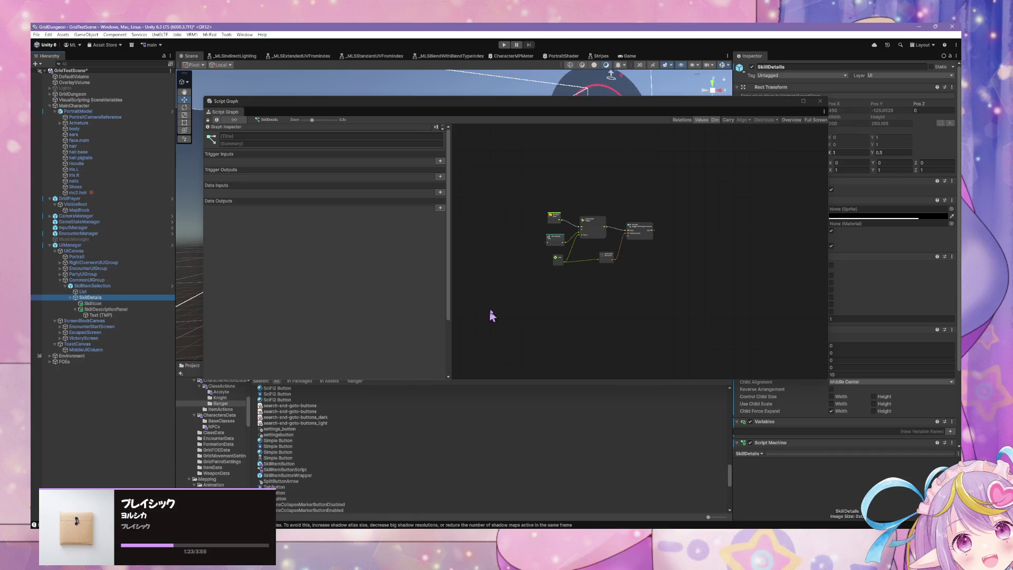
scroll(577, 269, "up", 5)
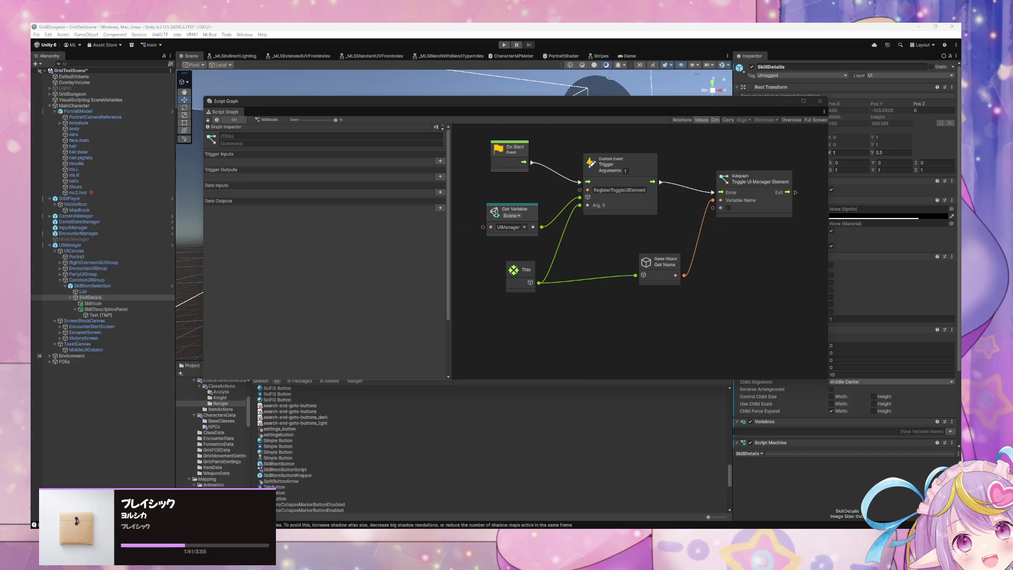
- Inspect SkillIcon, Text (TMP), SkillItemSelection and PartyUIGroup in the Hierarchy
left_click(100, 303)
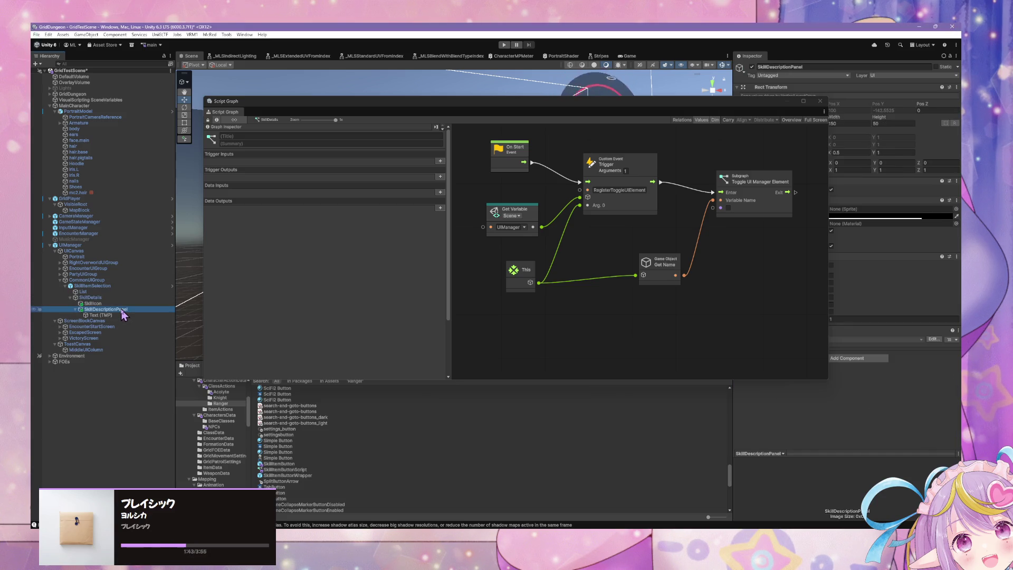
left_click(122, 315)
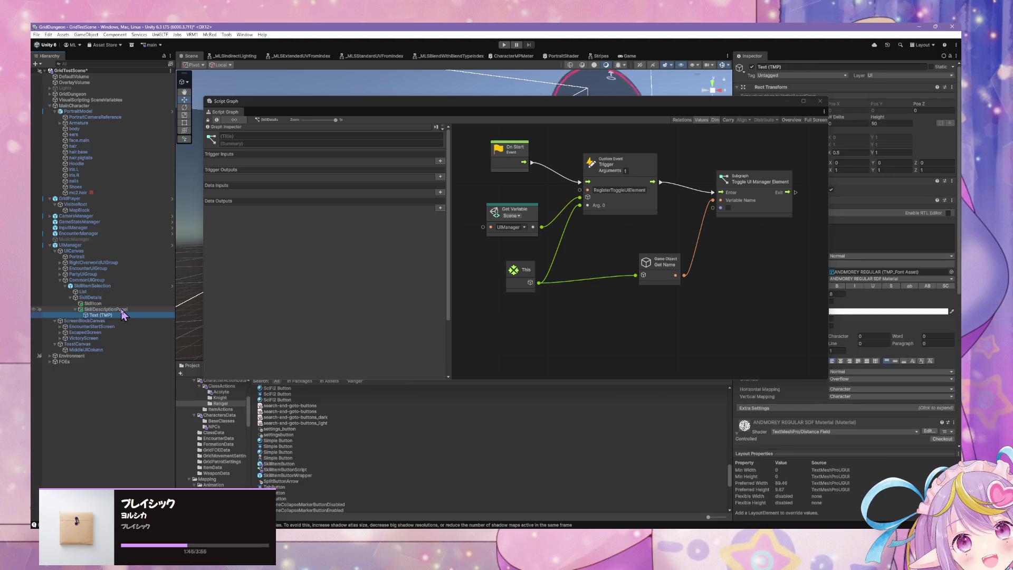
left_click(97, 285)
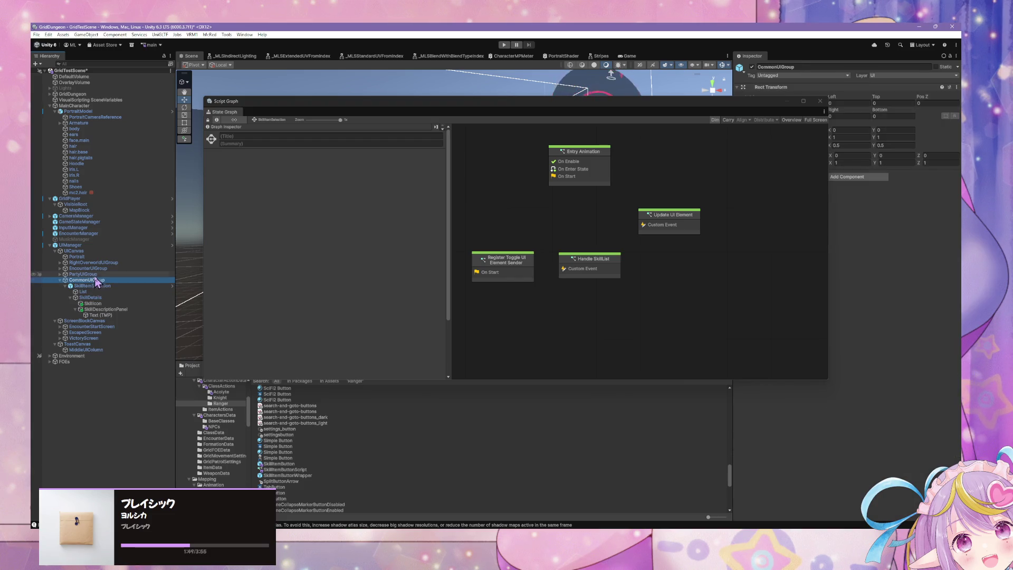
left_click(98, 274)
- Step up the Hierarchy to UICanvas, then show the SkillItemButton prefab's Script Graph
left_click(98, 268)
left_click(98, 262)
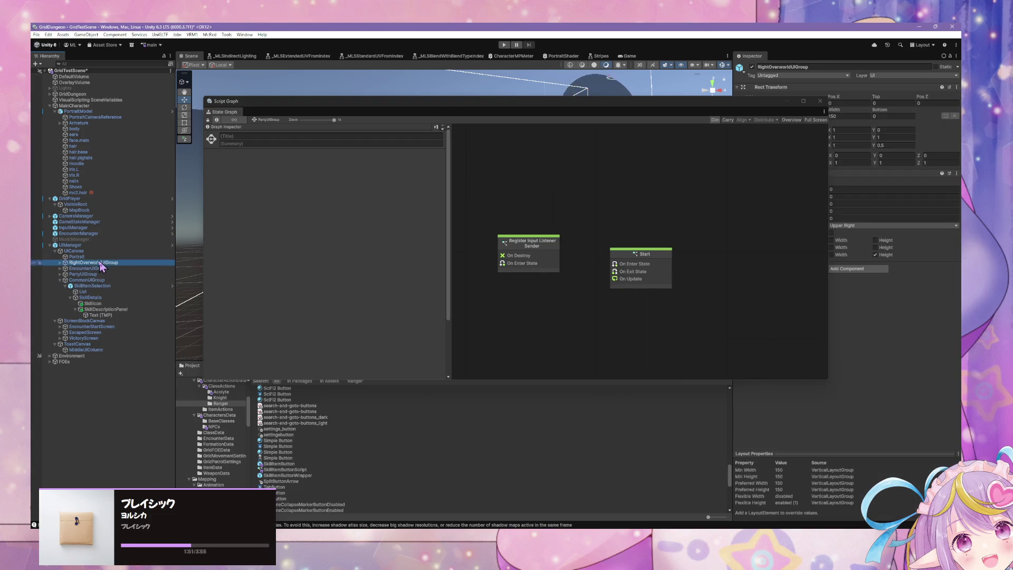
left_click(100, 256)
left_click(100, 252)
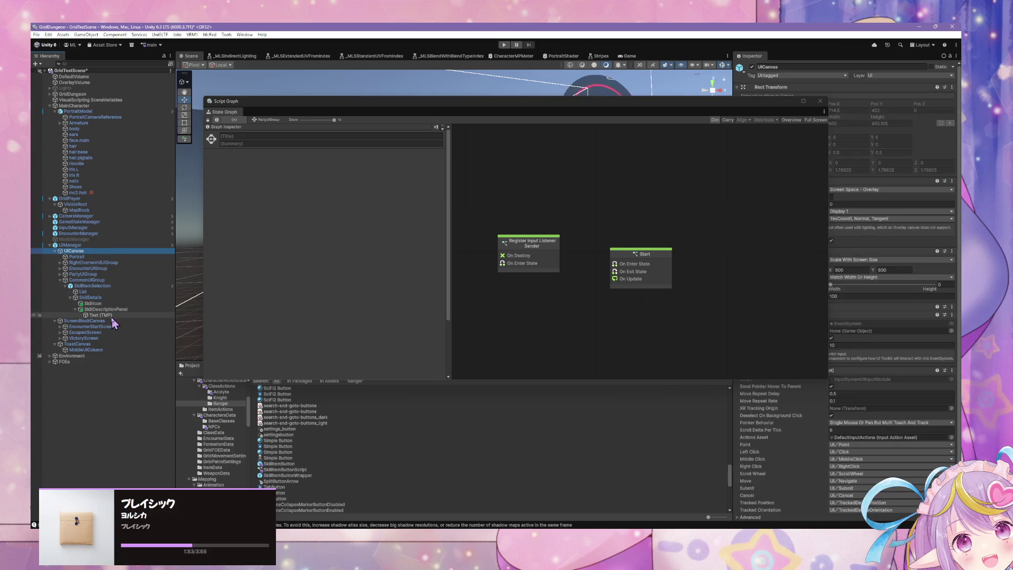
left_click(294, 464)
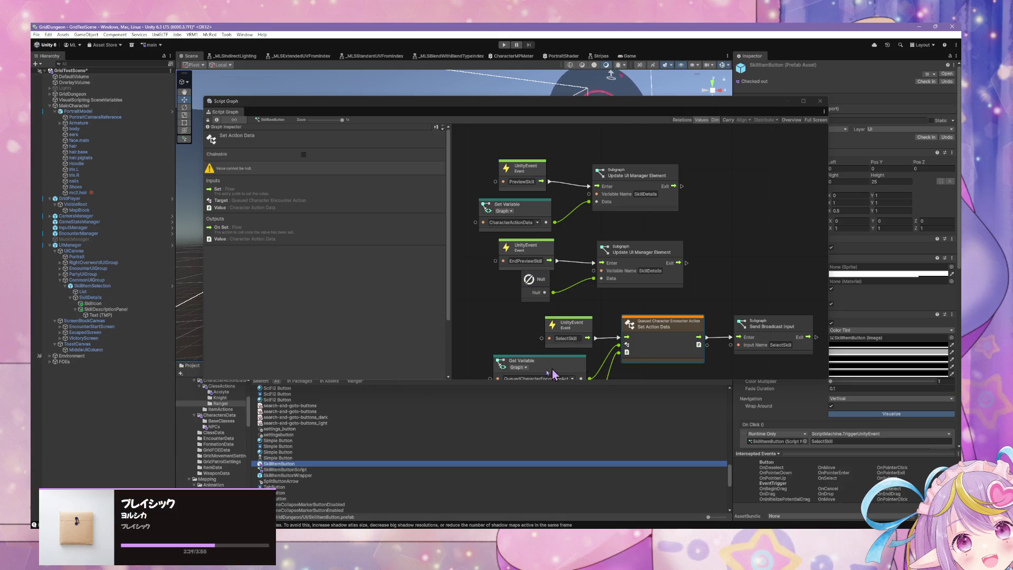
- Shift the Script Graph window down-right, then select SkillIcon, SkillDetails and SkillItemSelection in the Hierarchy
mouse_move(481, 108)
left_mouse_down()
mouse_move(624, 272)
mouse_move(672, 152)
mouse_move(639, 202)
mouse_move(673, 242)
left_mouse_up()
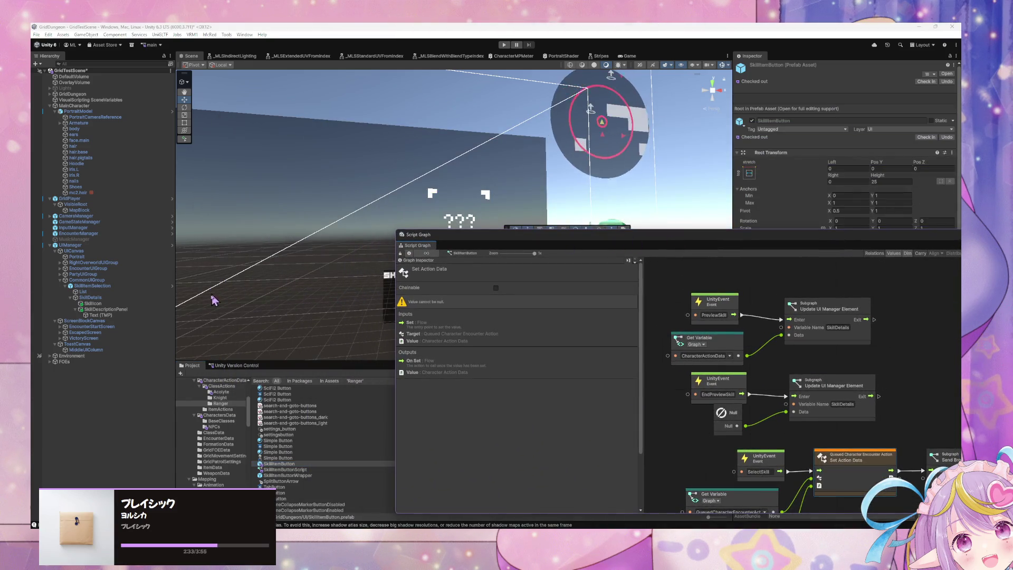
left_click(132, 304)
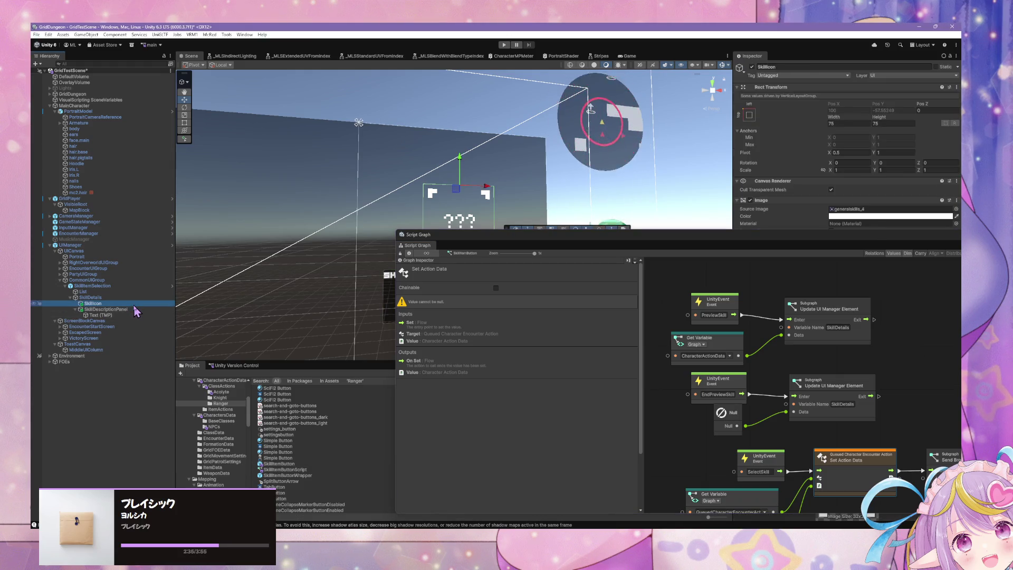
left_click(136, 299)
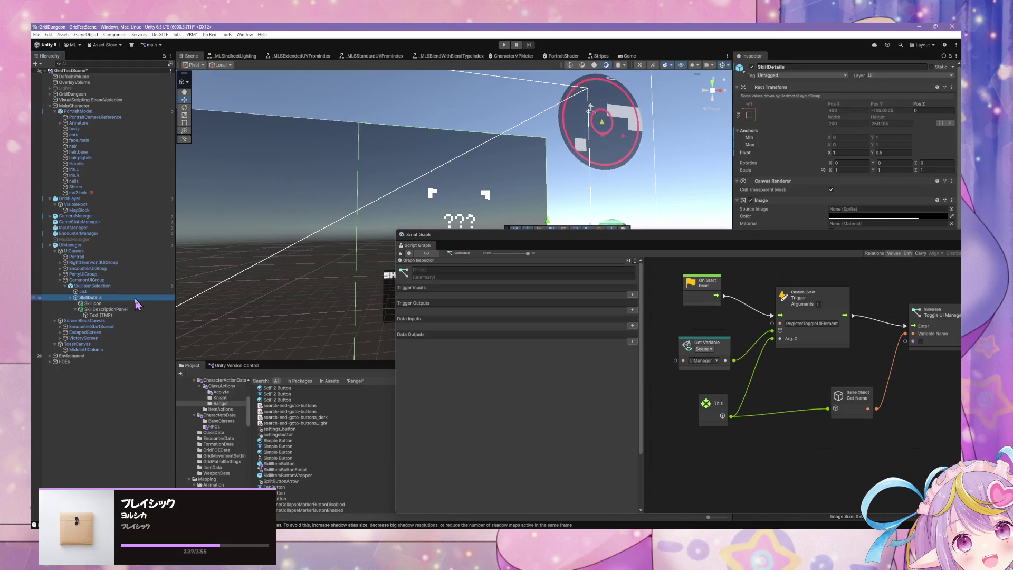
scroll(775, 409, "down", 2)
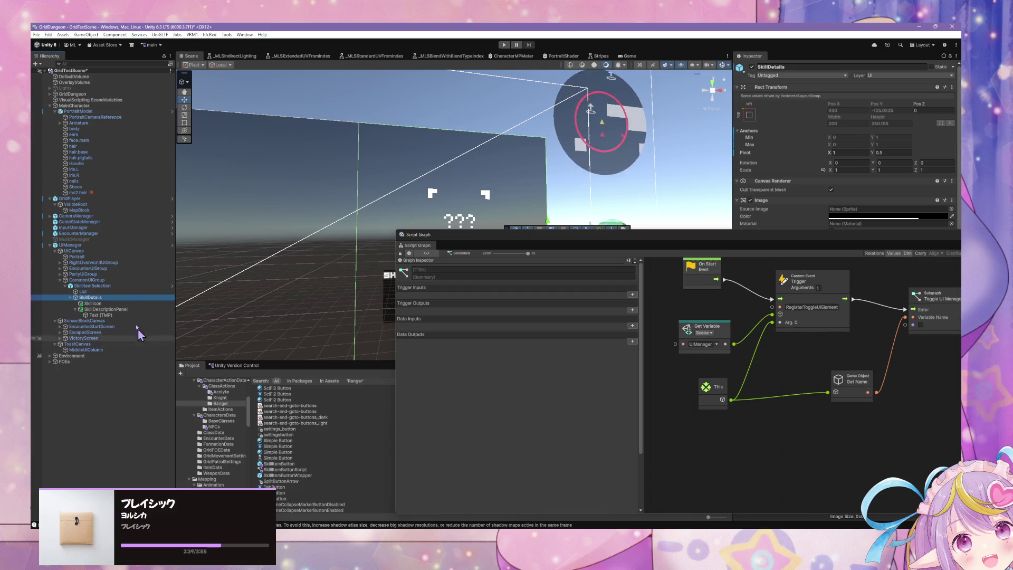
left_click(136, 292)
left_click(137, 288)
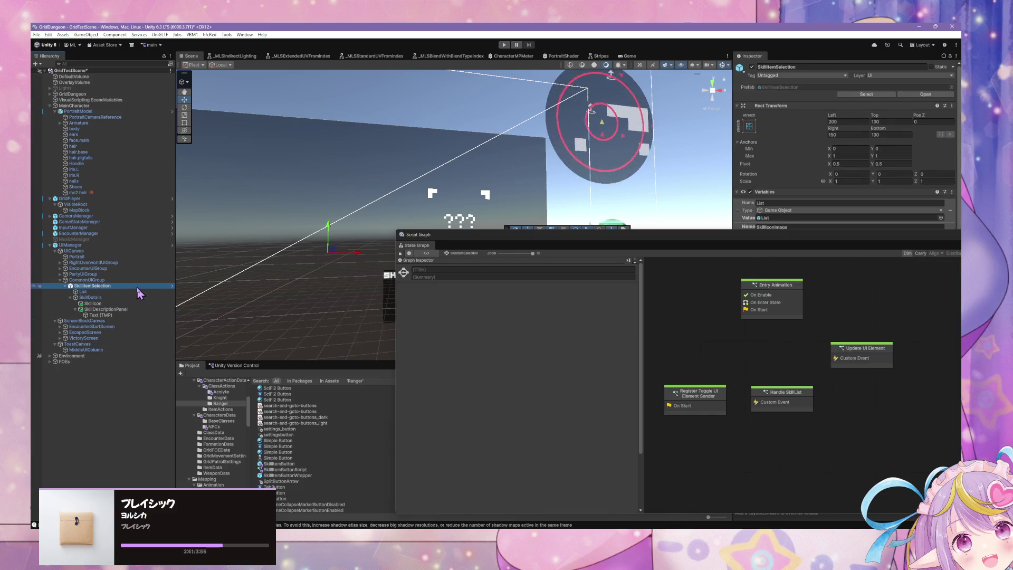